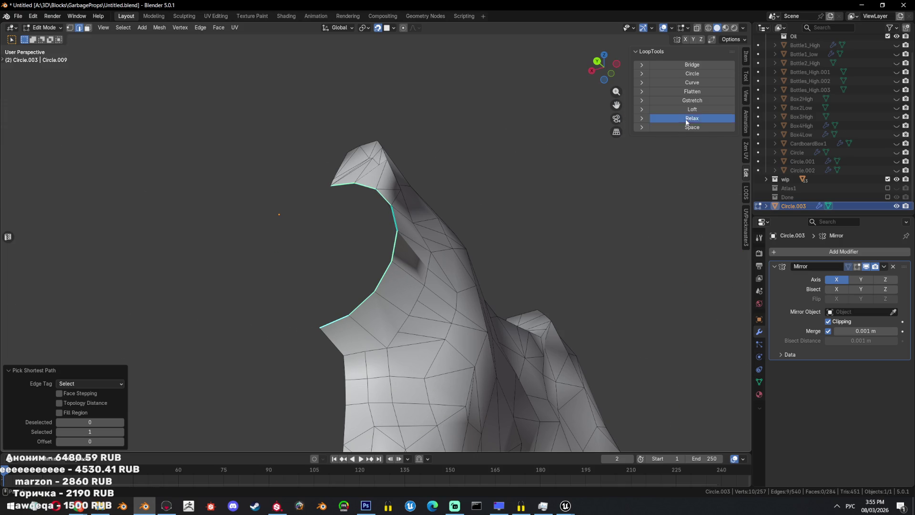
# - Merge the stray vertex on the open rim at center and save the file
pyautogui.moveTo(484, 241)
pyautogui.mouseDown(button='middle')
pyautogui.moveTo(410, 253)
pyautogui.moveTo(388, 275)
pyautogui.mouseUp(button='middle')
pyautogui.scroll(3, 410, 253)
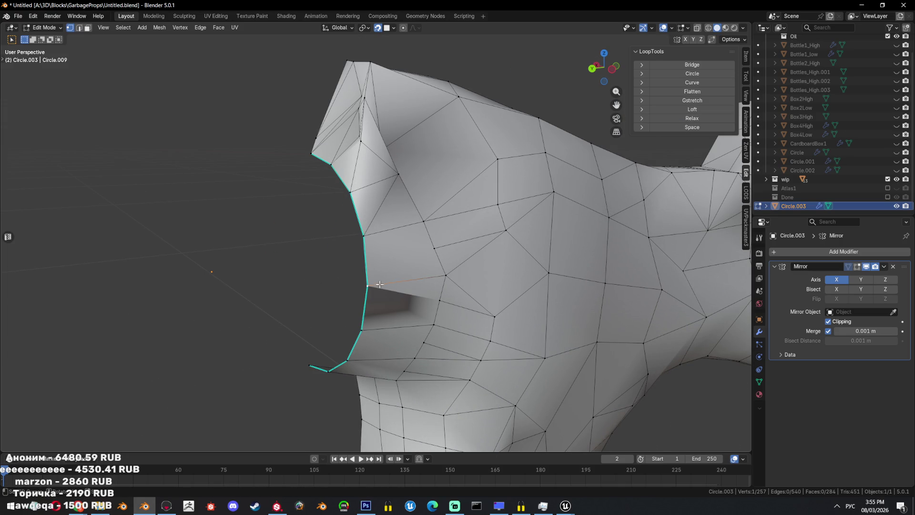
pyautogui.hotkey('shift', 'z')
pyautogui.click(378, 276)
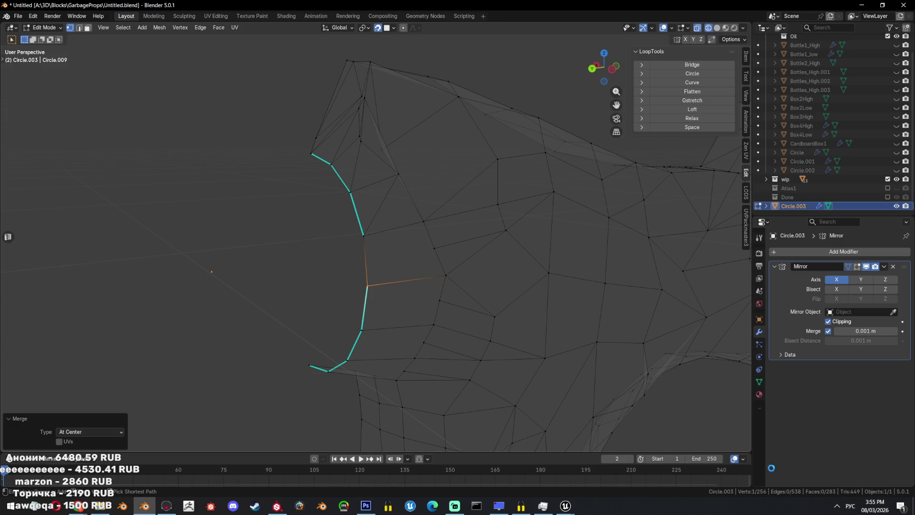
pyautogui.hotkey('ctrl', 's')
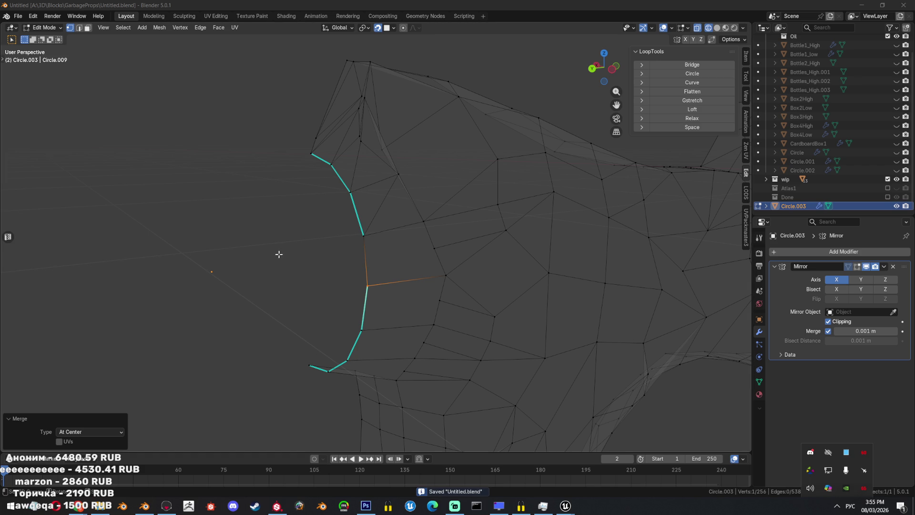
# - Mark the open rim's boundary edge loop as sharp
pyautogui.moveTo(279, 254); pyautogui.dragTo(291, 254, button='middle')
pyautogui.press('2')
pyautogui.click(391, 258)
pyautogui.hotkey('ctrl', 'e')
pyautogui.click(517, 298)
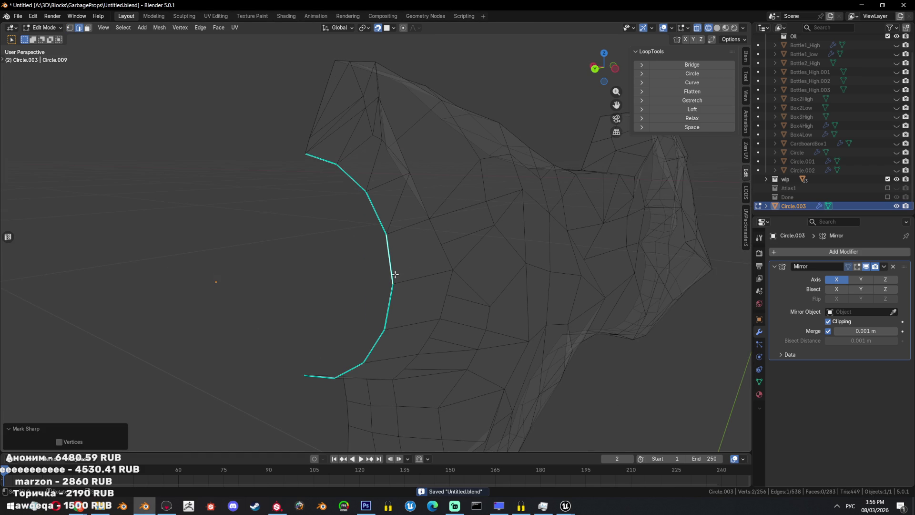
pyautogui.click(311, 377)
pyautogui.keyDown('ctrl'); pyautogui.click(329, 170); pyautogui.keyUp('ctrl')
# - Check the mesh in Object Mode with see-through toggled, then return to Edit Mode
pyautogui.press('Tab')
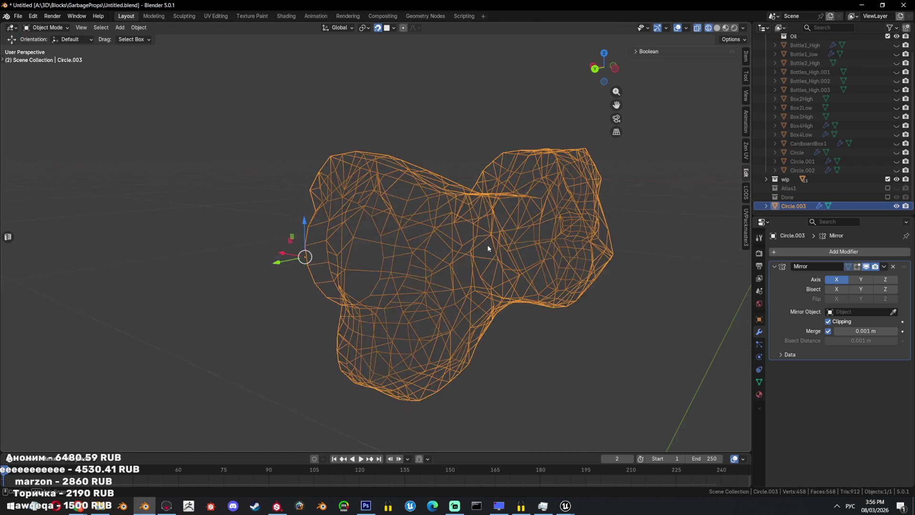
pyautogui.hotkey('shift', 'z')
pyautogui.press('Tab')
pyautogui.moveTo(445, 246); pyautogui.dragTo(462, 272, button='middle')
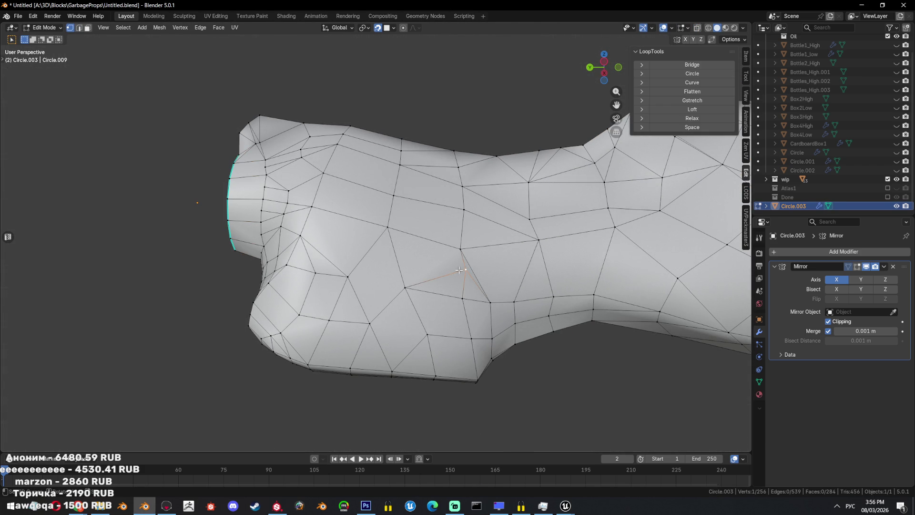
# - Slide the stray vertex onto its neighbour and merge the two
pyautogui.moveTo(460, 270); pyautogui.dragTo(494, 271, button='middle')
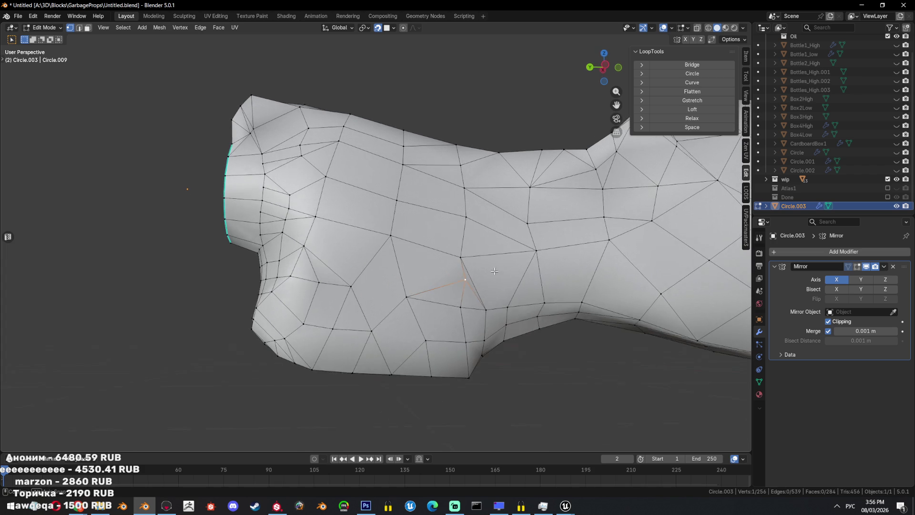
pyautogui.press('g')
pyautogui.press('g')
pyautogui.click(458, 274)
pyautogui.hotkey('alt', 'z')
pyautogui.moveTo(474, 246); pyautogui.dragTo(427, 276)
pyautogui.press('m')
pyautogui.click(522, 269)
# - Try filling faces between two edge loops, undo it, and remove the redundant loop
pyautogui.moveTo(514, 262)
pyautogui.mouseDown(button='middle')
pyautogui.moveTo(400, 305)
pyautogui.moveTo(436, 262)
pyautogui.mouseUp(button='middle')
pyautogui.press('2')
pyautogui.scroll(2, 421, 260)
pyautogui.rightClick(520, 304)
pyautogui.click(554, 321)
pyautogui.moveTo(491, 296); pyautogui.dragTo(458, 302, button='middle')
pyautogui.hotkey('ctrl', 'z')
pyautogui.hotkey('ctrl', 'shift', 'z')
# - Merge two more pairs of stray vertices at their center
pyautogui.press('ctrl+KP_3')
pyautogui.scroll(3, 471, 196)
pyautogui.moveTo(471, 196); pyautogui.dragTo(453, 236, button='middle')
pyautogui.hotkey('alt', 'a')
pyautogui.hotkey('shift', 'z')
# - Delete another redundant edge loop with X > Edge Loops
pyautogui.hotkey('shift', 'z')
pyautogui.click(455, 232)
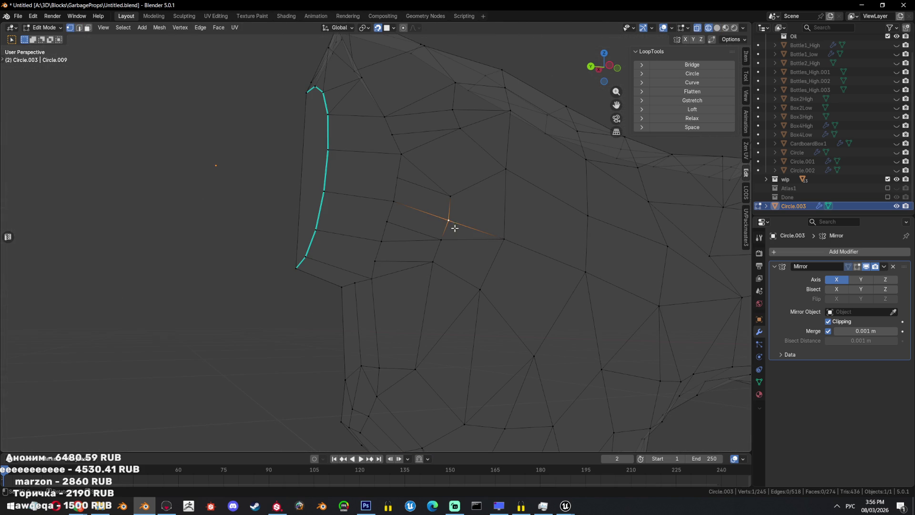
pyautogui.keyDown('shift'); pyautogui.click(448, 220); pyautogui.keyUp('shift')
pyautogui.press('m')
pyautogui.click(442, 240)
pyautogui.keyDown('shift'); pyautogui.click(429, 257); pyautogui.keyUp('shift')
pyautogui.press('m')
pyautogui.moveTo(453, 256)
pyautogui.mouseDown(button='middle')
pyautogui.moveTo(498, 267)
pyautogui.moveTo(517, 256)
pyautogui.moveTo(509, 236)
pyautogui.moveTo(394, 284)
pyautogui.moveTo(509, 253)
pyautogui.moveTo(502, 236)
pyautogui.moveTo(474, 253)
pyautogui.moveTo(512, 288)
pyautogui.moveTo(459, 322)
pyautogui.mouseUp(button='middle')
pyautogui.press('2')
pyautogui.hotkey('shift', 'z')
pyautogui.press('x')
pyautogui.click(507, 289)
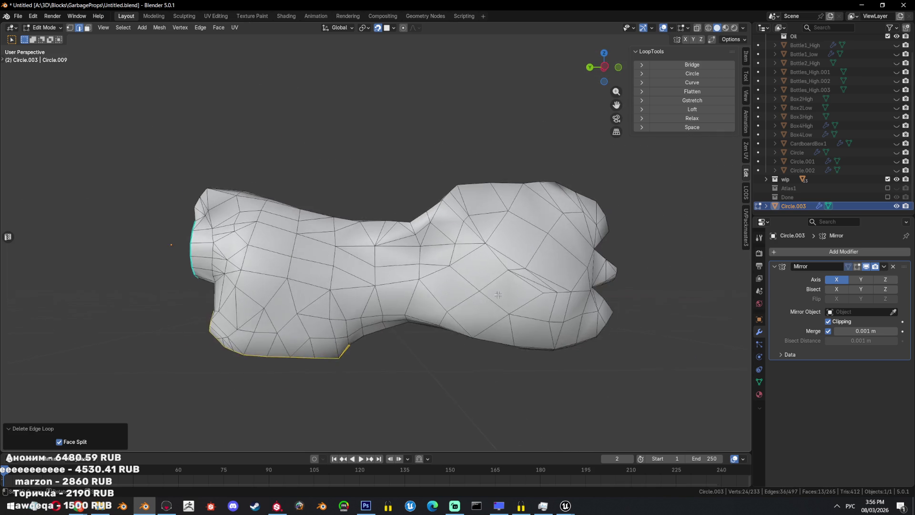
# - Select the whole mesh and run a Limited Dissolve
pyautogui.scroll(3, 458, 322)
pyautogui.press('3')
pyautogui.click(480, 285)
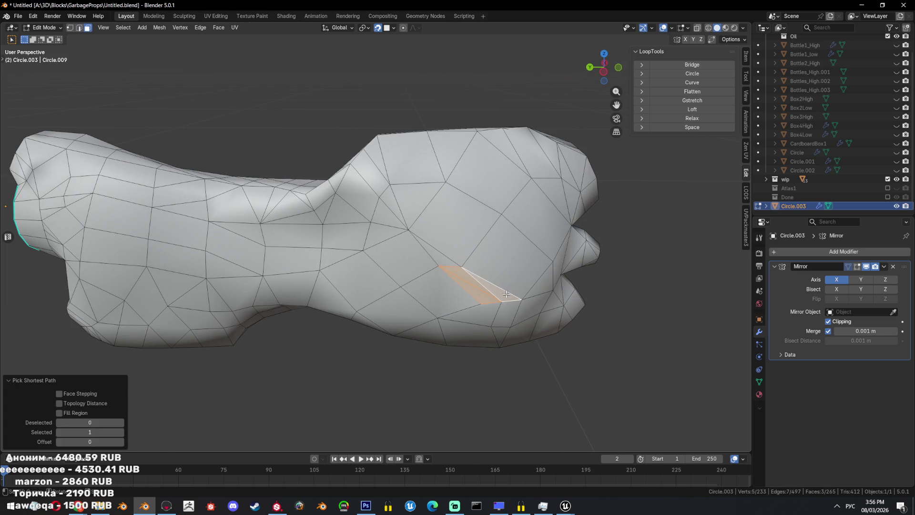
pyautogui.moveTo(505, 251)
pyautogui.mouseDown(button='middle')
pyautogui.moveTo(518, 265)
pyautogui.moveTo(460, 255)
pyautogui.mouseUp(button='middle')
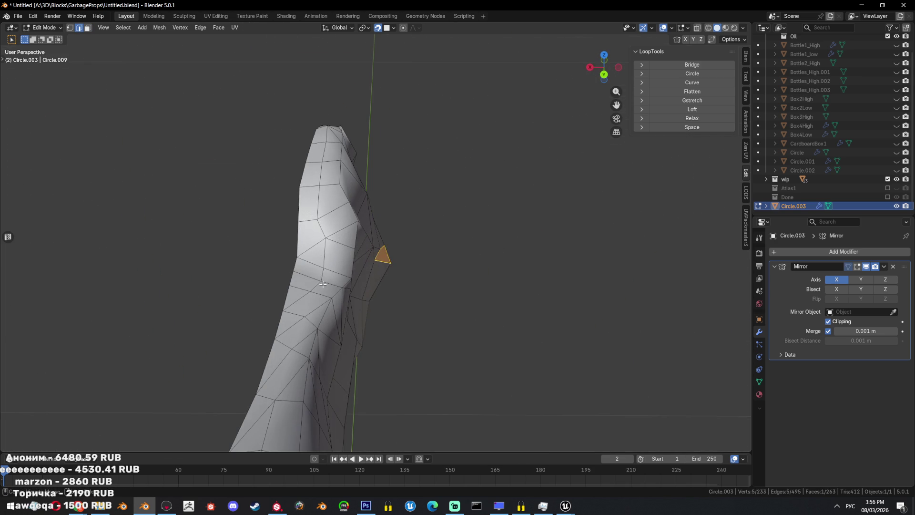
pyautogui.press('a')
pyautogui.press('x')
pyautogui.click(518, 244)
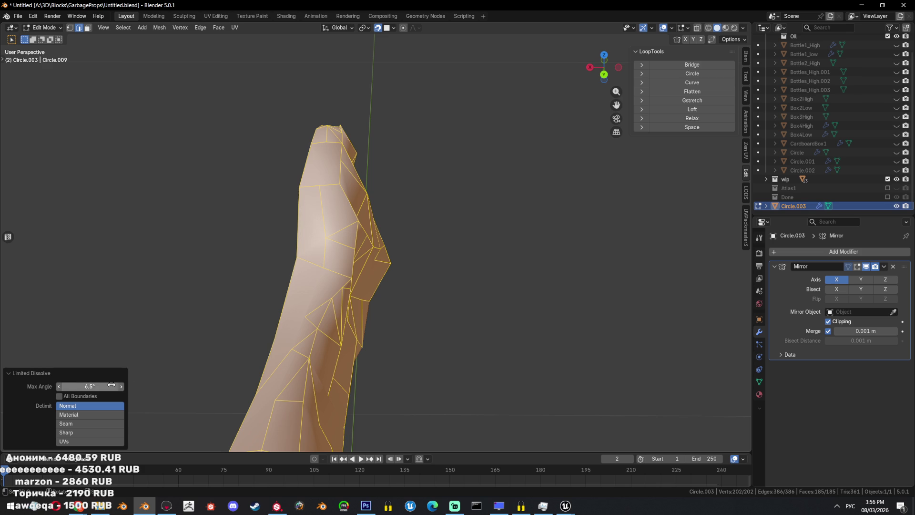
# - Set the Limited Dissolve maximum angle to 5.3° and inspect the result
pyautogui.moveTo(111, 386); pyautogui.dragTo(96, 386)
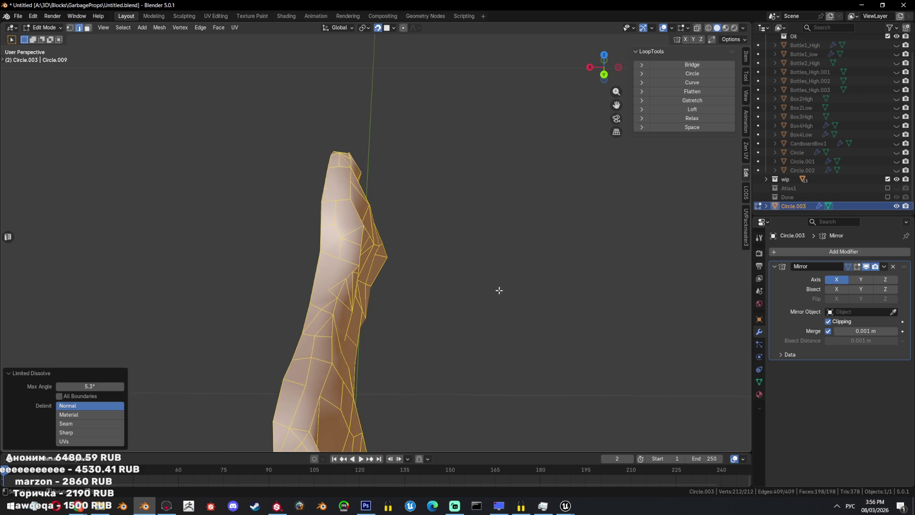
pyautogui.moveTo(498, 288); pyautogui.dragTo(526, 254, button='middle')
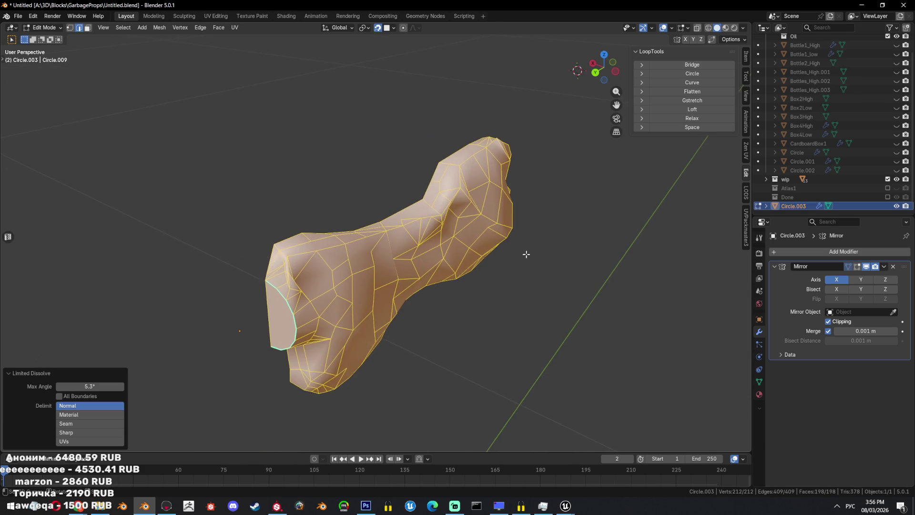
pyautogui.scroll(1, 524, 281)
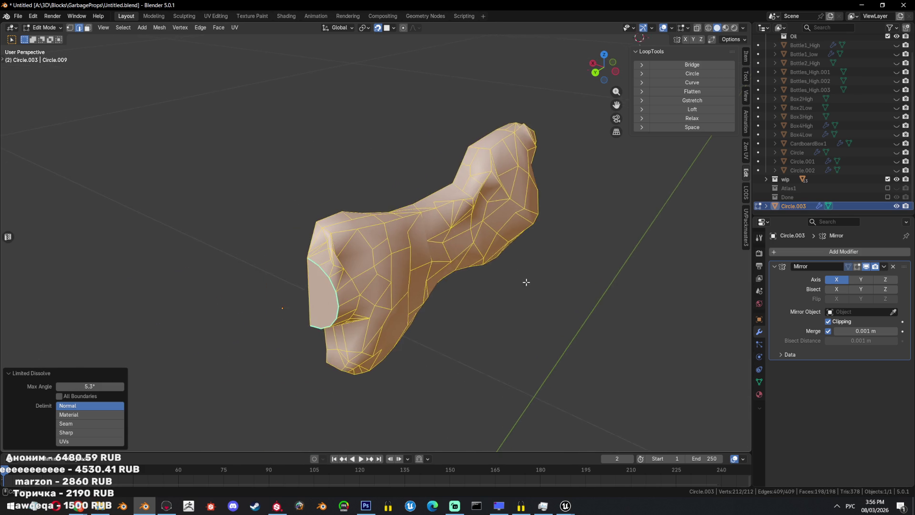
pyautogui.scroll(1, 518, 284)
pyautogui.press('Tab')
pyautogui.moveTo(369, 264)
pyautogui.mouseDown(button='middle')
pyautogui.moveTo(394, 239)
pyautogui.moveTo(417, 259)
pyautogui.moveTo(339, 235)
pyautogui.moveTo(433, 258)
pyautogui.moveTo(390, 211)
pyautogui.moveTo(370, 242)
pyautogui.moveTo(419, 245)
pyautogui.moveTo(413, 261)
pyautogui.mouseUp(button='middle')
pyautogui.press('Tab')
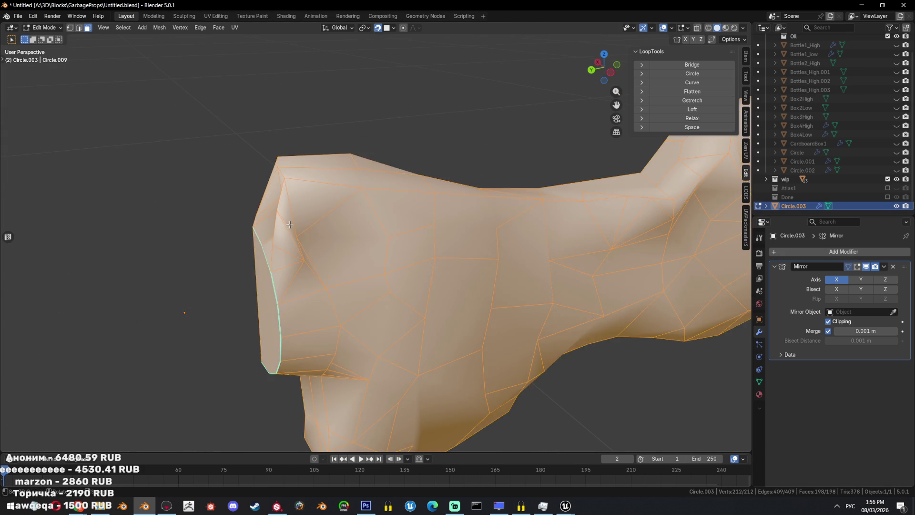
pyautogui.click(290, 225)
pyautogui.press('Tab')
pyautogui.press('Tab')
pyautogui.press('Tab')
pyautogui.press('Tab')
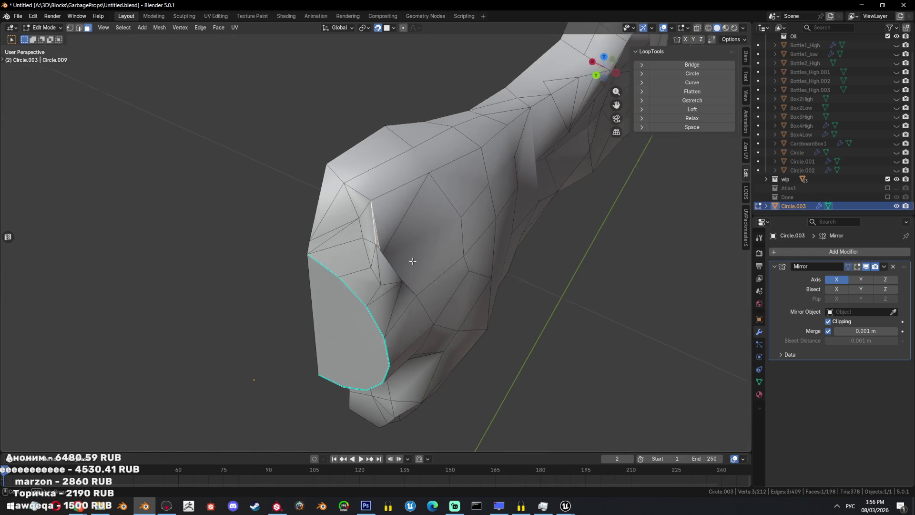
pyautogui.press('Tab')
# - Reveal the high-poly bottle to compare, then hide everything but the retopo mesh
pyautogui.hotkey('alt', 'h')
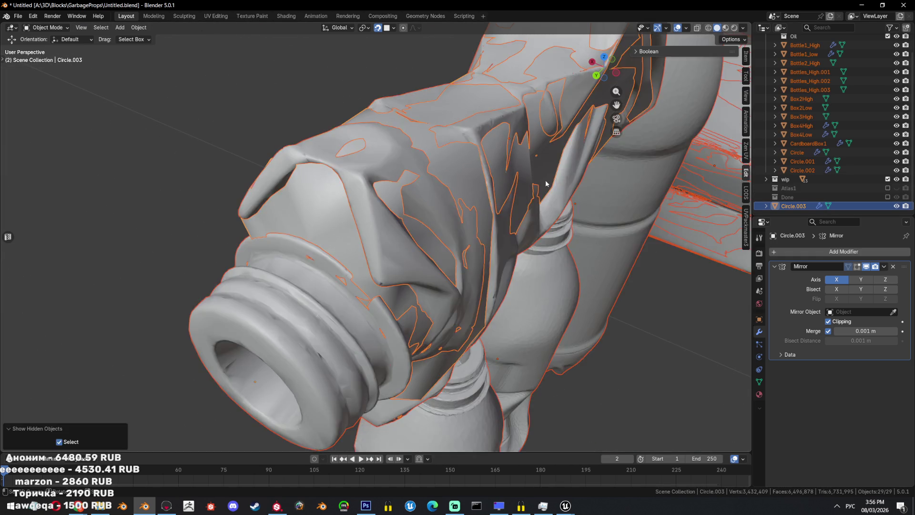
pyautogui.hotkey('shift', 'z')
pyautogui.hotkey('ctrl', 'z')
pyautogui.press('ctrl+KP_3')
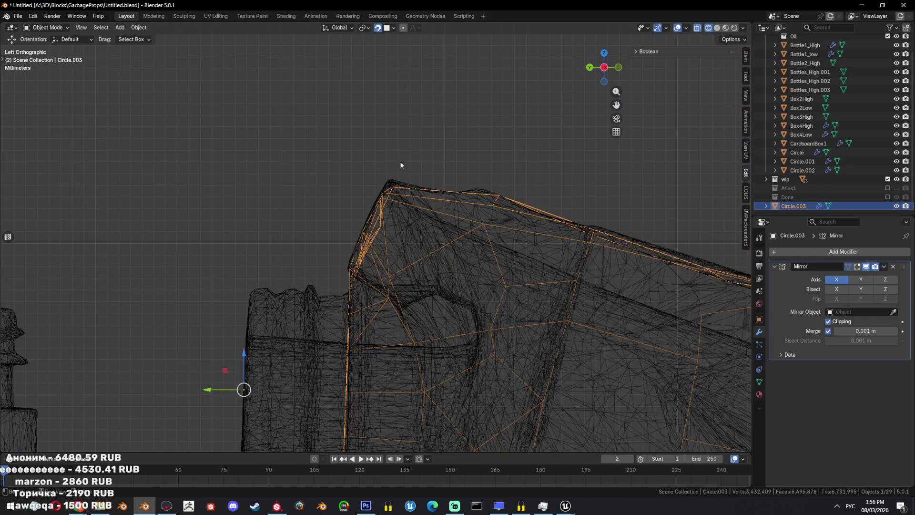
pyautogui.hotkey('shift', 'h')
pyautogui.moveTo(391, 162); pyautogui.dragTo(376, 242, button='middle')
pyautogui.hotkey('shift', 'z')
pyautogui.press('Tab')
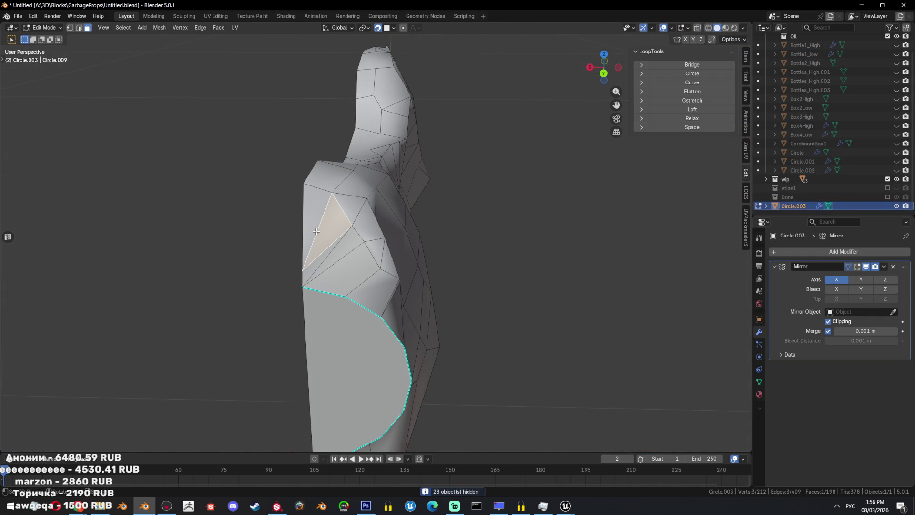
# - Dissolve two small groups of faces near the opening into single faces
pyautogui.keyDown('ctrl'); pyautogui.click(341, 244); pyautogui.keyUp('ctrl')
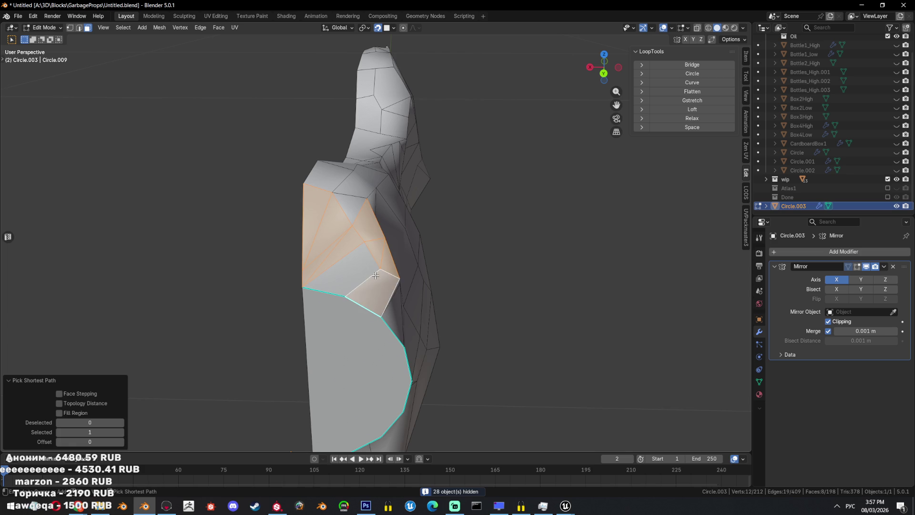
pyautogui.hotkey('ctrl', 'x')
pyautogui.moveTo(376, 276)
pyautogui.mouseDown(button='middle')
pyautogui.moveTo(389, 244)
pyautogui.moveTo(371, 297)
pyautogui.mouseUp(button='middle')
pyautogui.press('1')
pyautogui.press('3')
pyautogui.keyDown('ctrl'); pyautogui.click(371, 297); pyautogui.keyUp('ctrl')
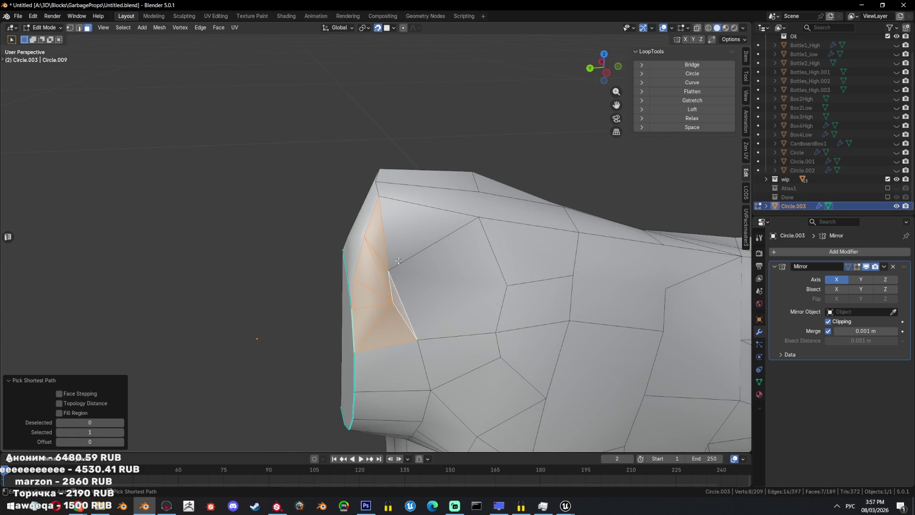
pyautogui.keyDown('ctrl'); pyautogui.click(397, 275); pyautogui.keyUp('ctrl')
pyautogui.hotkey('ctrl', 'x')
pyautogui.press('Tab')
pyautogui.moveTo(397, 275)
pyautogui.mouseDown(button='middle')
pyautogui.moveTo(502, 258)
pyautogui.moveTo(421, 246)
pyautogui.moveTo(399, 284)
pyautogui.mouseUp(button='middle')
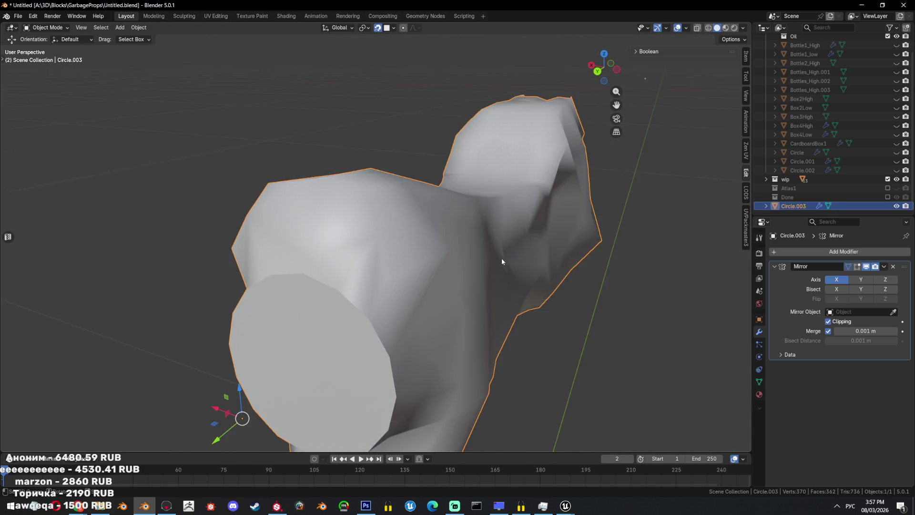
pyautogui.press('Tab')
pyautogui.press('2')
pyautogui.scroll(5, 399, 283)
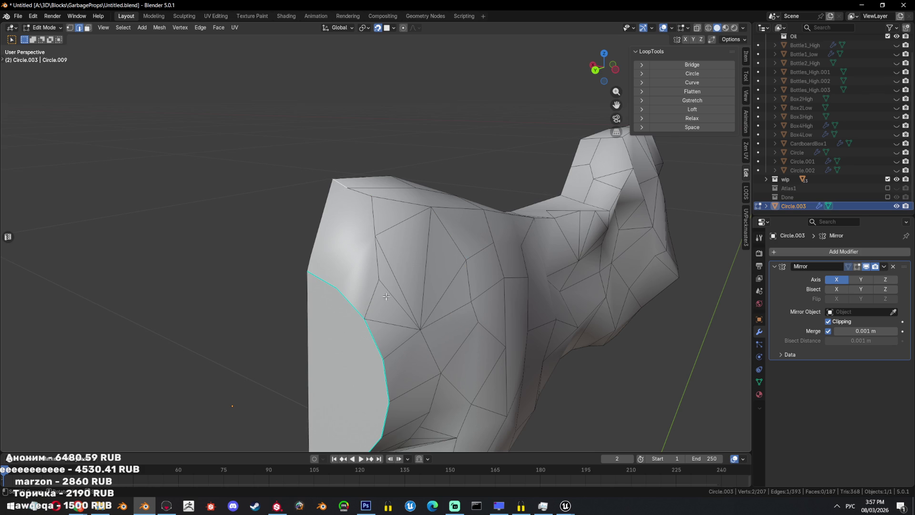
# - Mark the edge loop around the opening as both UV seam and sharp
pyautogui.keyDown('alt'); pyautogui.click(377, 238); pyautogui.keyUp('alt')
pyautogui.hotkey('ctrl', 'e')
pyautogui.click(499, 319)
pyautogui.hotkey('ctrl', 'e')
pyautogui.click(485, 282)
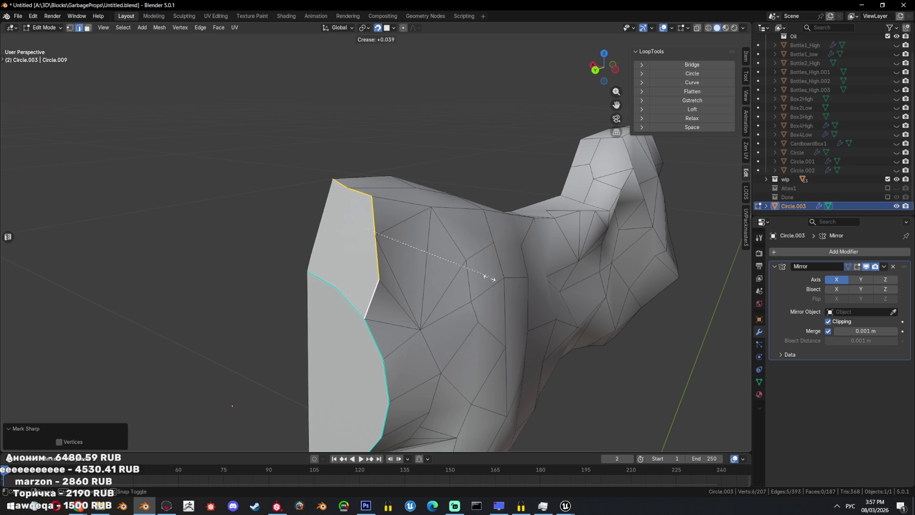
pyautogui.hotkey('ctrl', 'e')
pyautogui.click(531, 288)
pyautogui.hotkey('ctrl', 'e')
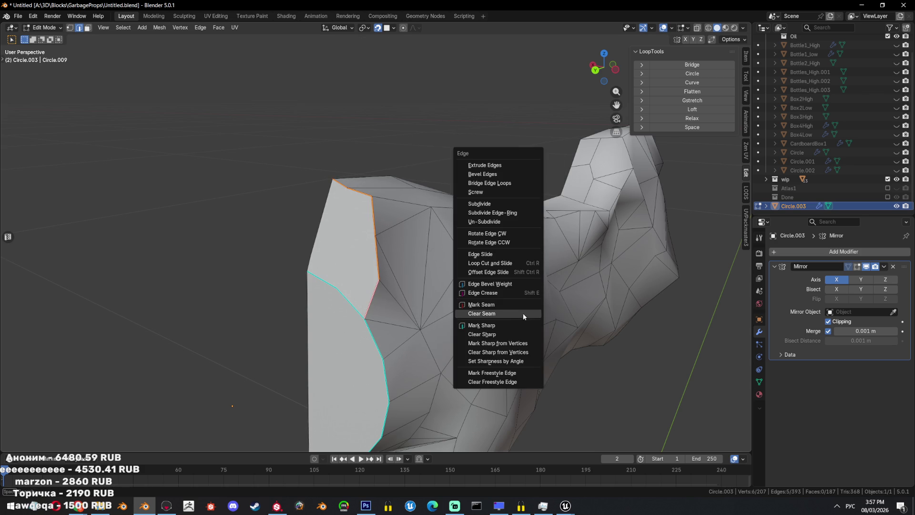
pyautogui.click(523, 313)
# - Mark the edge chain on the other side of the neck as sharp
pyautogui.moveTo(520, 327); pyautogui.dragTo(492, 164, button='middle')
pyautogui.scroll(-2, 492, 164)
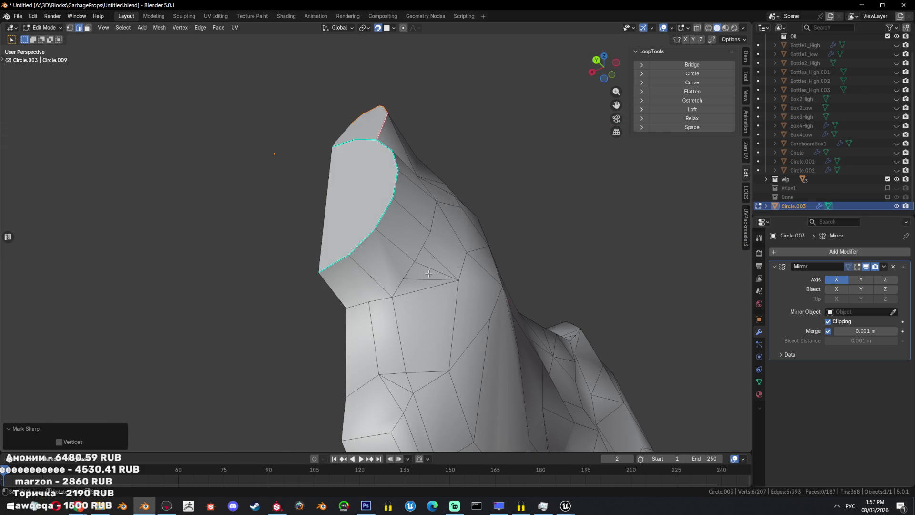
pyautogui.moveTo(424, 143); pyautogui.dragTo(401, 230, button='middle')
pyautogui.keyDown('ctrl'); pyautogui.click(407, 236); pyautogui.keyUp('ctrl')
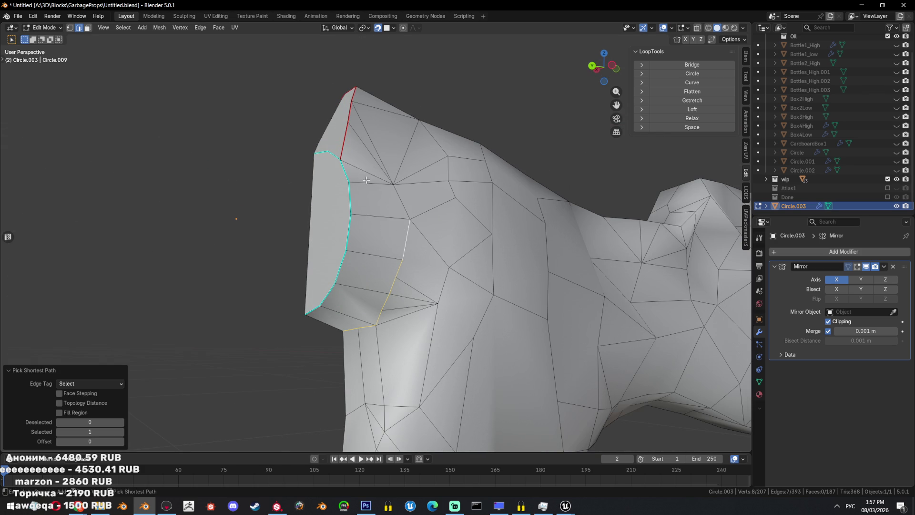
pyautogui.moveTo(445, 166); pyautogui.dragTo(445, 215, button='middle')
pyautogui.hotkey('ctrl', 'e')
pyautogui.click(458, 239)
pyautogui.hotkey('ctrl', 'e')
pyautogui.press('Escape')
# - Mark the edge path behind the open rim as seam and sharp
pyautogui.moveTo(444, 191)
pyautogui.mouseDown(button='middle')
pyautogui.moveTo(360, 268)
pyautogui.moveTo(329, 278)
pyautogui.mouseUp(button='middle')
pyautogui.press('Tab')
pyautogui.press('Tab')
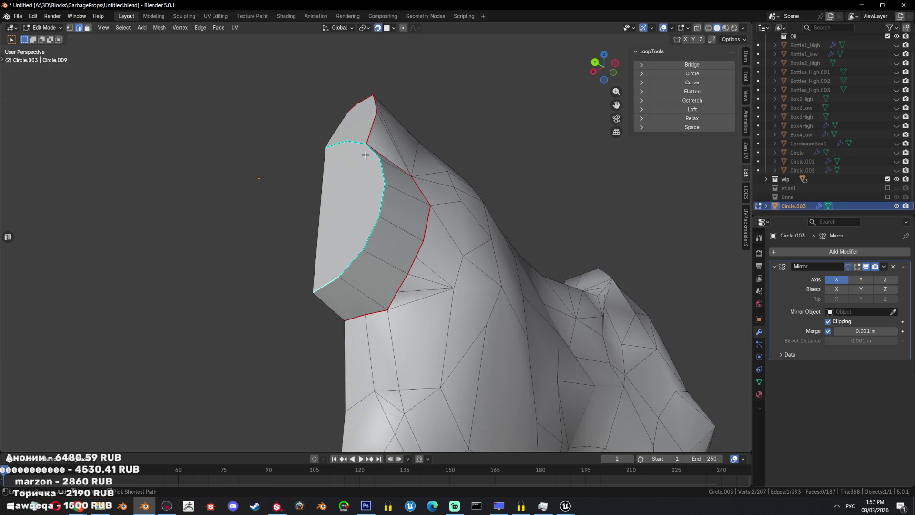
pyautogui.keyDown('ctrl'); pyautogui.click(365, 154); pyautogui.keyUp('ctrl')
pyautogui.moveTo(366, 155); pyautogui.dragTo(390, 183, button='middle')
pyautogui.hotkey('ctrl', 'e')
pyautogui.click(403, 177)
pyautogui.hotkey('ctrl', 'e')
pyautogui.click(451, 230)
pyautogui.press('Tab')
pyautogui.moveTo(450, 229); pyautogui.dragTo(444, 212, button='middle')
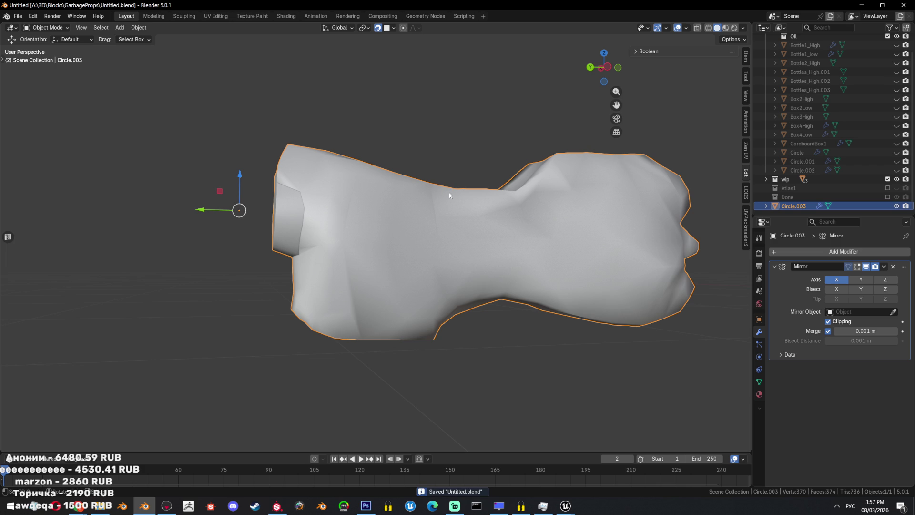
# - Slide the neck edge loop and raise it slightly along Z
pyautogui.moveTo(574, 227); pyautogui.dragTo(548, 205, button='middle')
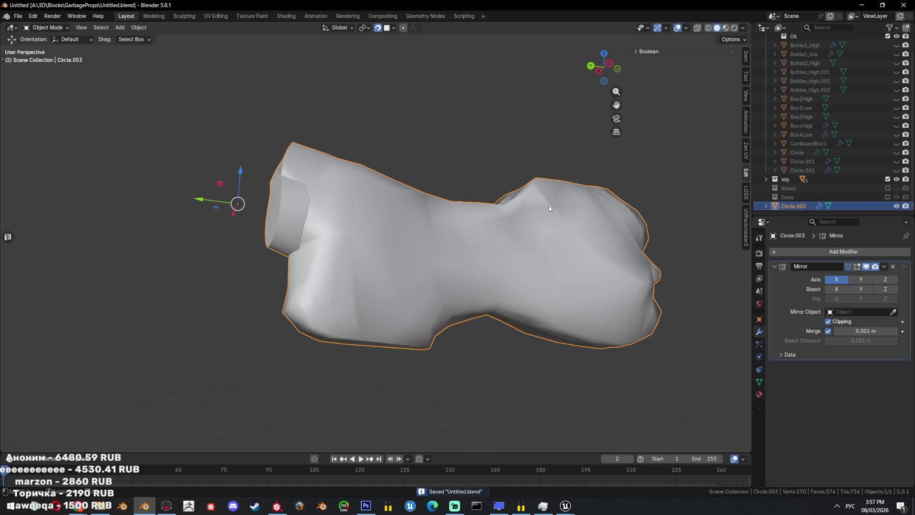
pyautogui.press('Tab')
pyautogui.scroll(3, 366, 223)
pyautogui.moveTo(366, 224); pyautogui.dragTo(333, 213, button='middle')
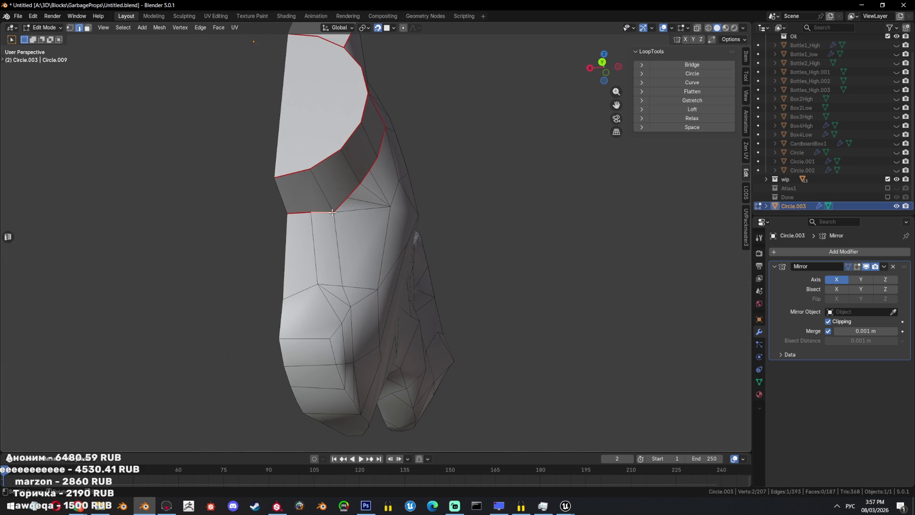
pyautogui.click(511, 226)
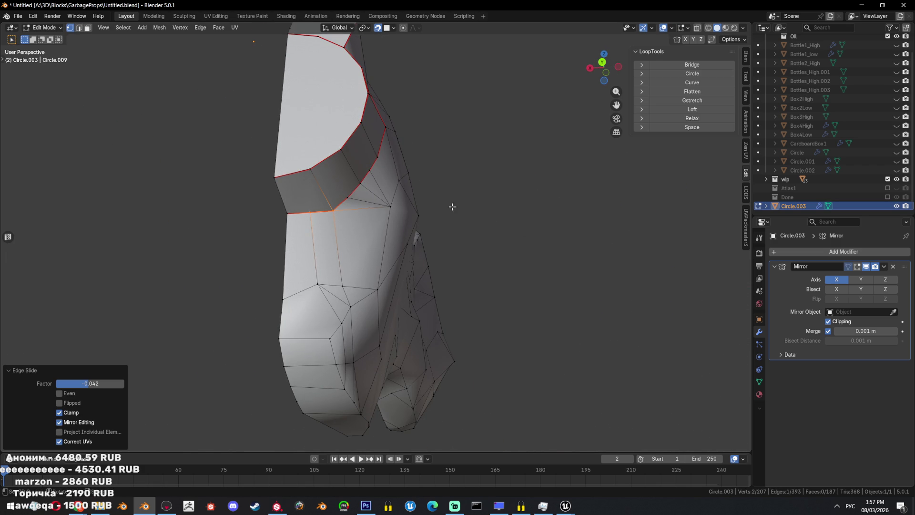
pyautogui.moveTo(492, 219); pyautogui.dragTo(517, 212, button='middle')
pyautogui.press('g')
pyautogui.press('g')
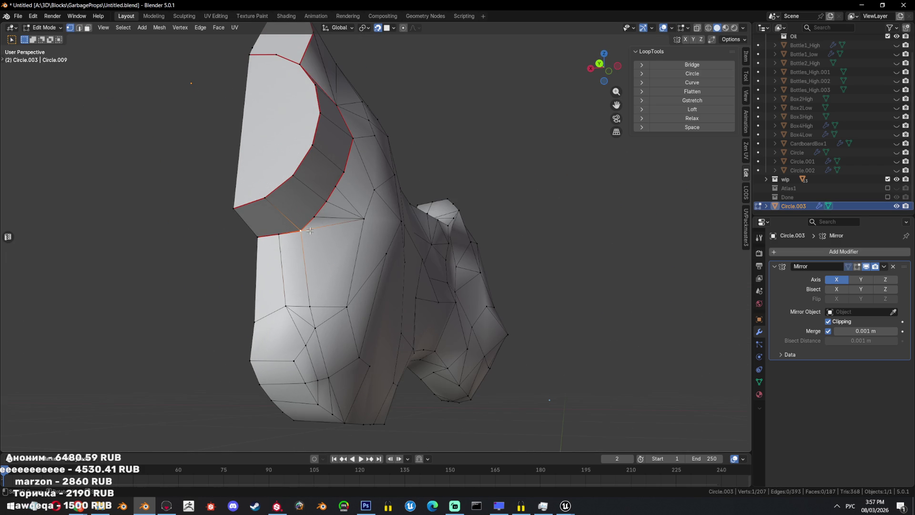
pyautogui.press('z')
pyautogui.click(482, 215)
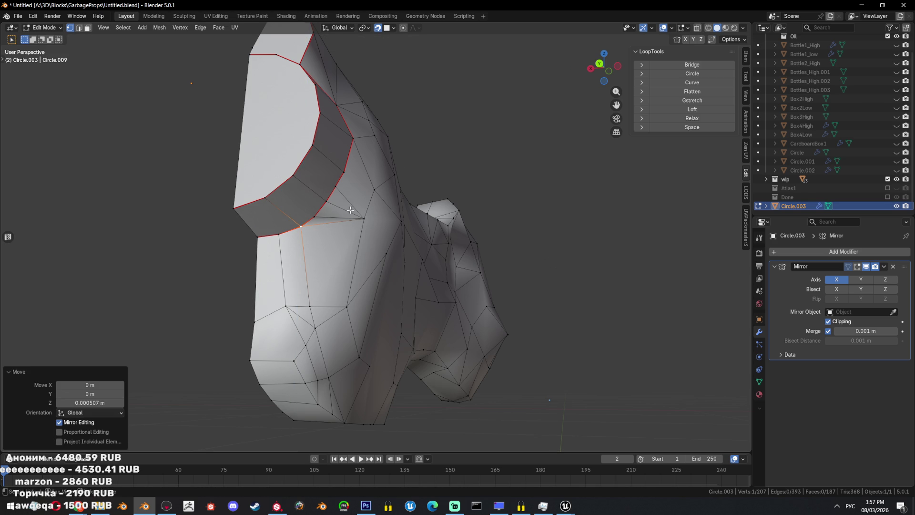
# - With X-ray on, slide a stray vertex onto its neighbour and merge them at center
pyautogui.moveTo(347, 200); pyautogui.dragTo(351, 245, button='middle')
pyautogui.press('g')
pyautogui.press('g')
pyautogui.click(390, 202)
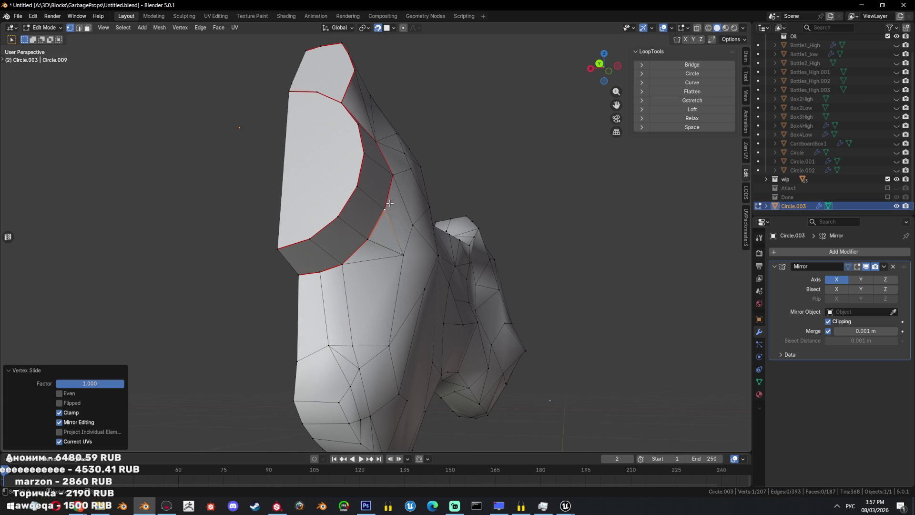
pyautogui.hotkey('alt', 'z')
pyautogui.hotkey('alt', 'a')
pyautogui.press('g')
pyautogui.press('g')
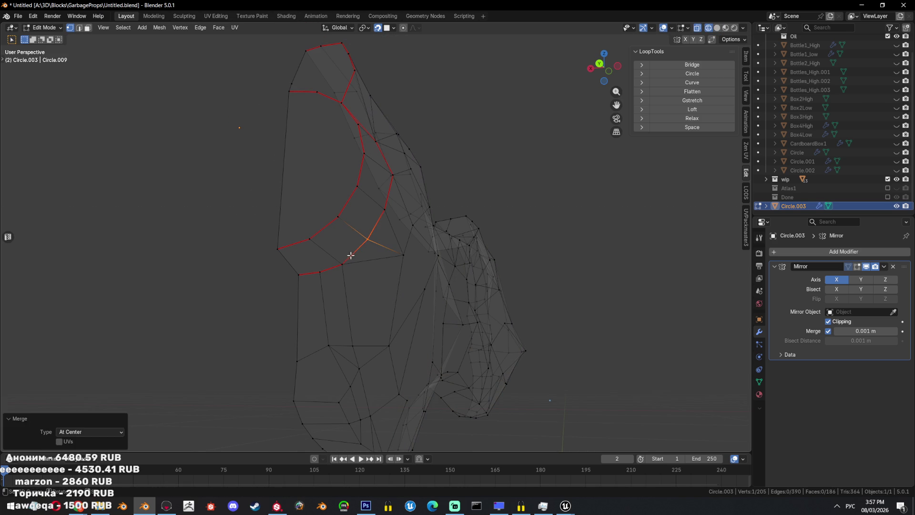
pyautogui.click(349, 270)
pyautogui.press('m')
pyautogui.click(327, 263)
# - Turn off X-ray and inspect the neck joint in Object Mode
pyautogui.scroll(3, 370, 255)
pyautogui.moveTo(370, 256)
pyautogui.mouseDown(button='middle')
pyautogui.moveTo(436, 229)
pyautogui.moveTo(479, 195)
pyautogui.moveTo(503, 210)
pyautogui.mouseUp(button='middle')
pyautogui.hotkey('alt', 'z')
pyautogui.scroll(-4, 437, 229)
pyautogui.scroll(4, 402, 198)
pyautogui.press('Tab')
pyautogui.scroll(-3, 539, 134)
pyautogui.scroll(3, 502, 210)
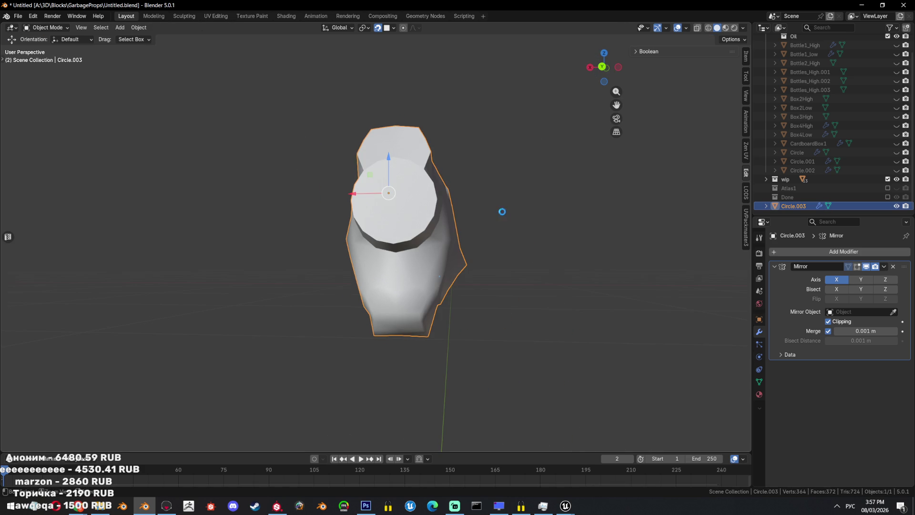
pyautogui.moveTo(474, 222)
pyautogui.mouseDown(button='middle')
pyautogui.moveTo(465, 230)
pyautogui.moveTo(424, 184)
pyautogui.mouseUp(button='middle')
pyautogui.scroll(3, 465, 229)
pyautogui.scroll(2, 386, 185)
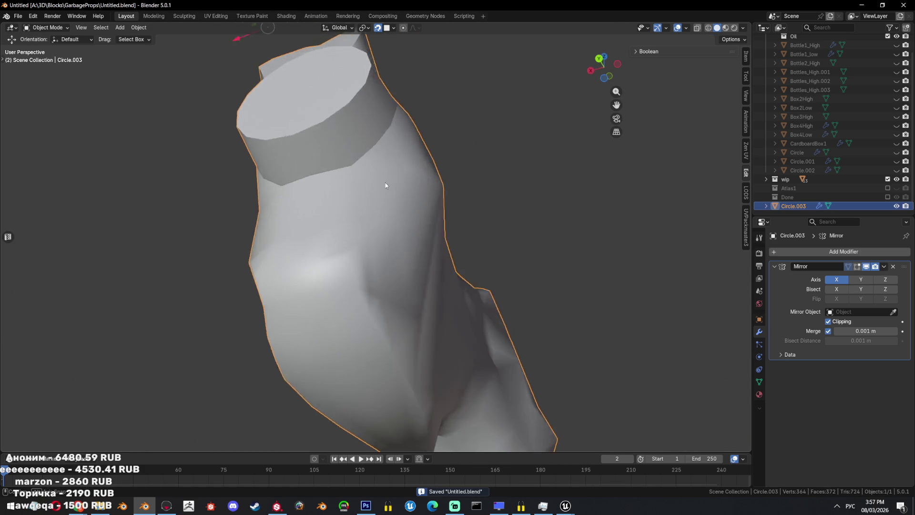
# - Nudge a rim vertex 0.000451 m along Z and check the shape in Object Mode
pyautogui.press('Tab')
pyautogui.press('g')
pyautogui.click(552, 196)
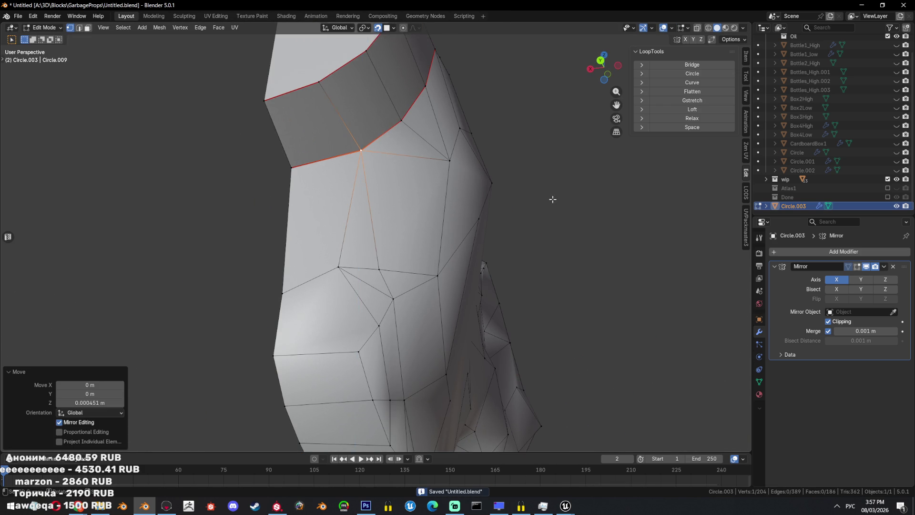
pyautogui.press('Tab')
pyautogui.scroll(-5, 487, 237)
pyautogui.moveTo(487, 236)
pyautogui.mouseDown(button='middle')
pyautogui.moveTo(461, 203)
pyautogui.moveTo(432, 222)
pyautogui.moveTo(455, 250)
pyautogui.mouseUp(button='middle')
# - Switch to face select and triangulate the selected body faces
pyautogui.press('Tab')
pyautogui.scroll(2, 432, 223)
pyautogui.scroll(-3, 432, 223)
pyautogui.press('Tab')
pyautogui.press('Tab')
pyautogui.press('3')
pyautogui.hotkey('ctrl', 't')
pyautogui.press('Tab')
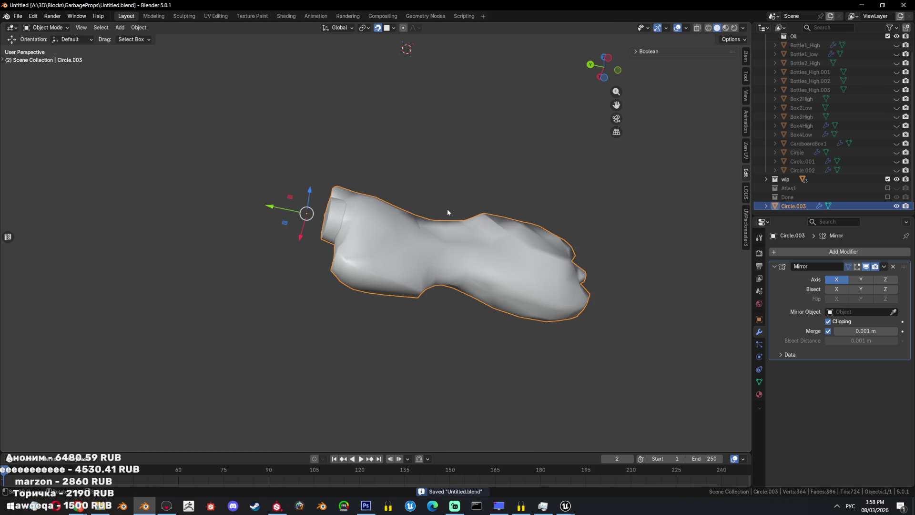
# - Select a shortest edge path running down from below the neck ring, then clear it
pyautogui.scroll(2, 447, 213)
pyautogui.moveTo(447, 213); pyautogui.dragTo(474, 219, button='middle')
pyautogui.press('Tab')
pyautogui.press('2')
pyautogui.click(324, 235)
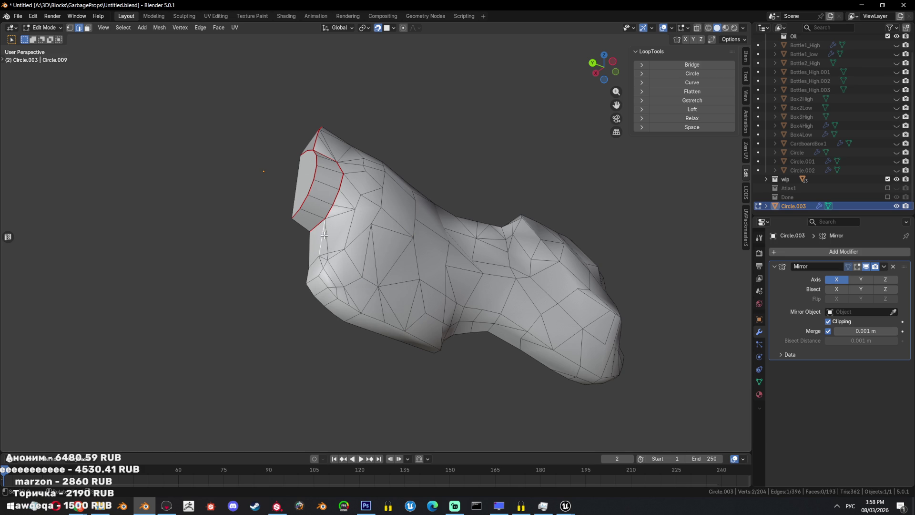
pyautogui.keyDown('ctrl'); pyautogui.click(396, 326); pyautogui.keyUp('ctrl')
pyautogui.moveTo(396, 325); pyautogui.dragTo(405, 285, button='middle')
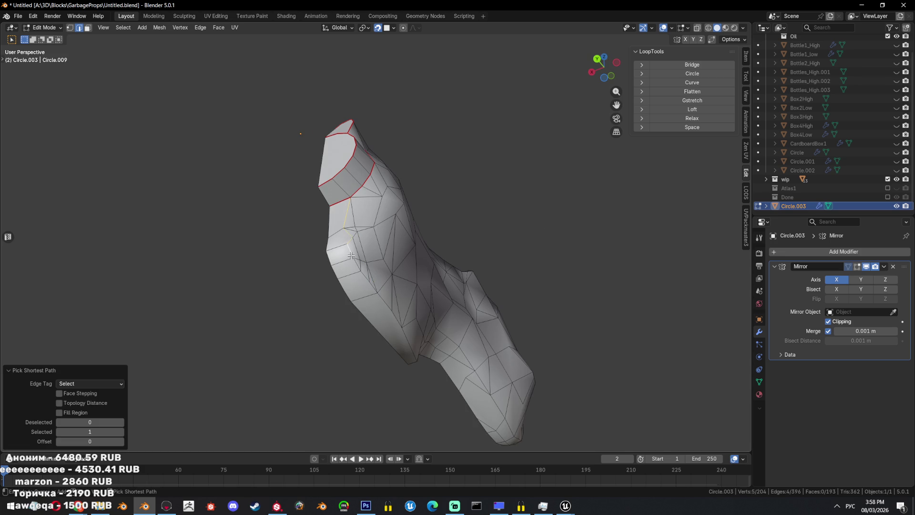
pyautogui.scroll(3, 405, 285)
pyautogui.hotkey('alt', 'a')
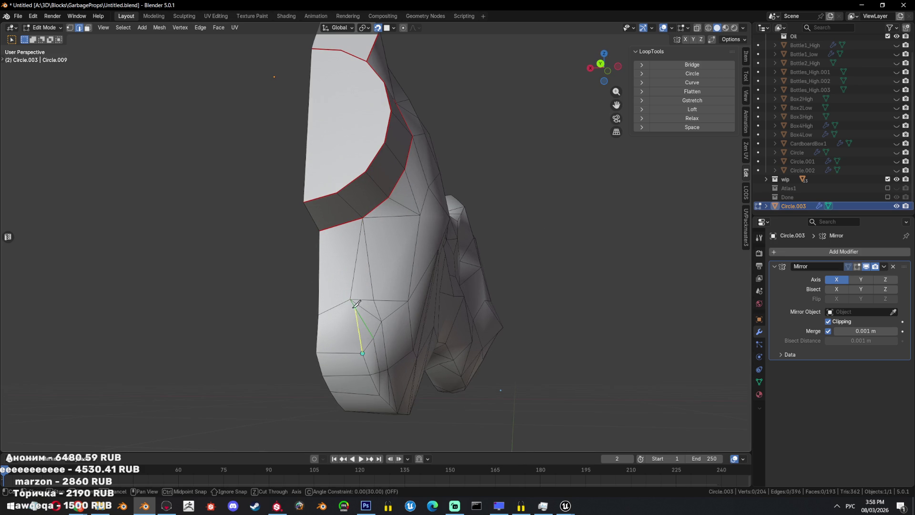
# - Select an edge path down the bottle's side and review it in Object Mode
pyautogui.keyDown('ctrl'); pyautogui.click(371, 351); pyautogui.keyUp('ctrl')
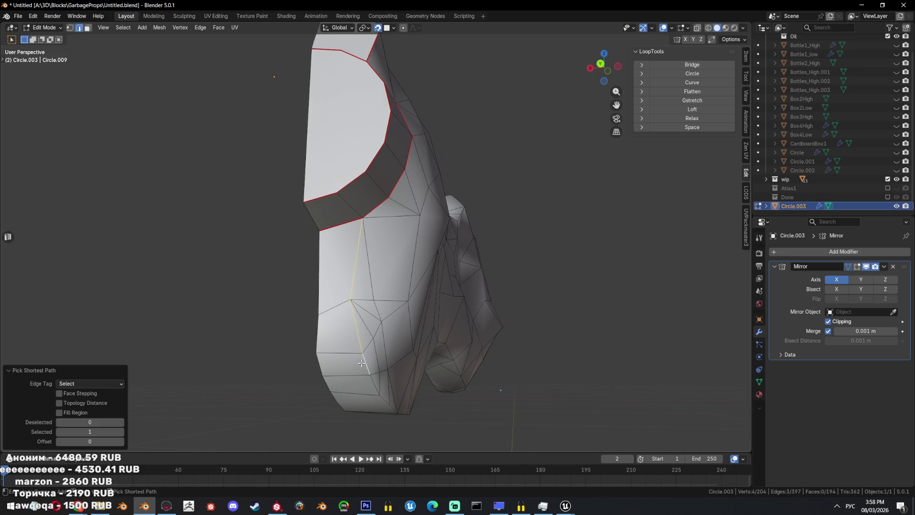
pyautogui.moveTo(372, 351); pyautogui.dragTo(333, 293, button='middle')
pyautogui.keyDown('ctrl'); pyautogui.click(478, 352); pyautogui.keyUp('ctrl')
pyautogui.moveTo(478, 353)
pyautogui.mouseDown(button='middle')
pyautogui.moveTo(563, 260)
pyautogui.moveTo(595, 265)
pyautogui.mouseUp(button='middle')
pyautogui.scroll(-5, 548, 250)
pyautogui.press('Tab')
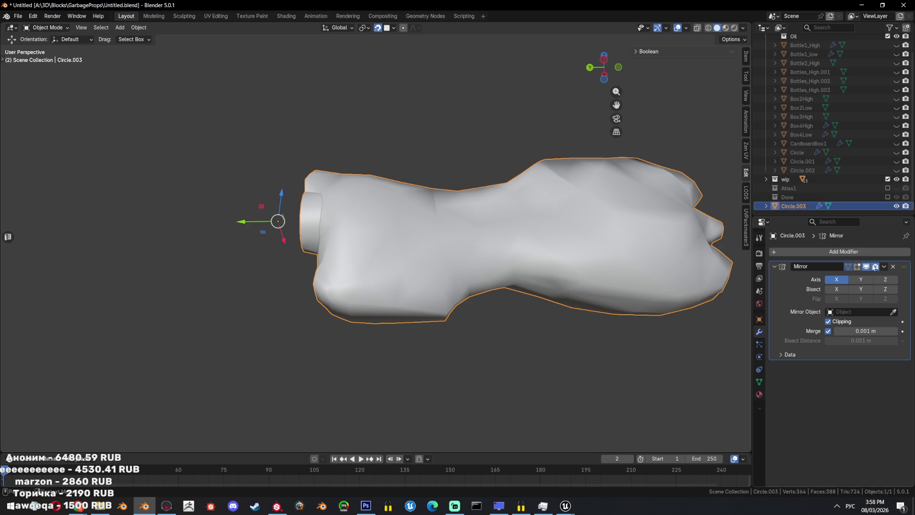
pyautogui.moveTo(590, 188)
pyautogui.mouseDown(button='middle')
pyautogui.moveTo(425, 222)
pyautogui.moveTo(550, 243)
pyautogui.mouseUp(button='middle')
# - Select an edge near the top and merge the faces on either side of it
pyautogui.press('Tab')
pyautogui.press('Tab')
pyautogui.moveTo(482, 258); pyautogui.dragTo(460, 242, button='middle')
pyautogui.press('Tab')
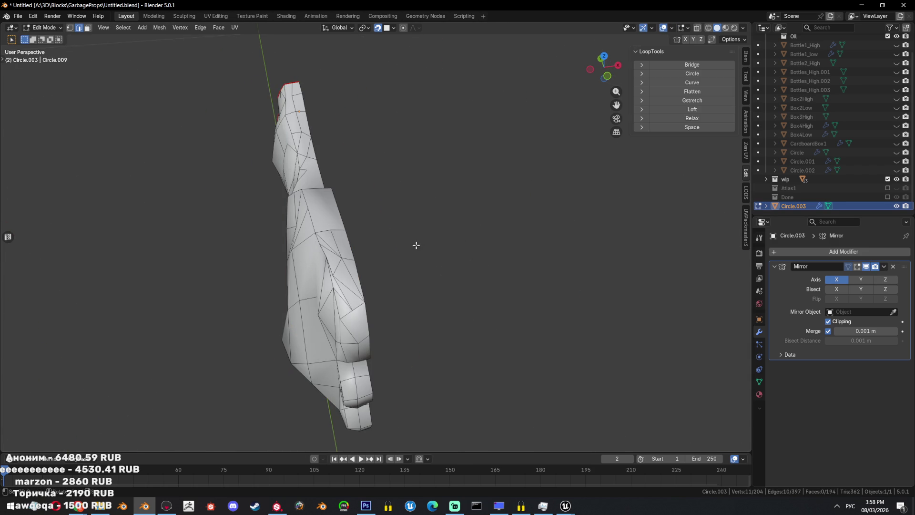
pyautogui.click(349, 270)
pyautogui.scroll(4, 351, 267)
pyautogui.moveTo(370, 200); pyautogui.dragTo(381, 227, button='middle')
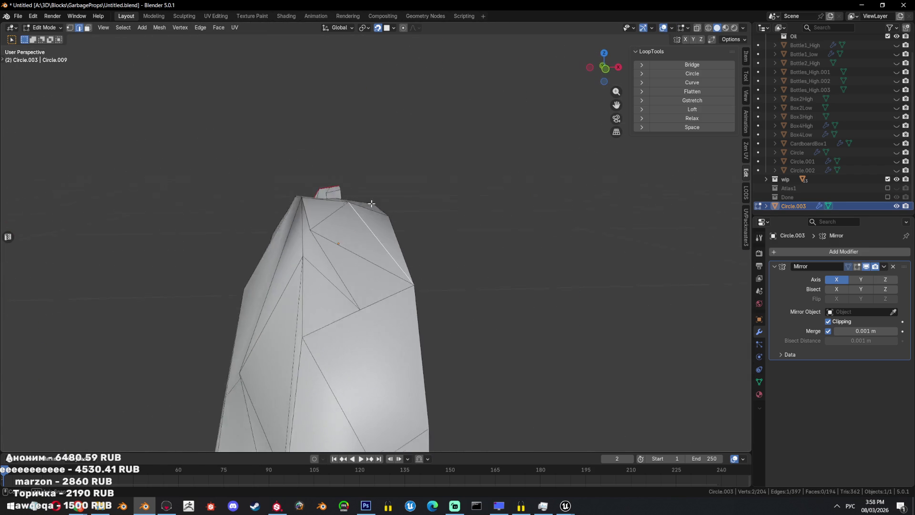
pyautogui.click(336, 153)
pyautogui.moveTo(395, 176)
pyautogui.mouseDown(button='middle')
pyautogui.moveTo(334, 172)
pyautogui.moveTo(354, 156)
pyautogui.mouseUp(button='middle')
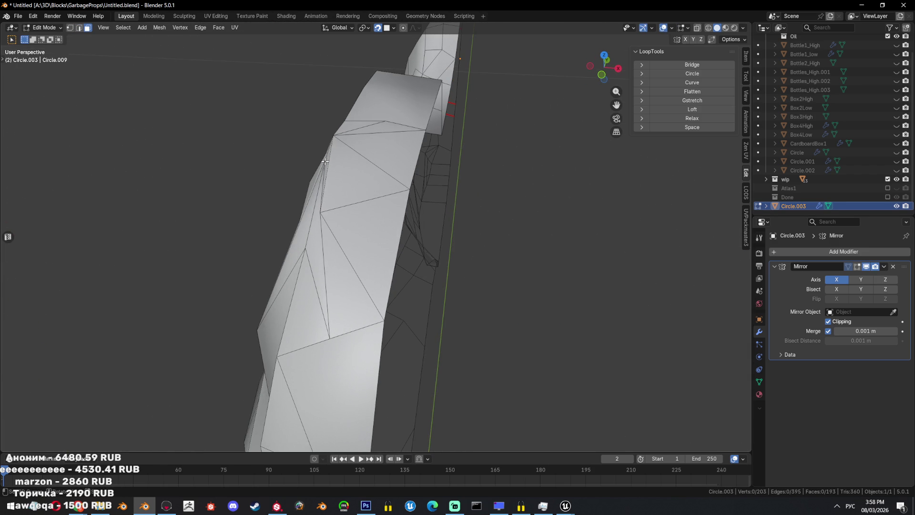
# - Triangulate several faces along the side
pyautogui.moveTo(358, 132); pyautogui.dragTo(370, 205)
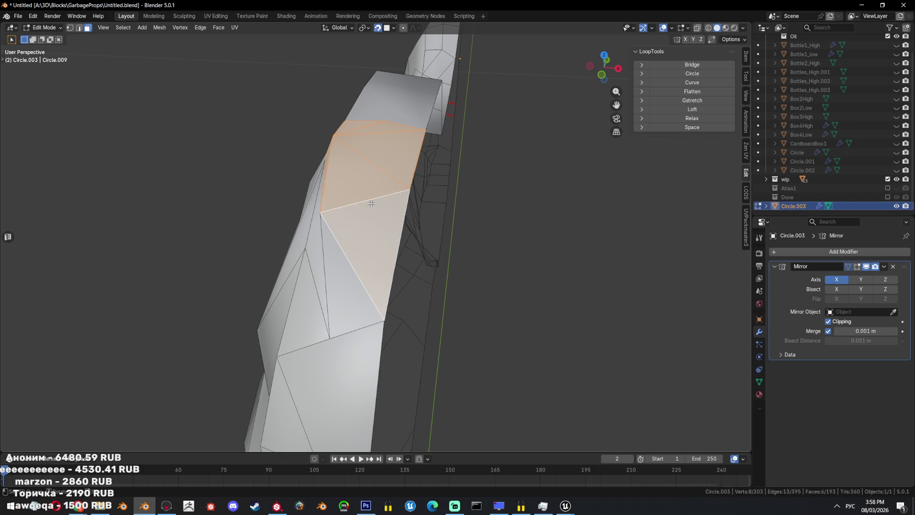
pyautogui.hotkey('ctrl', 't')
pyautogui.moveTo(427, 196)
pyautogui.mouseDown(button='middle')
pyautogui.moveTo(460, 186)
pyautogui.moveTo(420, 167)
pyautogui.moveTo(429, 163)
pyautogui.mouseUp(button='middle')
pyautogui.click(460, 186)
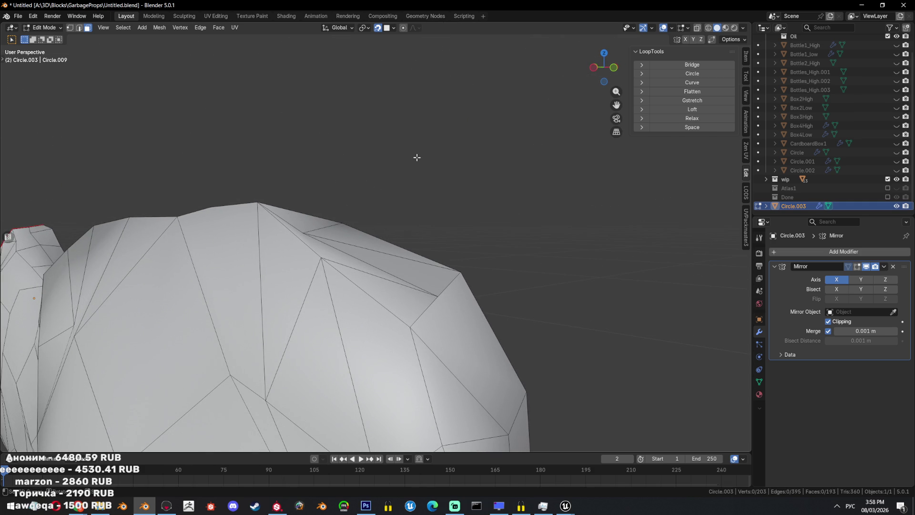
# - Box-select the cluster of side triangles and dissolve them into one face
pyautogui.moveTo(412, 154); pyautogui.dragTo(359, 179, button='middle')
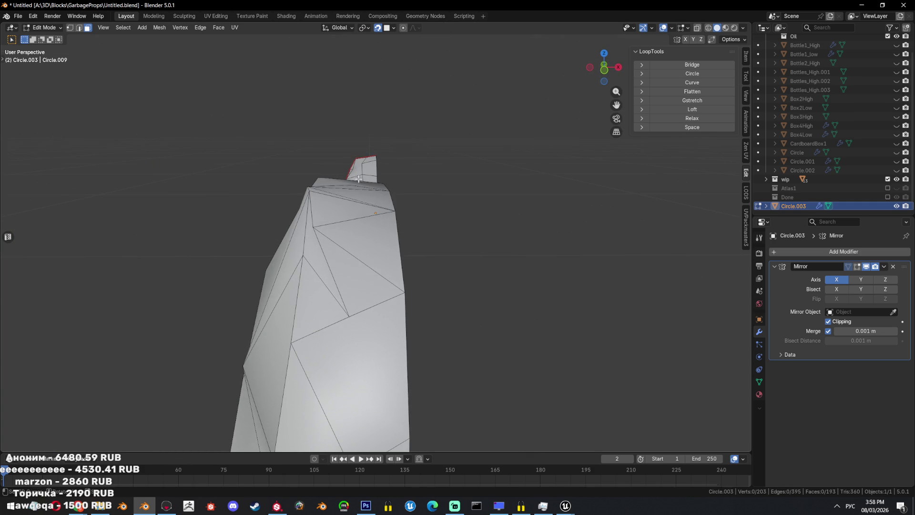
pyautogui.moveTo(321, 234); pyautogui.dragTo(381, 291)
pyautogui.hotkey('ctrl', 'x')
pyautogui.moveTo(382, 290); pyautogui.dragTo(398, 192, button='middle')
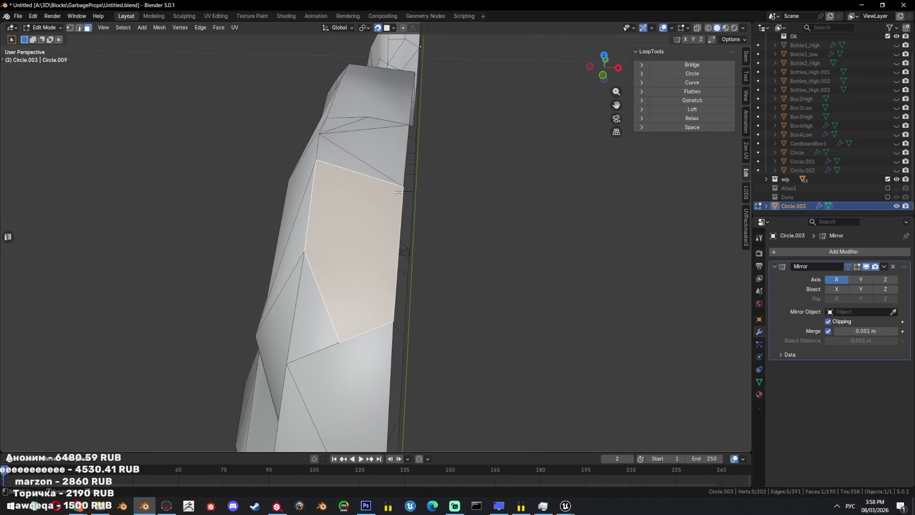
pyautogui.moveTo(385, 156); pyautogui.dragTo(403, 268, button='middle')
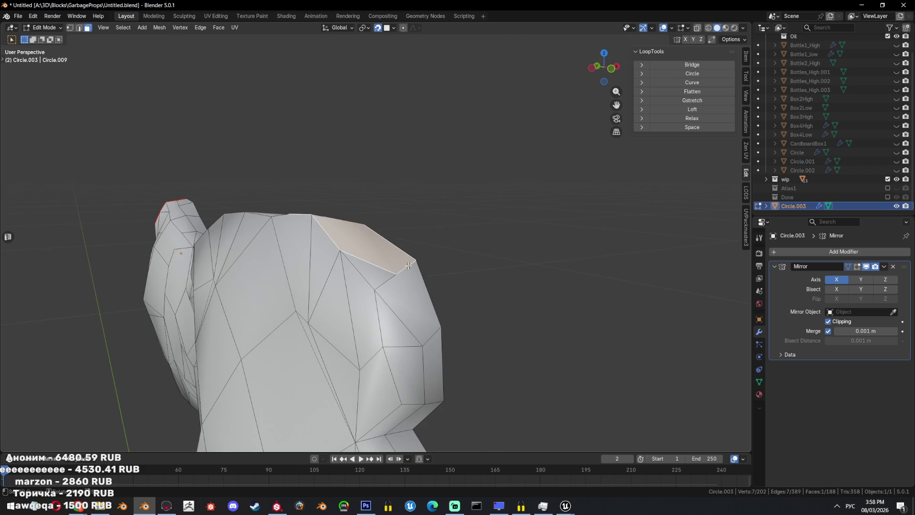
pyautogui.click(403, 267)
pyautogui.moveTo(458, 271)
pyautogui.mouseDown(button='middle')
pyautogui.moveTo(532, 280)
pyautogui.moveTo(458, 266)
pyautogui.mouseUp(button='middle')
pyautogui.press('Tab')
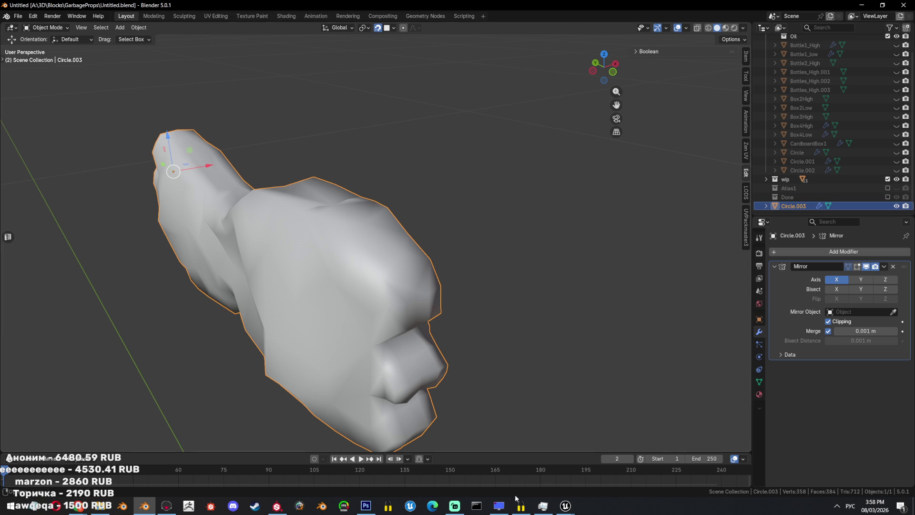
# - Select the faces across the top of the end, leaving the lower strip unselected
pyautogui.moveTo(359, 241)
pyautogui.mouseDown(button='middle')
pyautogui.moveTo(345, 262)
pyautogui.moveTo(372, 252)
pyautogui.mouseUp(button='middle')
pyautogui.press('Tab')
pyautogui.moveTo(259, 273); pyautogui.dragTo(259, 273)
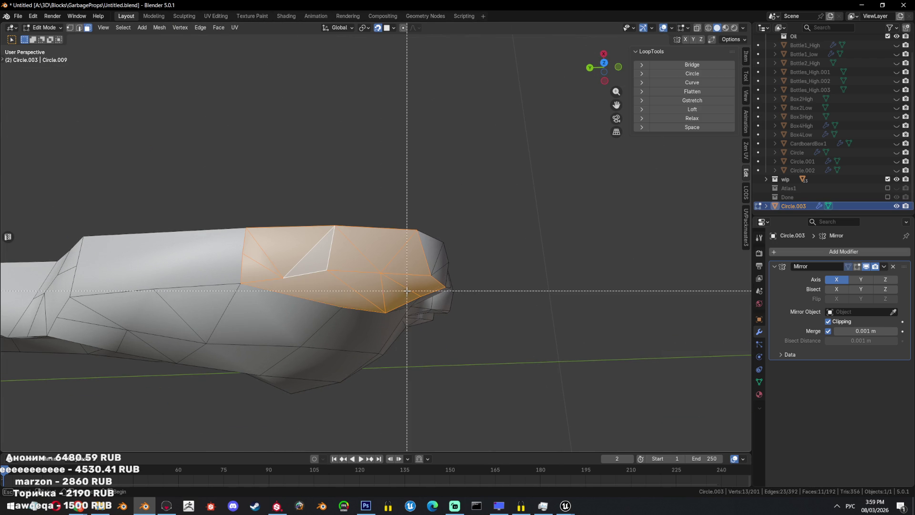
pyautogui.moveTo(405, 290); pyautogui.dragTo(241, 319, button='middle')
pyautogui.moveTo(433, 288)
pyautogui.mouseDown(button='middle')
pyautogui.moveTo(459, 263)
pyautogui.moveTo(440, 287)
pyautogui.mouseUp(button='middle')
pyautogui.press('Tab')
pyautogui.press('Tab')
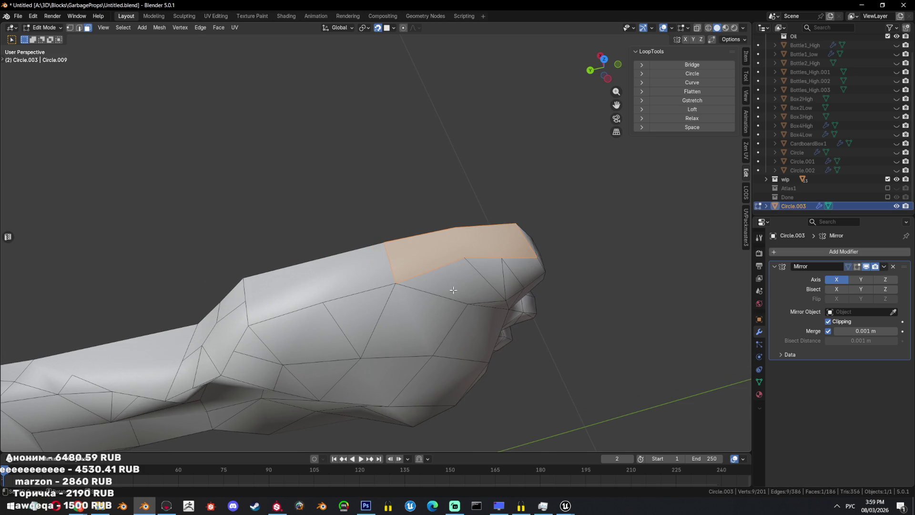
pyautogui.press('Tab')
# - Apply the Mirror modifier, then frame and dissolve a stray vertex
pyautogui.click(843, 277)
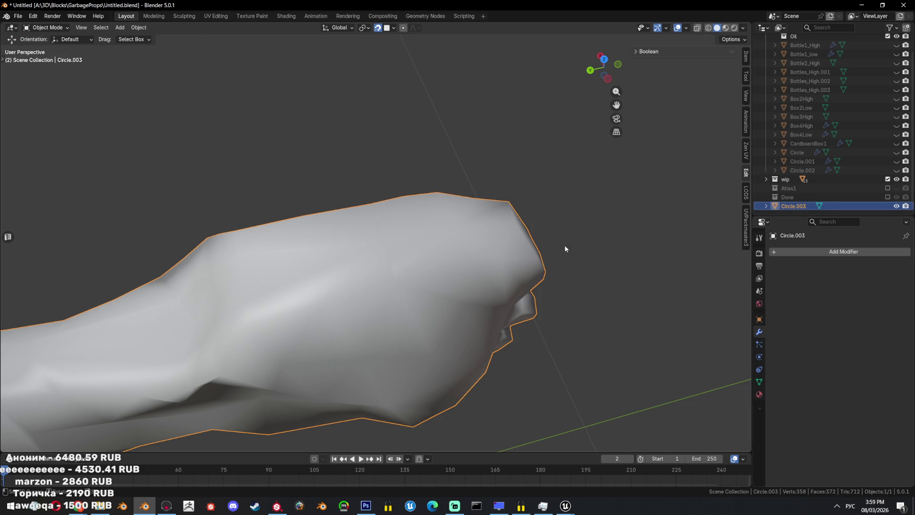
pyautogui.press('Tab')
pyautogui.click(403, 301)
pyautogui.press('KP_Decimal')
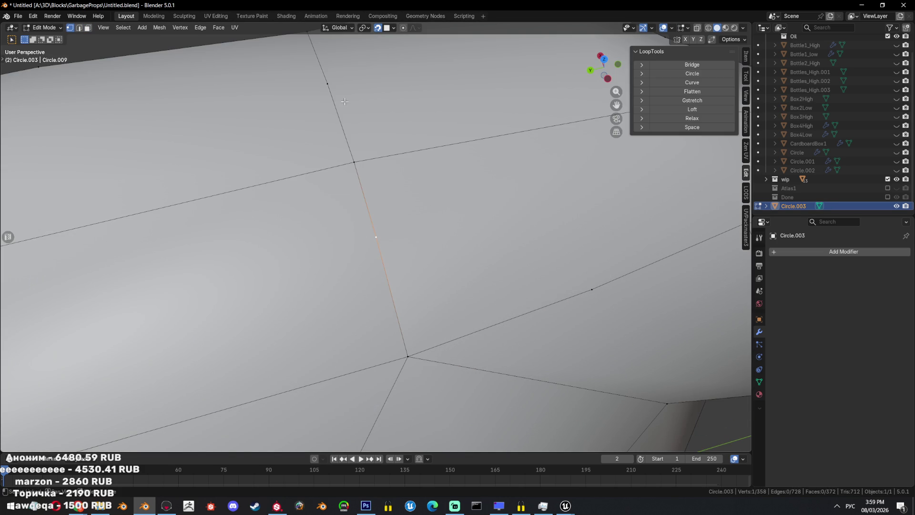
pyautogui.press('x')
pyautogui.click(473, 210)
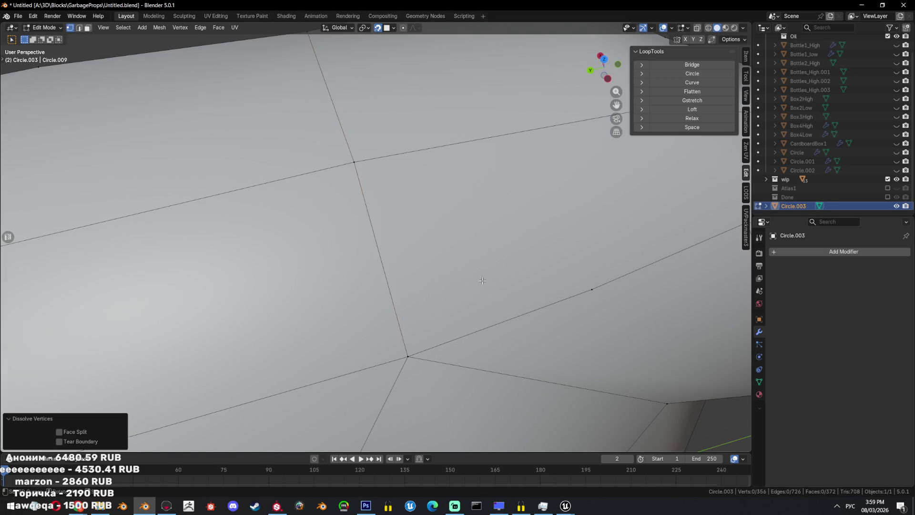
# - Select a vertex on the body and remove the extra vertices
pyautogui.scroll(-5, 468, 282)
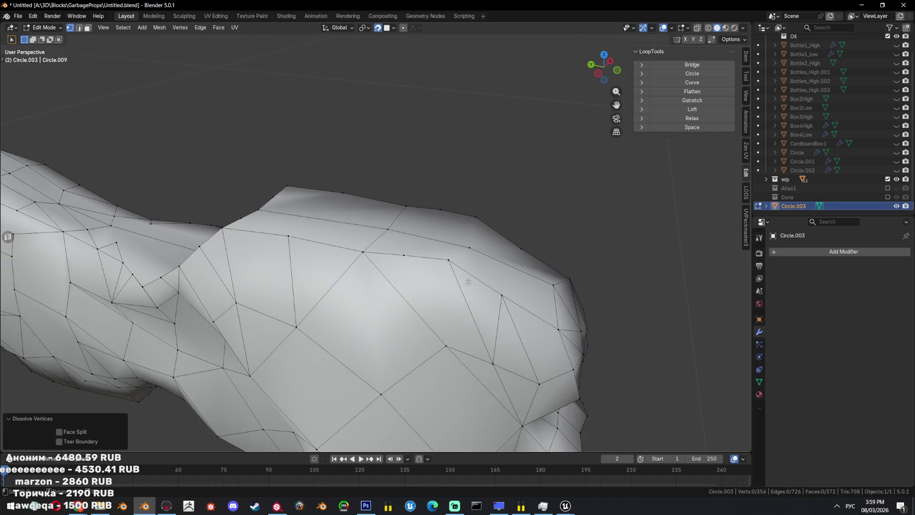
pyautogui.scroll(-3, 468, 282)
pyautogui.click(382, 256)
pyautogui.moveTo(382, 257); pyautogui.dragTo(486, 253, button='middle')
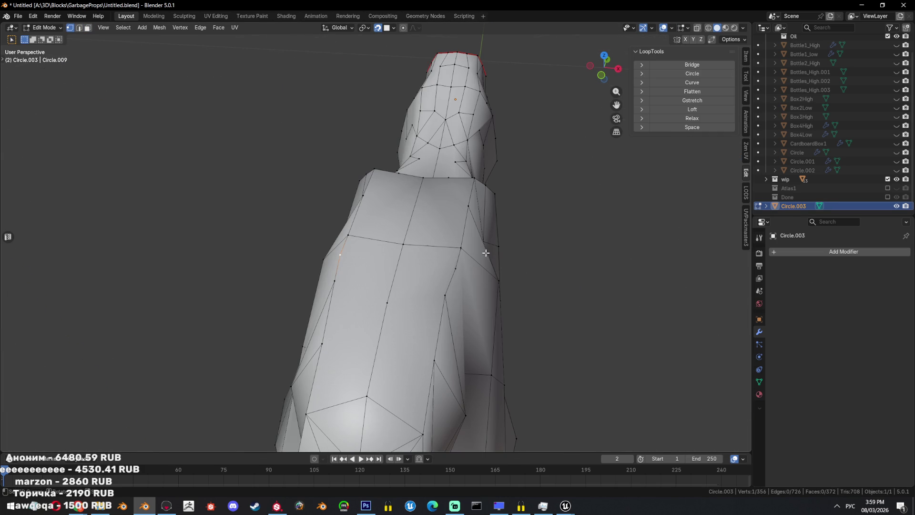
pyautogui.rightClick(455, 299)
pyautogui.click(455, 298)
pyautogui.moveTo(455, 298); pyautogui.dragTo(464, 283, button='middle')
# - Triangulate a single face on the body, then deselect everything
pyautogui.press('3')
pyautogui.click(468, 281)
pyautogui.hotkey('ctrl', 't')
pyautogui.hotkey('alt', 'a')
pyautogui.moveTo(567, 303); pyautogui.dragTo(532, 239, button='middle')
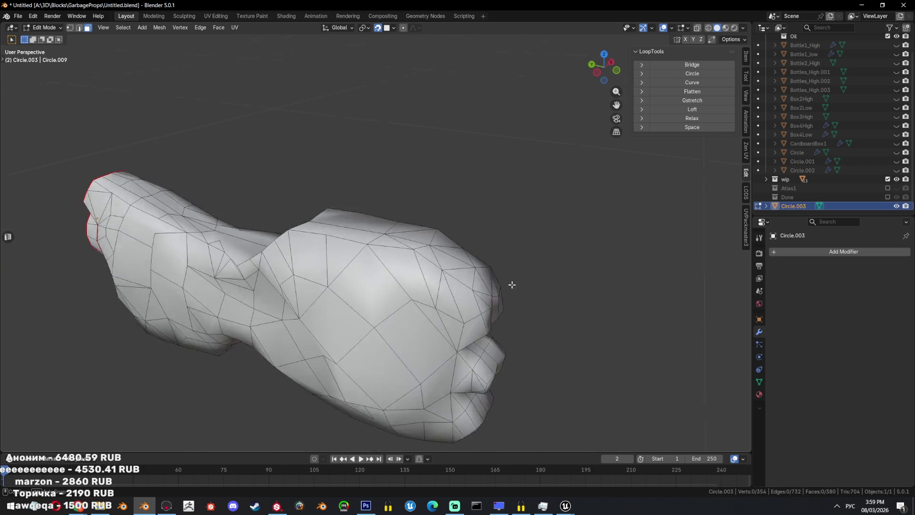
pyautogui.press('Tab')
pyautogui.press('Tab')
pyautogui.moveTo(425, 277); pyautogui.dragTo(348, 285, button='middle')
pyautogui.press('Tab')
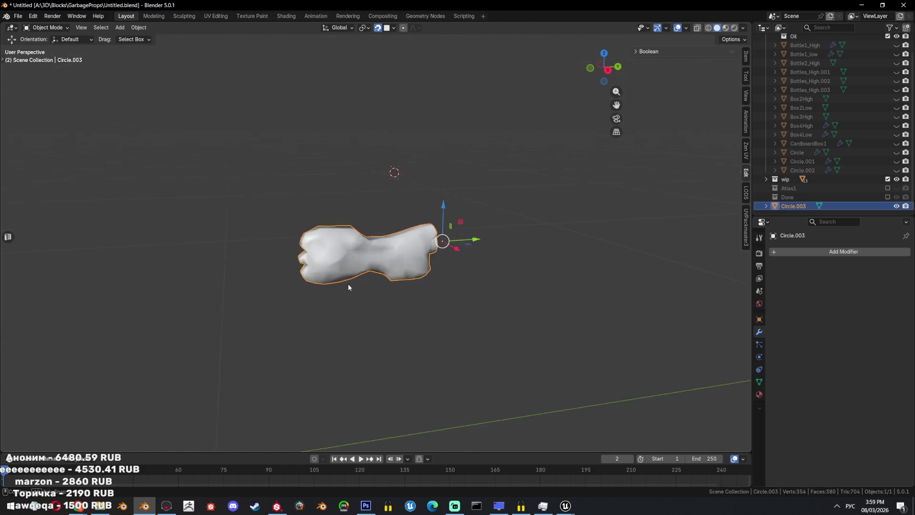
# - Triangulate the whole mesh into 704 triangles and rejoin them into quads (469 faces)
pyautogui.press('Tab')
pyautogui.scroll(4, 437, 306)
pyautogui.moveTo(436, 263); pyautogui.dragTo(532, 270, button='middle')
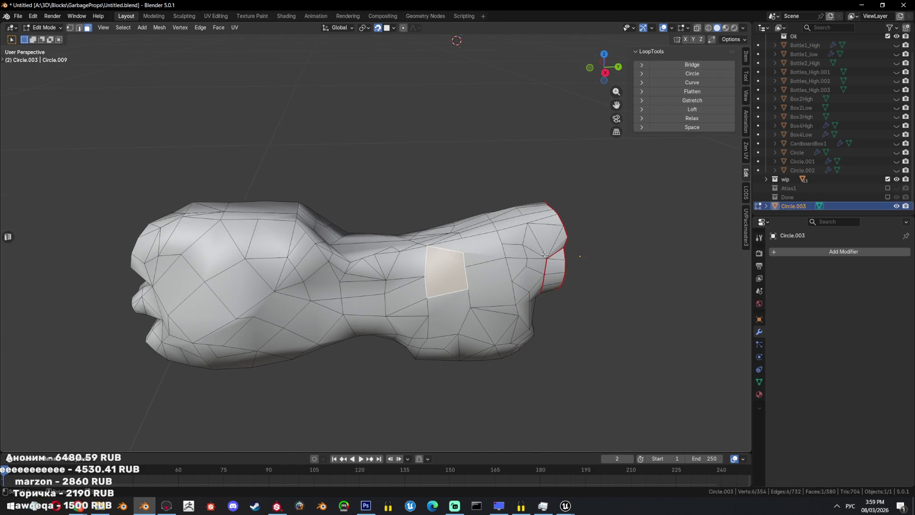
pyautogui.press('a')
pyautogui.hotkey('ctrl', 't')
pyautogui.hotkey('alt', 'j')
pyautogui.moveTo(525, 268); pyautogui.dragTo(499, 248, button='middle')
pyautogui.hotkey('alt', 'a')
pyautogui.press('2')
pyautogui.moveTo(476, 128); pyautogui.dragTo(411, 196, button='middle')
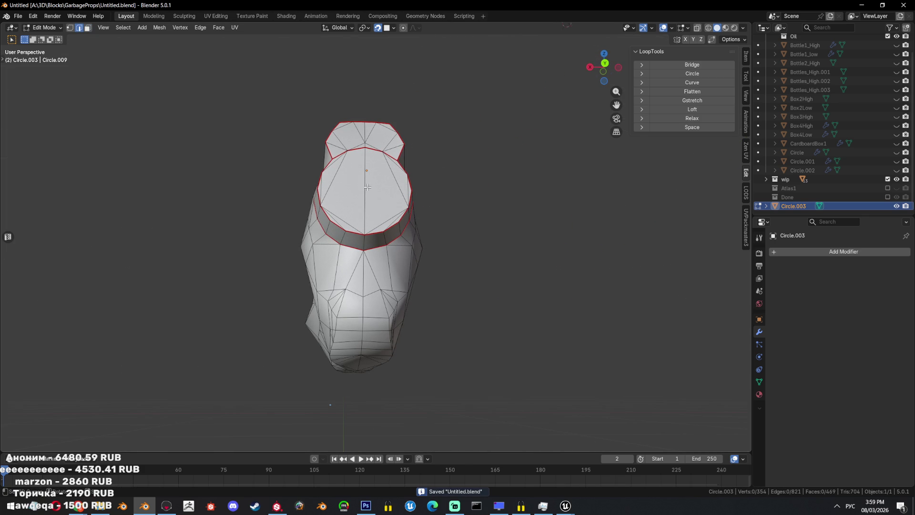
# - Knife-cut a new edge to a snapped vertex and merge the selected edge's vertices
pyautogui.click(364, 283)
pyautogui.moveTo(364, 283); pyautogui.dragTo(365, 315, button='middle')
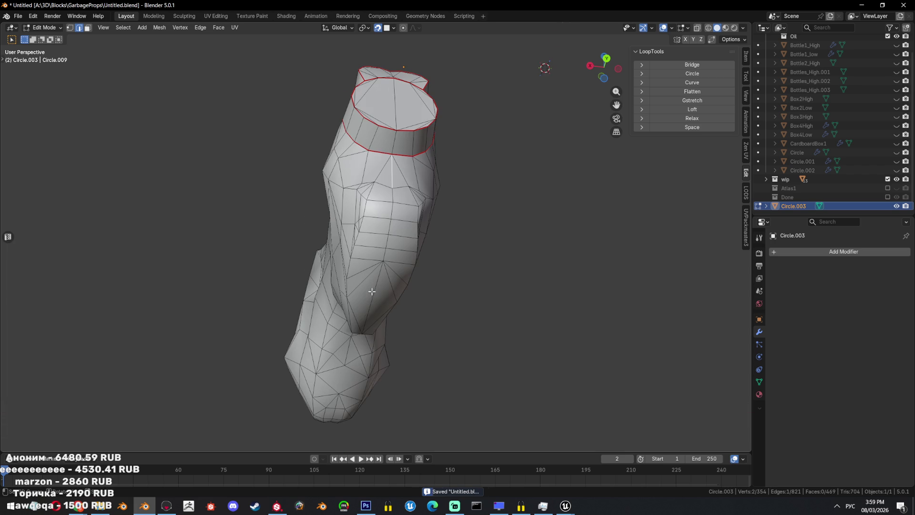
pyautogui.moveTo(359, 355); pyautogui.dragTo(358, 304, button='middle')
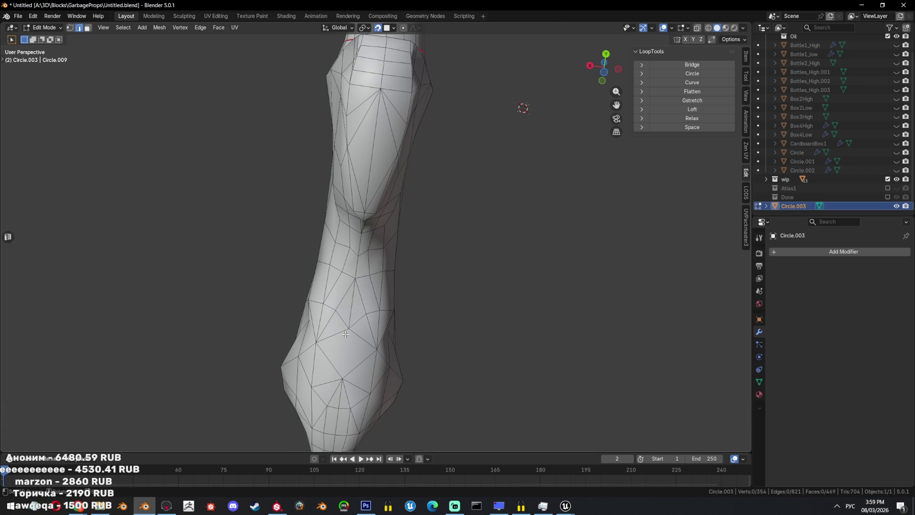
pyautogui.press('k')
pyautogui.click(343, 373)
pyautogui.press('Return')
pyautogui.moveTo(344, 374); pyautogui.dragTo(329, 287, button='middle')
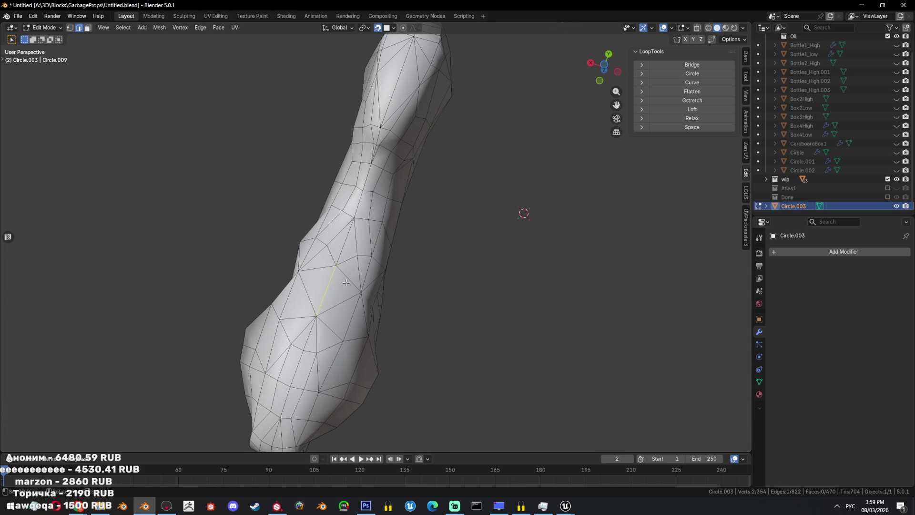
pyautogui.scroll(2, 397, 226)
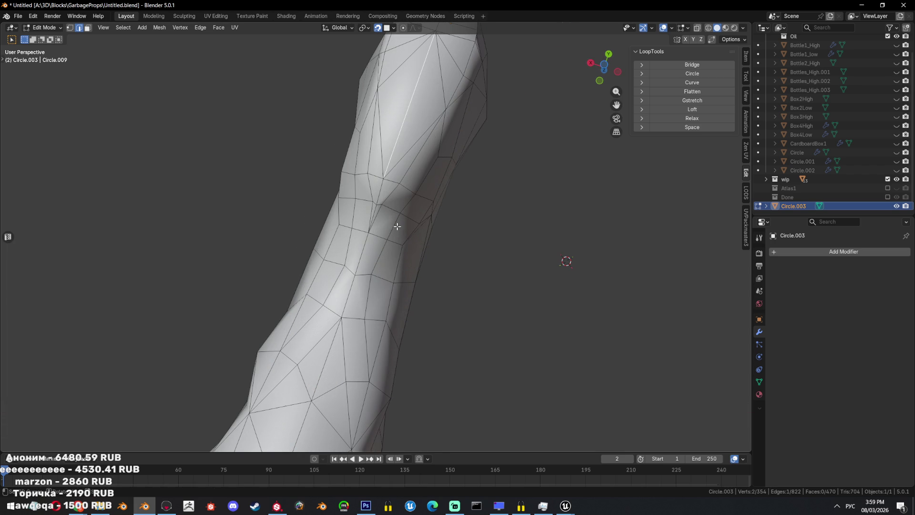
pyautogui.hotkey('ctrl', 'x')
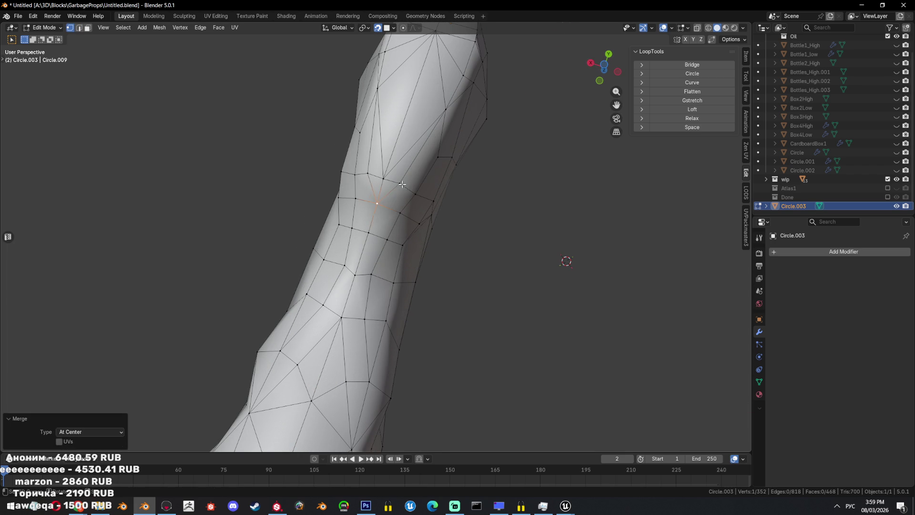
pyautogui.scroll(-2, 412, 231)
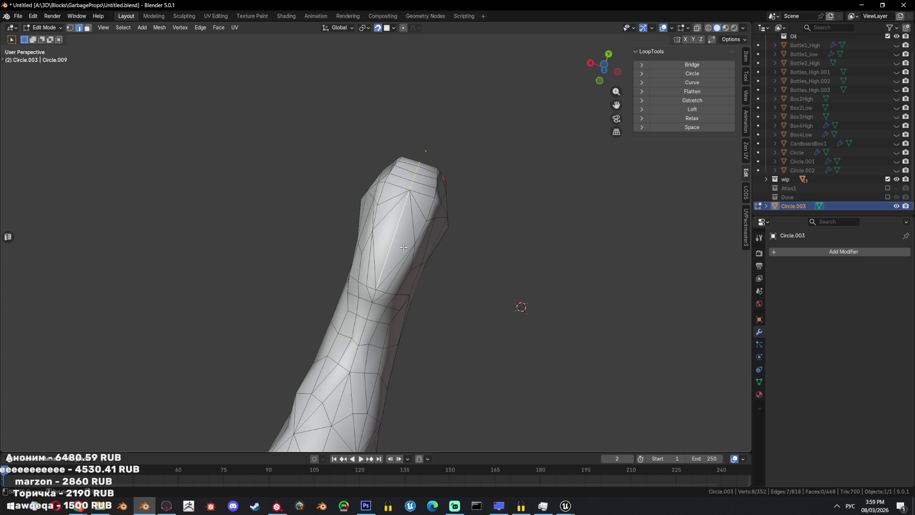
# - Select a line of edges running down the bottle's side
pyautogui.keyDown('alt'); pyautogui.click(377, 317); pyautogui.keyUp('alt')
pyautogui.keyDown('shift'); pyautogui.moveTo(377, 317); pyautogui.dragTo(404, 289, button='middle'); pyautogui.keyUp('shift')
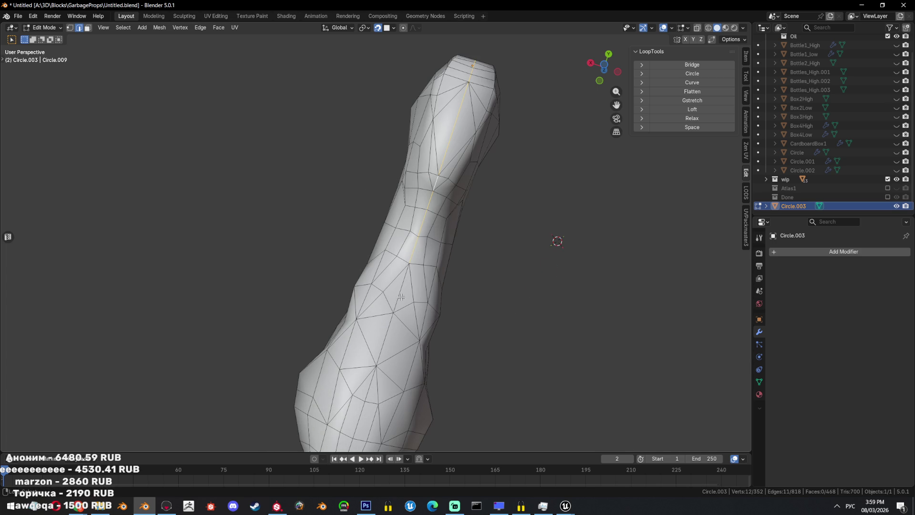
pyautogui.keyDown('ctrl'); pyautogui.click(392, 368); pyautogui.keyUp('ctrl')
pyautogui.moveTo(392, 368); pyautogui.dragTo(463, 190, button='middle')
pyautogui.keyDown('ctrl'); pyautogui.click(418, 320); pyautogui.keyUp('ctrl')
pyautogui.keyDown('ctrl'); pyautogui.click(463, 173); pyautogui.keyUp('ctrl')
pyautogui.moveTo(468, 260)
pyautogui.mouseDown(button='middle')
pyautogui.moveTo(435, 243)
pyautogui.moveTo(459, 177)
pyautogui.mouseUp(button='middle')
# - Make another knife cut starting from a vertex near the top
pyautogui.press('k')
pyautogui.click(463, 131)
pyautogui.click(446, 166)
pyautogui.press('Return')
pyautogui.moveTo(447, 167); pyautogui.dragTo(487, 196, button='middle')
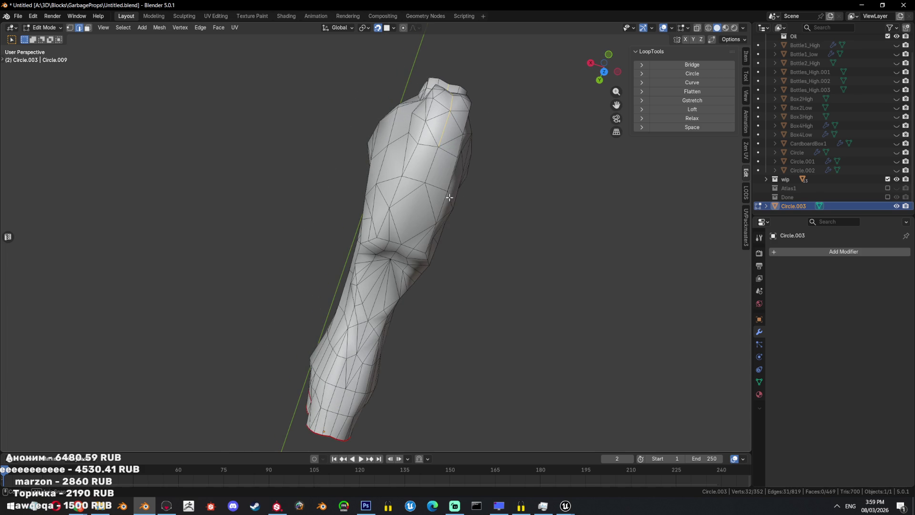
# - Mark the currently selected edges as both sharp and seam
pyautogui.hotkey('ctrl', 'e')
pyautogui.click(487, 195)
pyautogui.hotkey('ctrl', 'e')
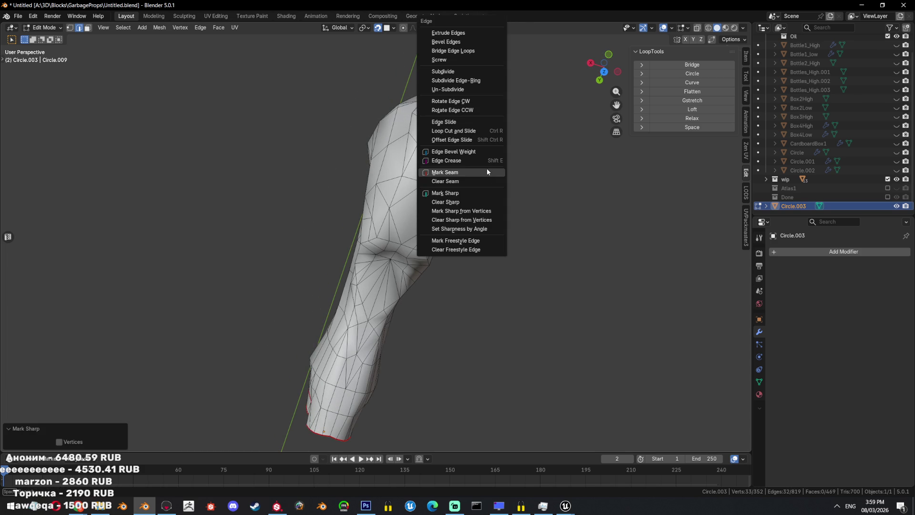
pyautogui.click(487, 167)
pyautogui.moveTo(488, 168); pyautogui.dragTo(434, 181, button='middle')
# - Knife-cut a new edge across the faces, ending at a vertex
pyautogui.press('k')
pyautogui.click(431, 184)
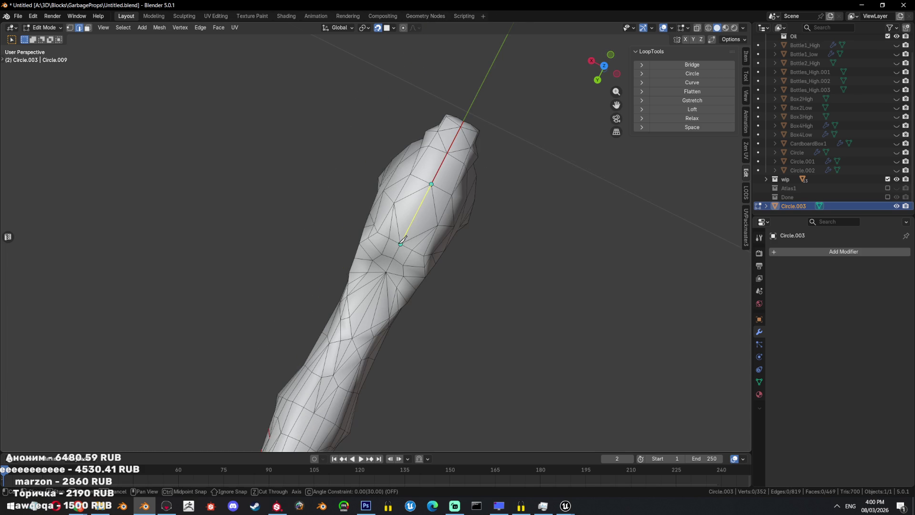
pyautogui.click(400, 244)
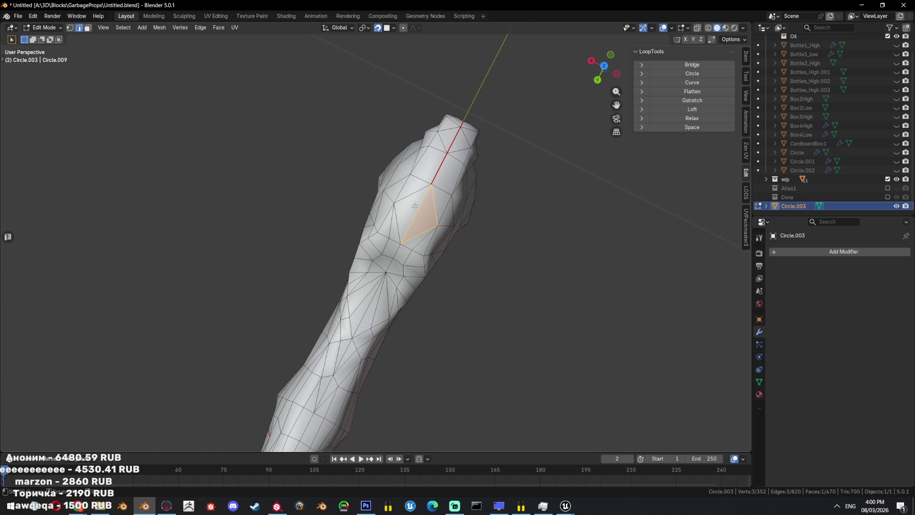
pyautogui.press('Return')
pyautogui.moveTo(400, 244); pyautogui.dragTo(460, 167, button='middle')
# - Select the edge path down the bottle's side and mark it sharp and as a seam
pyautogui.keyDown('ctrl'); pyautogui.click(346, 381); pyautogui.keyUp('ctrl')
pyautogui.hotkey('ctrl', 'e')
pyautogui.hotkey('ctrl', 'e')
pyautogui.click(518, 291)
pyautogui.hotkey('ctrl', 'e')
pyautogui.click(506, 283)
pyautogui.moveTo(506, 282); pyautogui.dragTo(461, 271, button='middle')
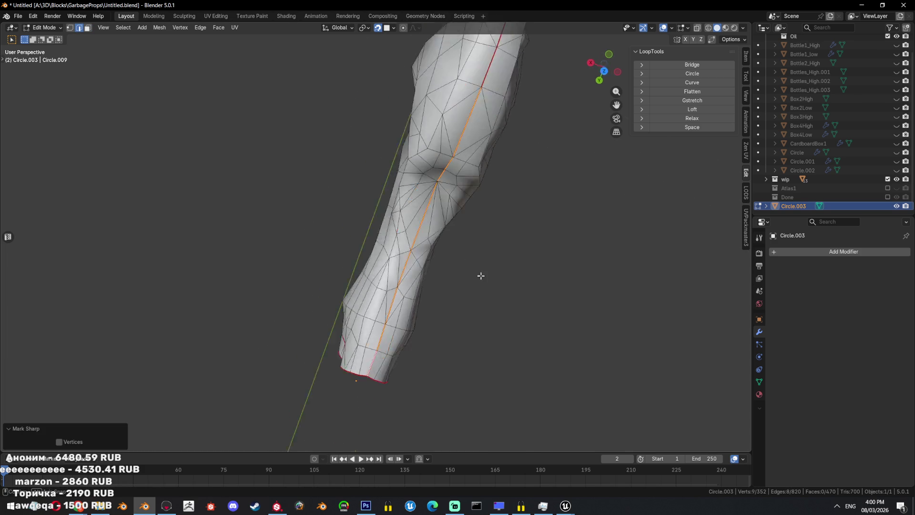
# - Select the whole mesh and unwrap it in the UV Editing workspace
pyautogui.press('a')
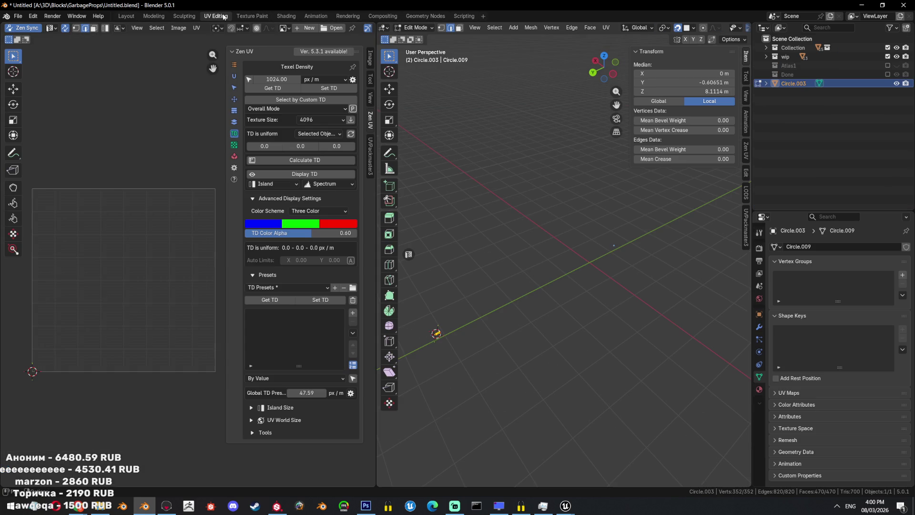
pyautogui.click(216, 15)
pyautogui.press('u')
pyautogui.click(563, 136)
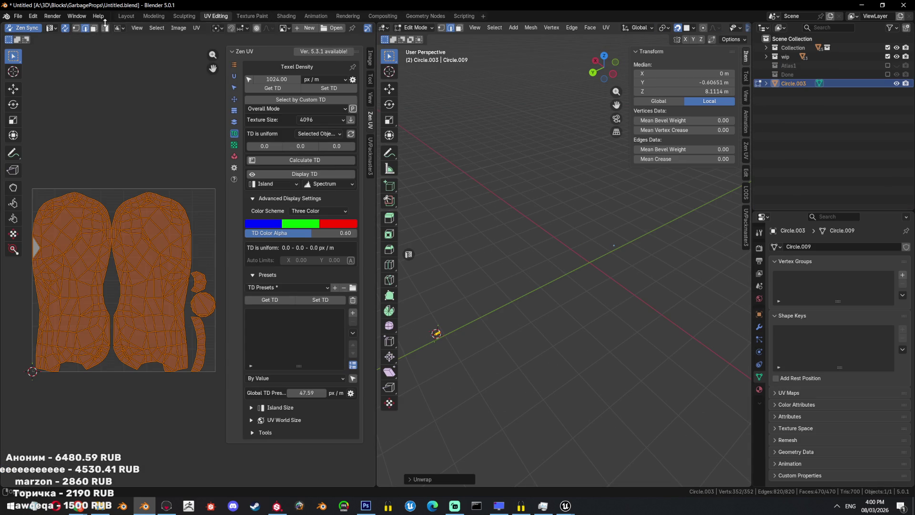
# - Return to the Layout workspace and make Bottle2_High visible
pyautogui.click(126, 16)
pyautogui.moveTo(248, 117); pyautogui.dragTo(460, 222, button='middle')
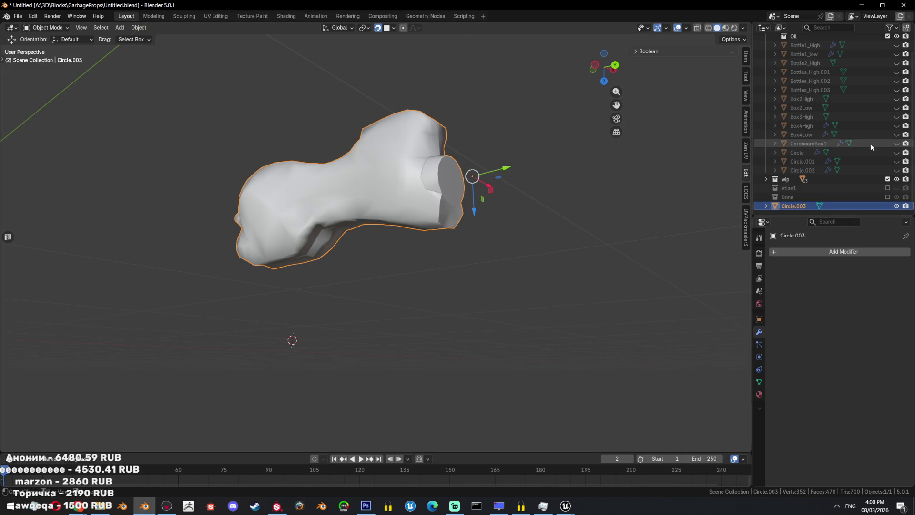
pyautogui.scroll(2, 858, 148)
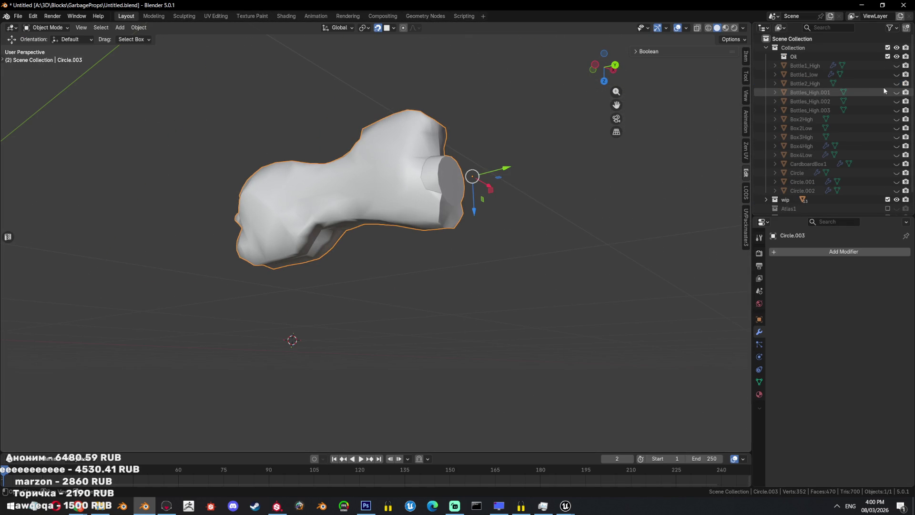
pyautogui.click(896, 84)
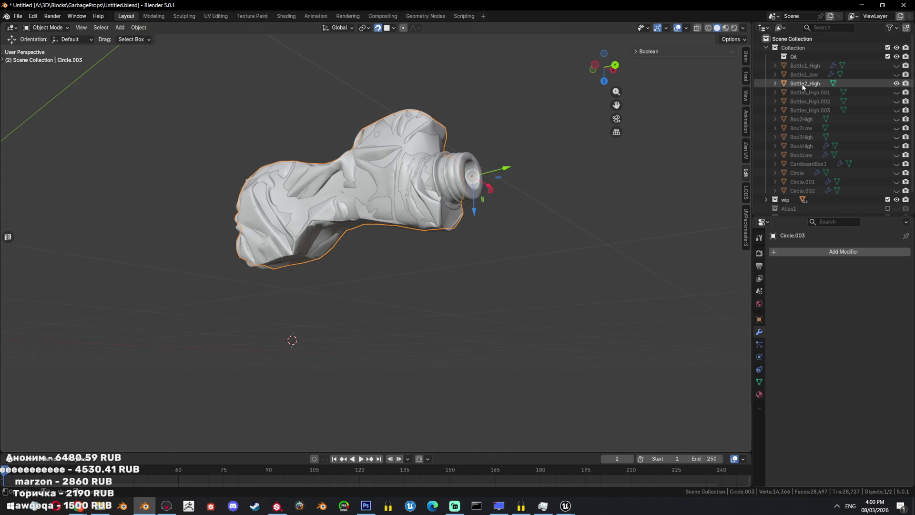
# - Drag Circle.003 into the Oil collection in the Outliner
pyautogui.scroll(-2, 811, 164)
pyautogui.moveTo(794, 206); pyautogui.dragTo(797, 133)
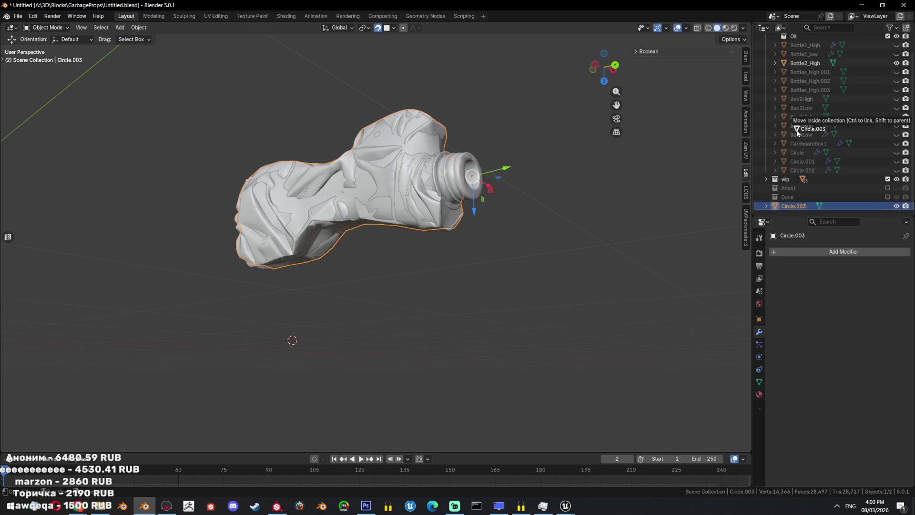
pyautogui.click(800, 191)
pyautogui.doubleClick(820, 172)
pyautogui.write('B')
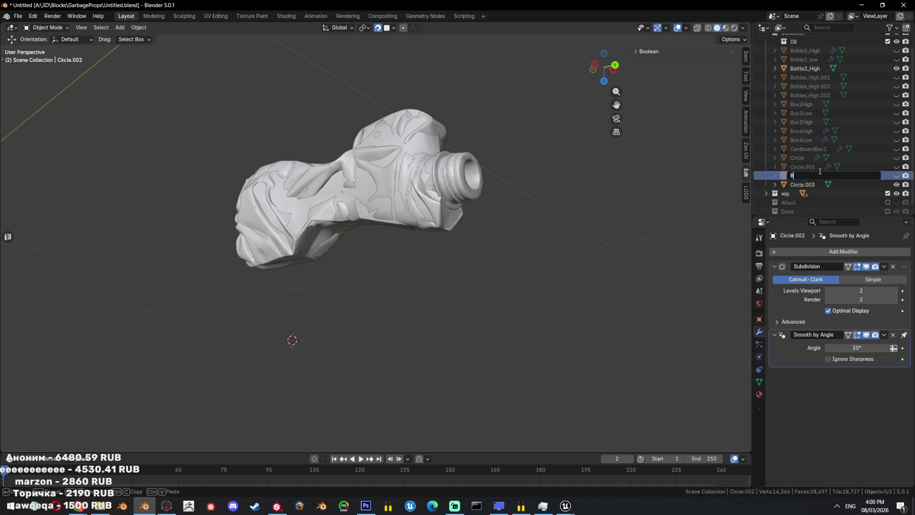
pyautogui.press('Escape')
# - Make Circle.003 active again and enter Edit Mode in left orthographic view
pyautogui.press('Down')
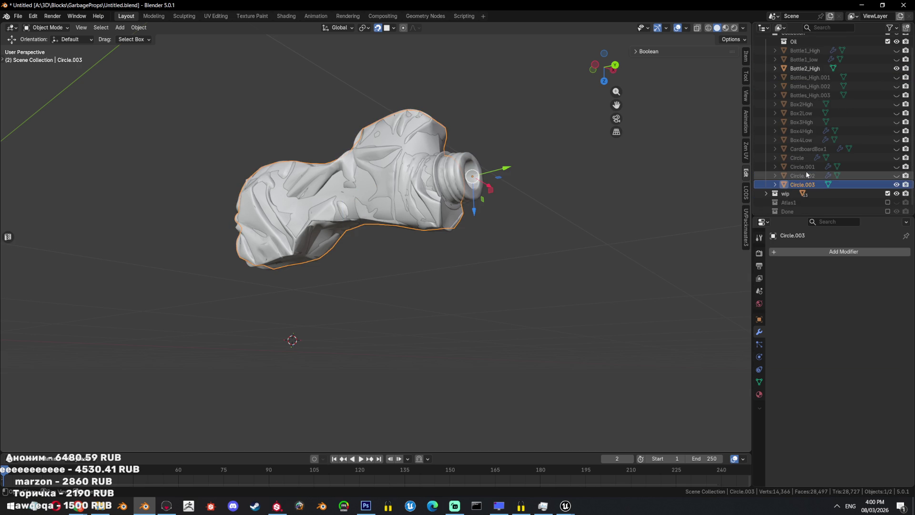
pyautogui.press('ctrl+KP_3')
pyautogui.press('Tab')
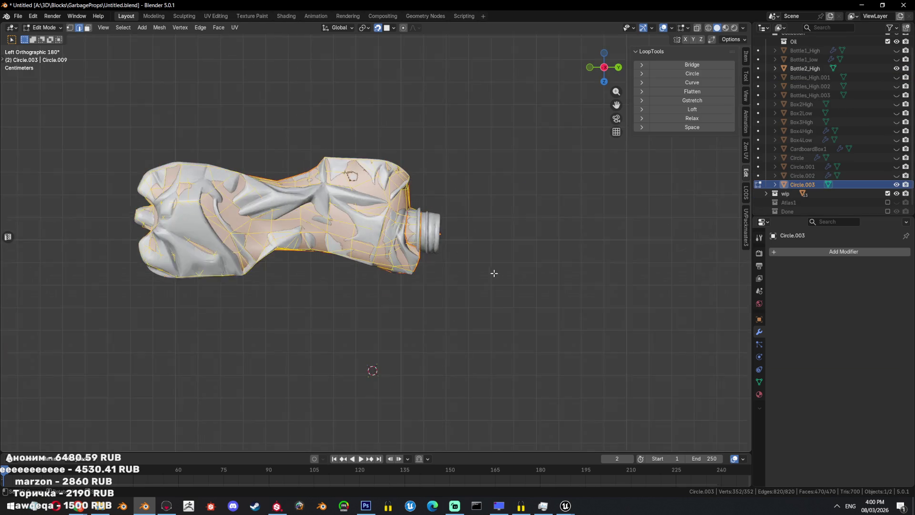
# - Select the ring of faces at the retopo bottle's neck
pyautogui.scroll(3, 459, 246)
pyautogui.moveTo(460, 246); pyautogui.dragTo(423, 252, button='middle')
pyautogui.hotkey('alt', 'a')
pyautogui.hotkey('shift', 'z')
pyautogui.click(424, 251)
pyautogui.keyDown('alt'); pyautogui.click(419, 249); pyautogui.keyUp('alt')
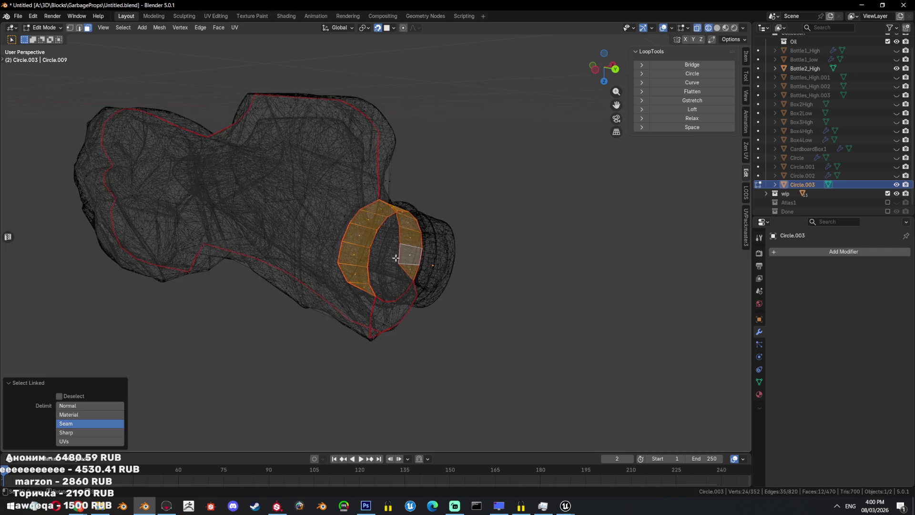
pyautogui.hotkey('shift', 'z')
# - Select the linked end-cap faces with Bottle2_High shown, in left orthographic X-ray view
pyautogui.press('Tab')
pyautogui.hotkey('shift', 'h')
pyautogui.press('Tab')
pyautogui.press('l')
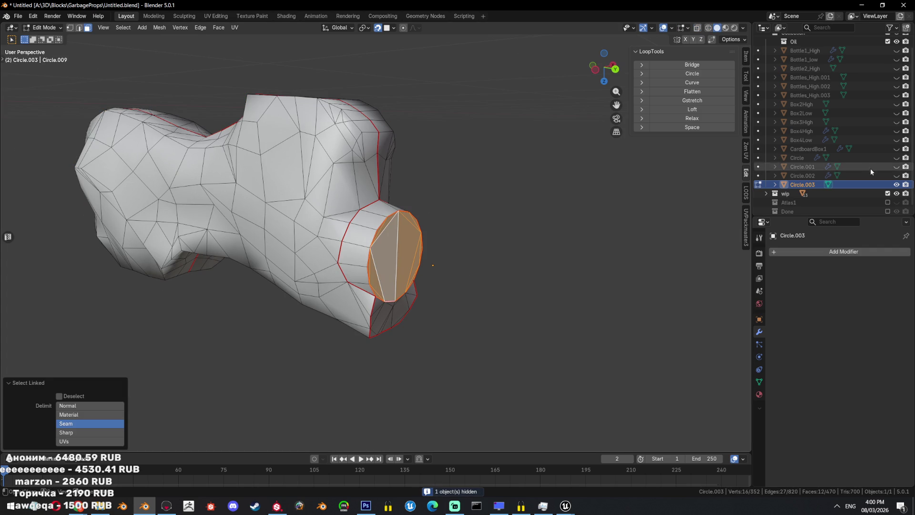
pyautogui.scroll(2, 891, 94)
pyautogui.click(897, 83)
pyautogui.press('ctrl+KP_3')
pyautogui.hotkey('shift', 'z')
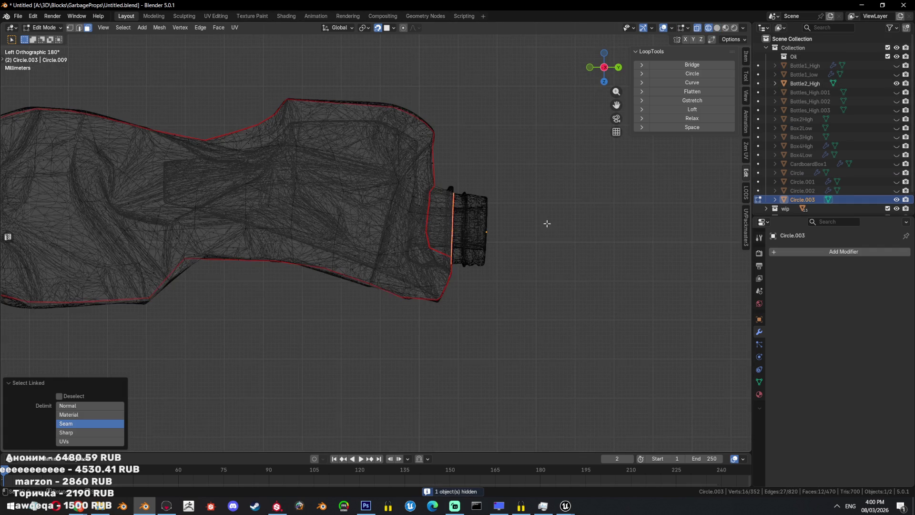
# - Extrude the neck faces and scale them to 0.937, then hide the high-poly bottle
pyautogui.press('e')
pyautogui.click(520, 245)
pyautogui.press('s')
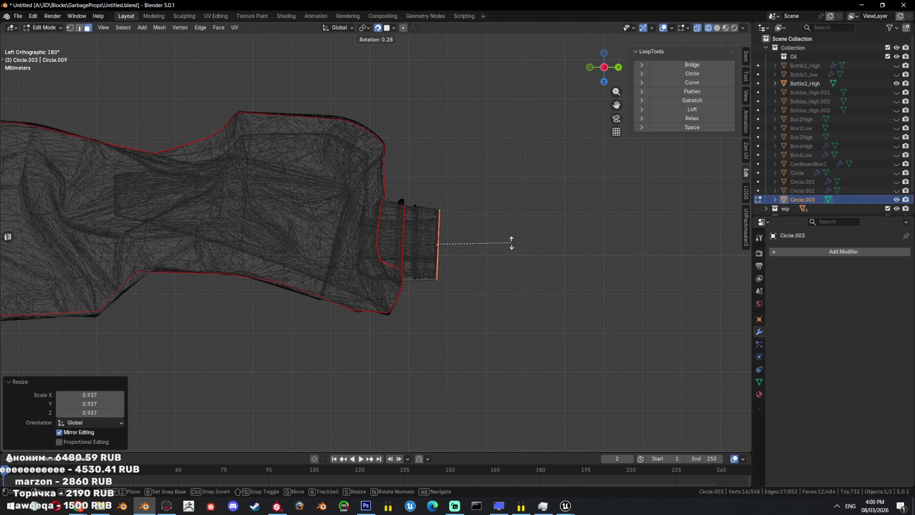
pyautogui.click(511, 246)
pyautogui.press('Tab')
pyautogui.hotkey('shift', 'z')
pyautogui.moveTo(511, 245)
pyautogui.mouseDown(button='middle')
pyautogui.moveTo(451, 282)
pyautogui.moveTo(445, 257)
pyautogui.mouseUp(button='middle')
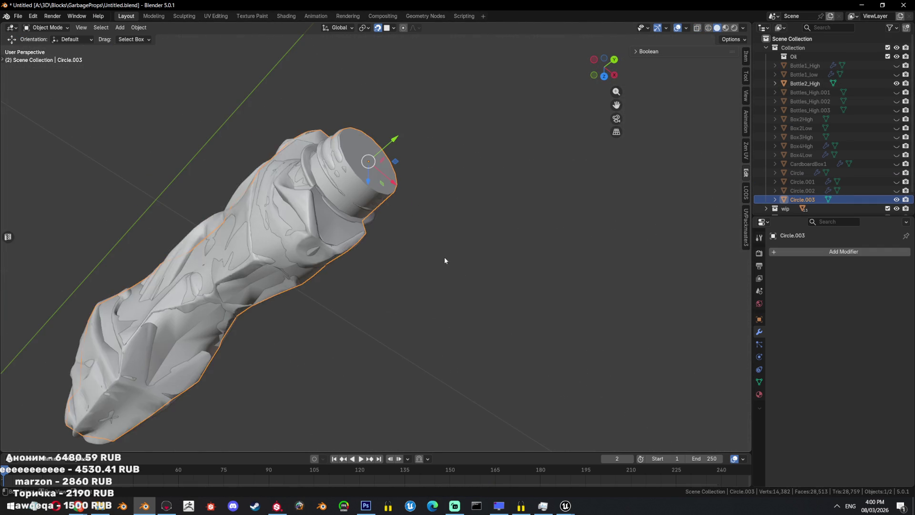
pyautogui.hotkey('shift', 'h')
# - Save the file and copy Bottle2_High's name from the Outliner
pyautogui.hotkey('ctrl', 's')
pyautogui.moveTo(445, 260)
pyautogui.mouseDown(button='middle')
pyautogui.moveTo(430, 262)
pyautogui.moveTo(433, 223)
pyautogui.mouseUp(button='middle')
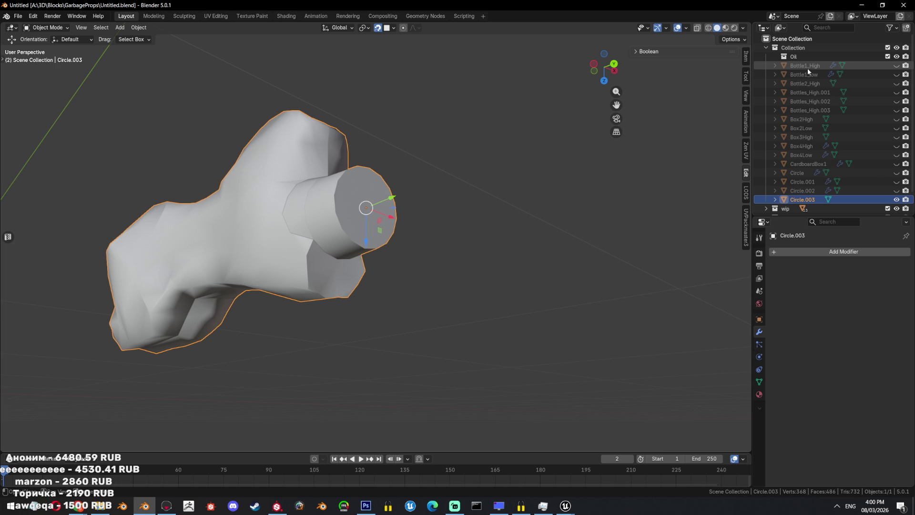
pyautogui.click(810, 110)
pyautogui.press('F2')
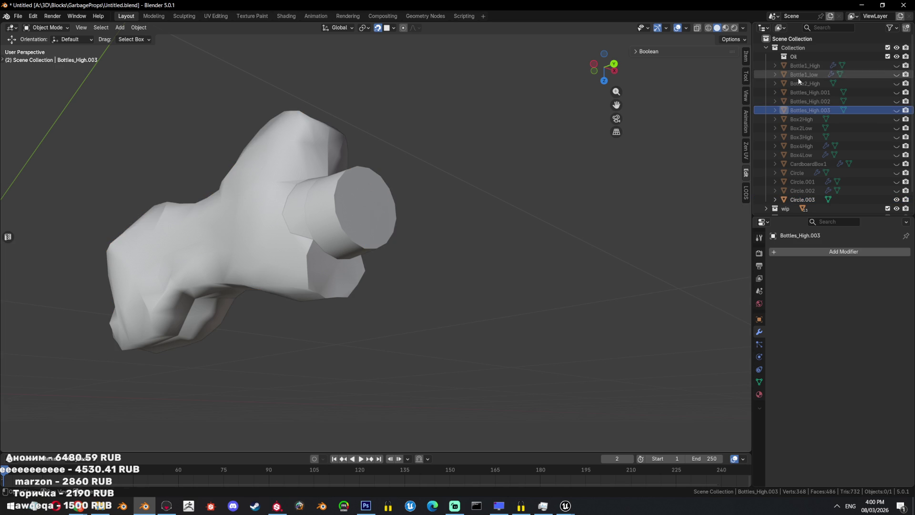
pyautogui.doubleClick(801, 83)
# - Rename Circle.003 to Bottle2_Low
pyautogui.doubleClick(810, 198)
pyautogui.scroll(-1, 818, 136)
pyautogui.hotkey('ctrl', 'v')
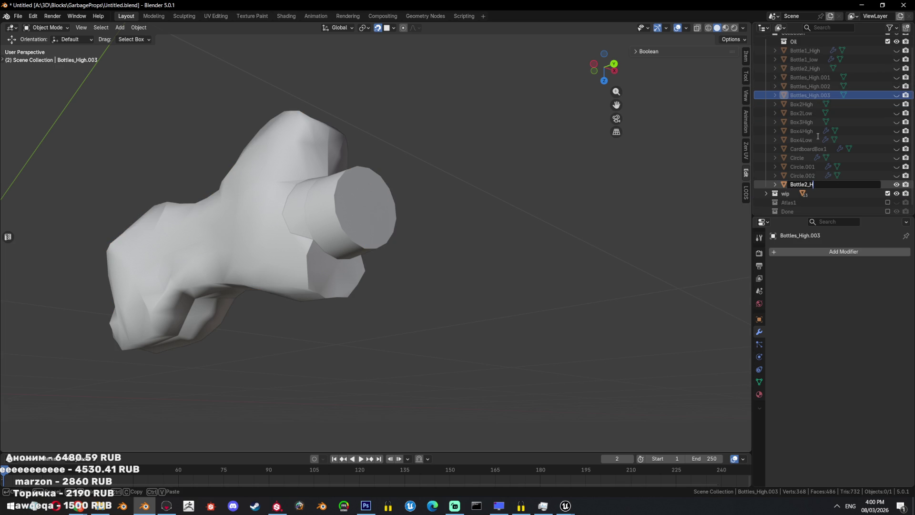
pyautogui.write('w')
pyautogui.press('Return')
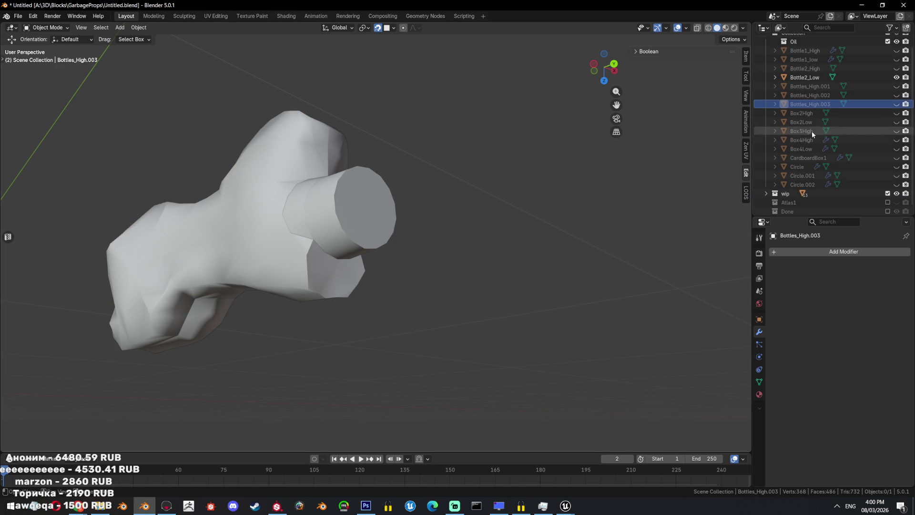
# - Unhide Bottle2_High and Bottle2_Low, select both, and frame them in view
pyautogui.moveTo(897, 76); pyautogui.dragTo(896, 68)
pyautogui.click(805, 68)
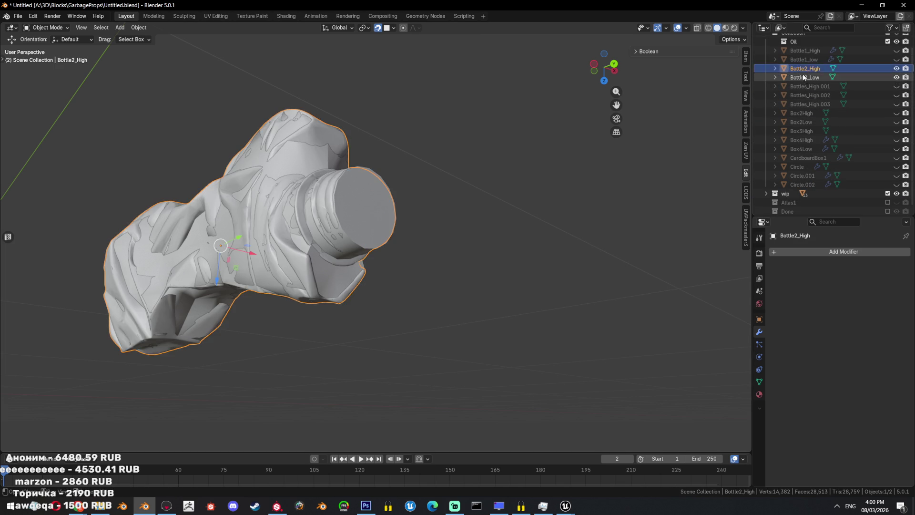
pyautogui.keyDown('ctrl'); pyautogui.click(806, 77); pyautogui.keyUp('ctrl')
pyautogui.press('KP_Decimal')
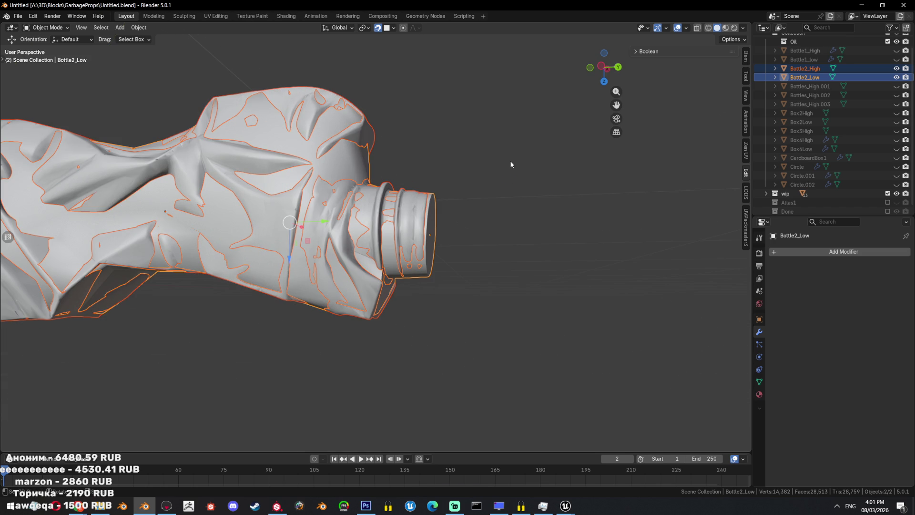
# - Bring up the Move to Collection options and orbit to inspect the bottles
pyautogui.press('m')
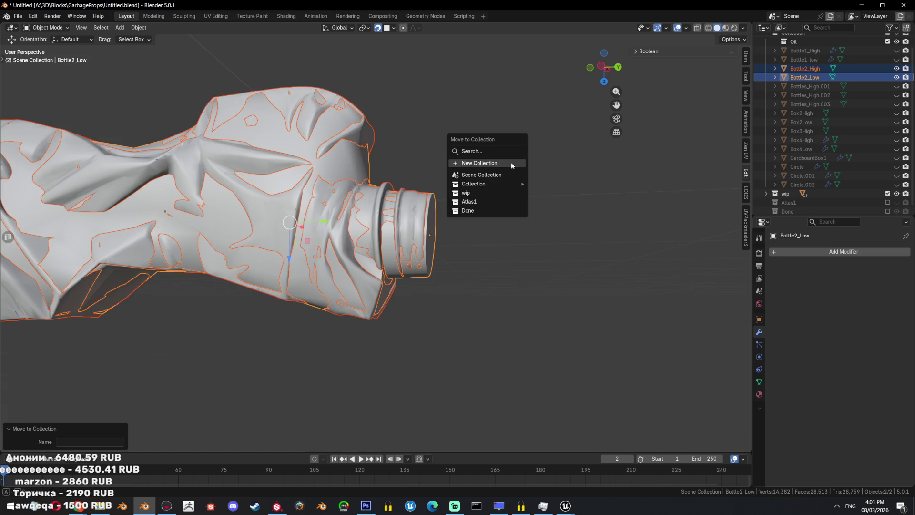
pyautogui.moveTo(508, 183)
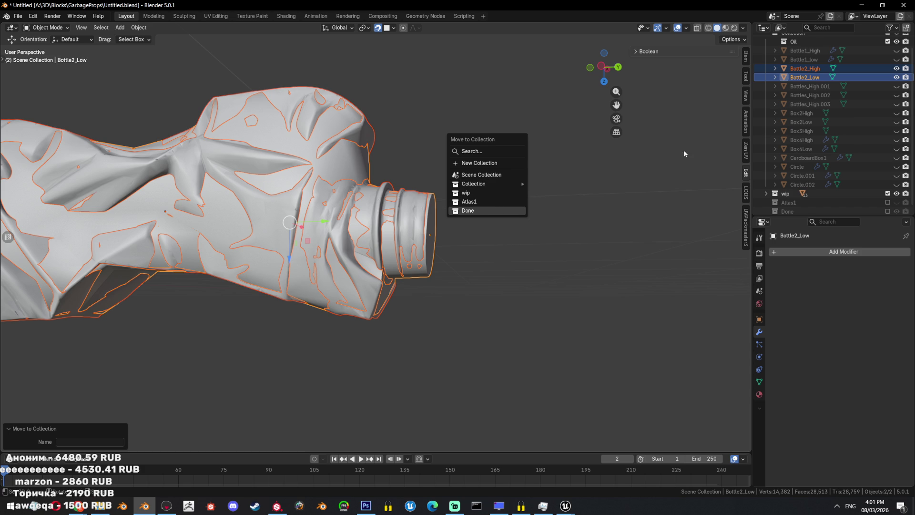
pyautogui.scroll(2, 771, 150)
pyautogui.scroll(-3, 520, 208)
pyautogui.moveTo(520, 207); pyautogui.dragTo(462, 246, button='middle')
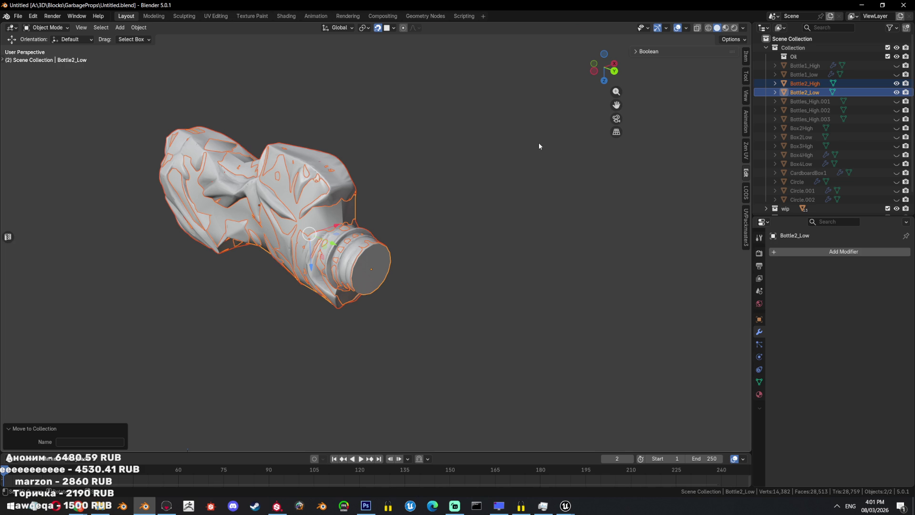
pyautogui.moveTo(539, 142); pyautogui.dragTo(479, 164, button='middle')
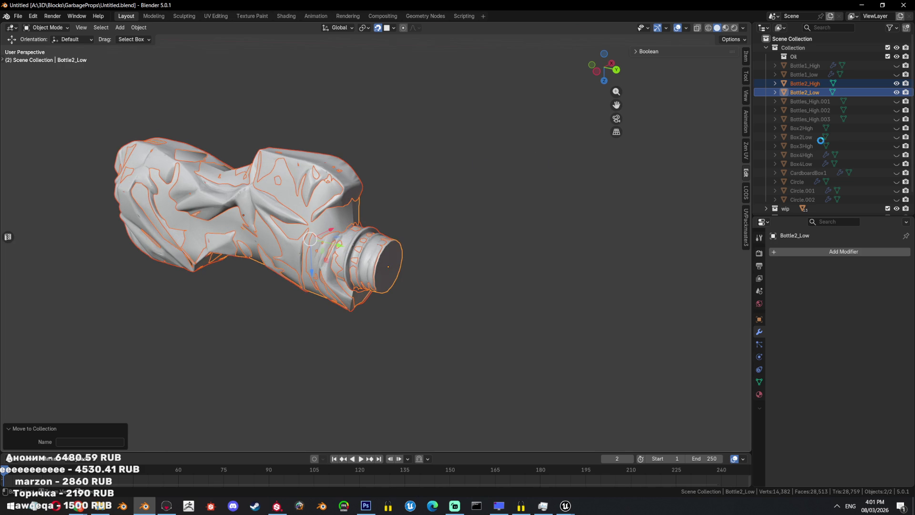
# - Save, hide the selected bottles, then reveal all hidden objects and deselect everything
pyautogui.hotkey('ctrl', 's')
pyautogui.press('h')
pyautogui.press('h')
pyautogui.hotkey('alt', 'h')
pyautogui.hotkey('alt', 'a')
pyautogui.moveTo(430, 225); pyautogui.dragTo(454, 238, button='middle')
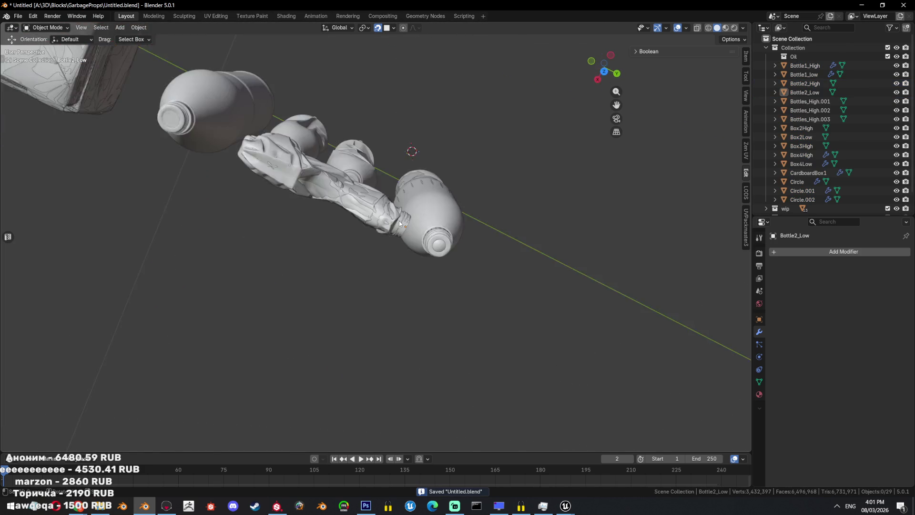
# - Select the twisted crumpled Bottles_High.003 in side view, isolate it, and save
pyautogui.press('KP_3')
pyautogui.click(420, 216)
pyautogui.scroll(3, 459, 279)
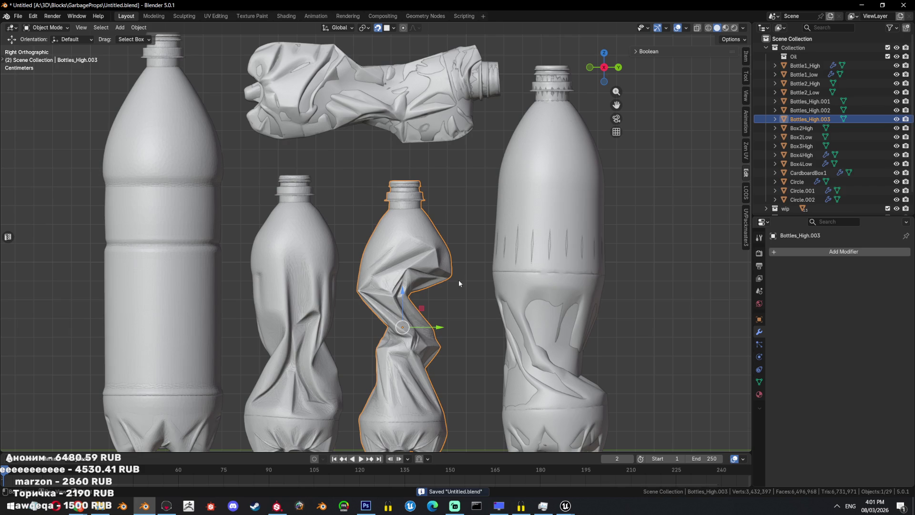
pyautogui.hotkey('shift', 'h')
pyautogui.hotkey('ctrl', 's')
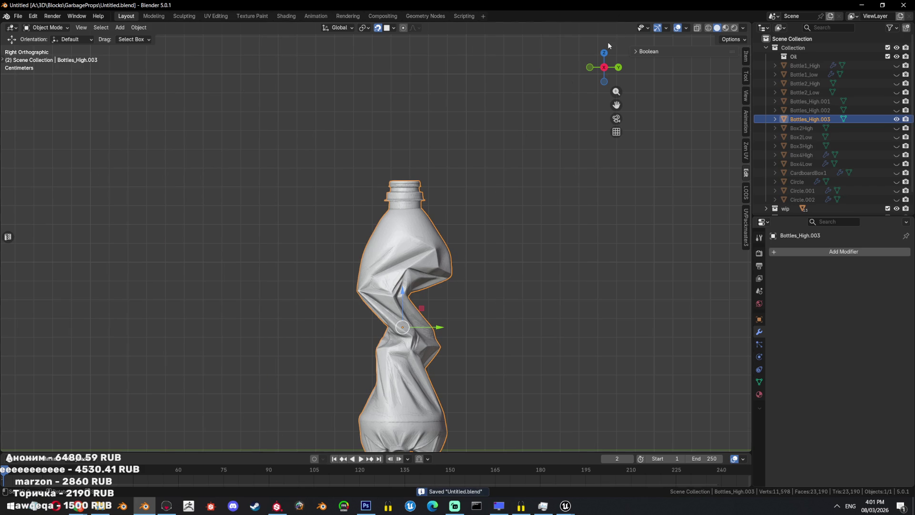
# - Reveal the other objects, reselect Bottles_High.003, and hide everything else again
pyautogui.scroll(2, 528, 184)
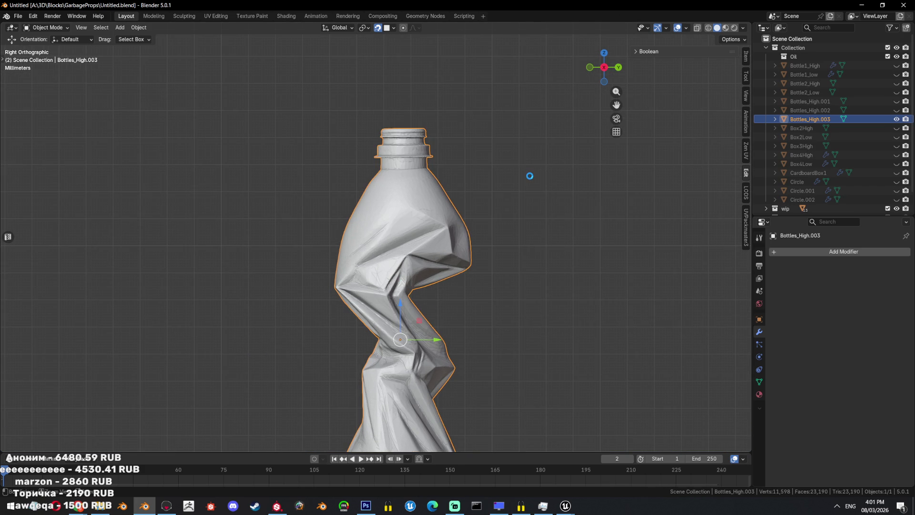
pyautogui.scroll(-1, 514, 238)
pyautogui.scroll(-2, 507, 207)
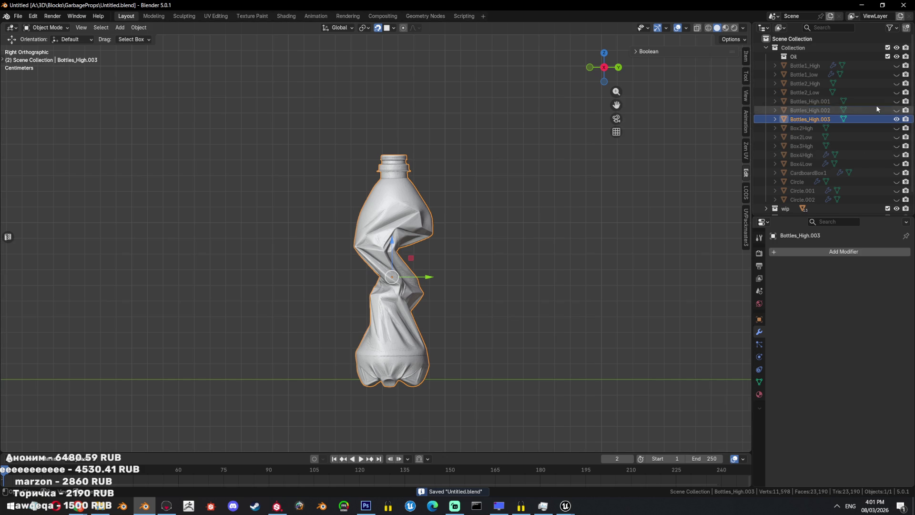
pyautogui.hotkey('alt', 'h')
pyautogui.click(436, 216)
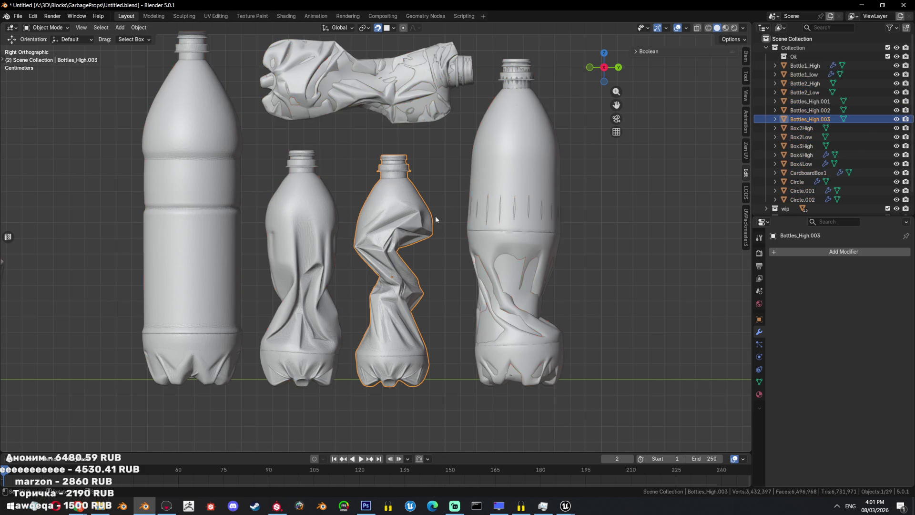
pyautogui.hotkey('shift', 'h')
# - Snap the 3D cursor to the bottle's origin, save, and open the Add menu
pyautogui.hotkey('shift', 's')
pyautogui.click(456, 207)
pyautogui.hotkey('ctrl', 's')
pyautogui.click(450, 210)
pyautogui.hotkey('shift', 'a')
# - Set the crumpled bottle's origin to Center of Mass (Volume) and snap the 3D cursor to it
pyautogui.moveTo(449, 211)
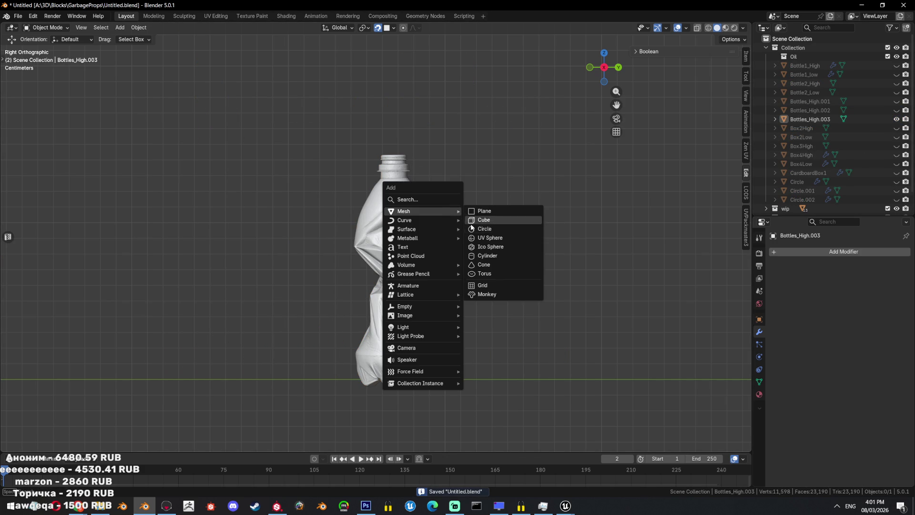
pyautogui.press('Escape')
pyautogui.click(405, 229)
pyautogui.hotkey('ctrl', 'alt', 'shift', 'c')
pyautogui.click(457, 225)
pyautogui.hotkey('shift', 's')
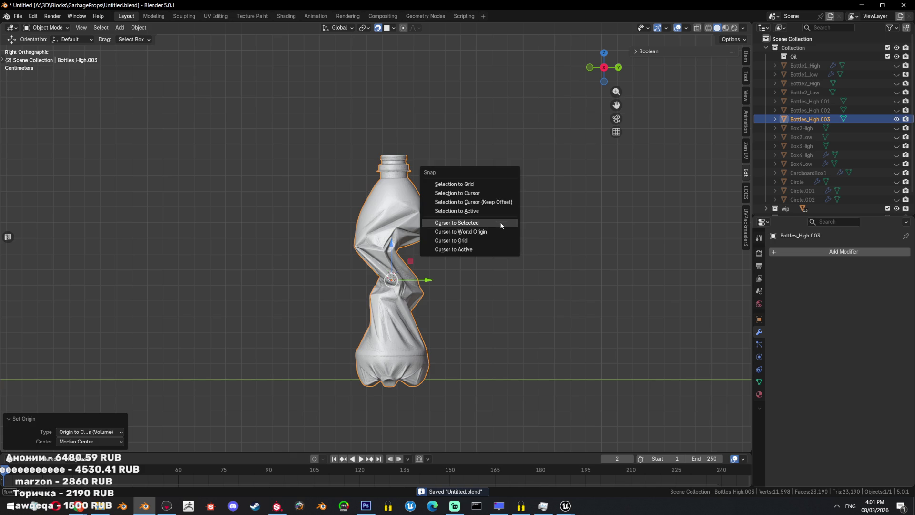
pyautogui.click(502, 224)
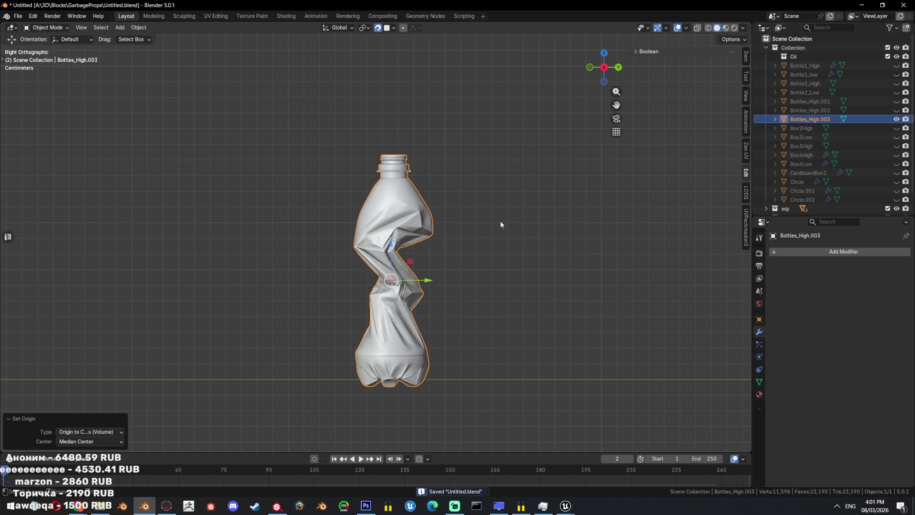
pyautogui.keyDown('shift'); pyautogui.rightClick(443, 211); pyautogui.keyUp('shift')
pyautogui.click(443, 212)
# - Add a 16-vertex circle mesh and snap it to the 3D cursor at the bottle's centre
pyautogui.hotkey('shift', 'a')
pyautogui.moveTo(443, 211)
pyautogui.click(470, 228)
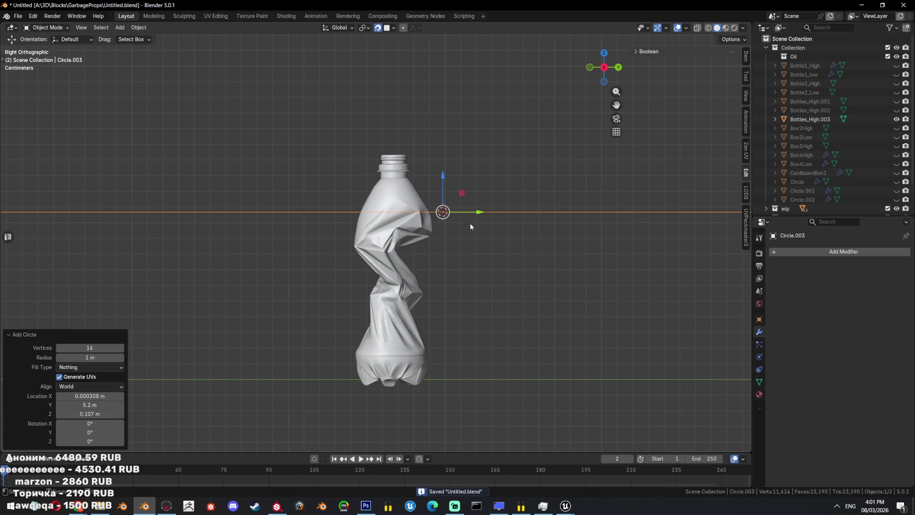
pyautogui.keyDown('alt'); pyautogui.moveTo(456, 237); pyautogui.dragTo(514, 341, button='middle'); pyautogui.keyUp('alt')
pyautogui.hotkey('shift', 's')
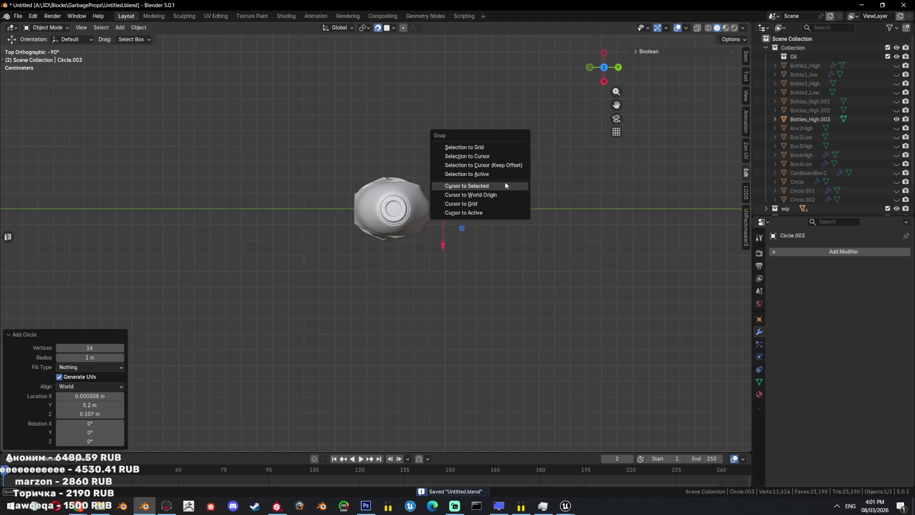
pyautogui.click(491, 165)
# - Slide the circle along the Y axis into line with the bottle's neck
pyautogui.scroll(2, 503, 218)
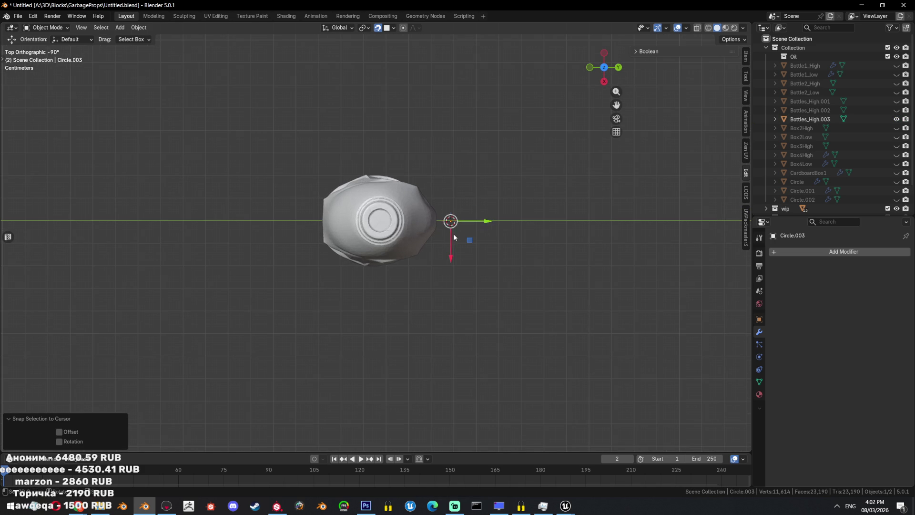
pyautogui.moveTo(483, 223); pyautogui.dragTo(470, 222)
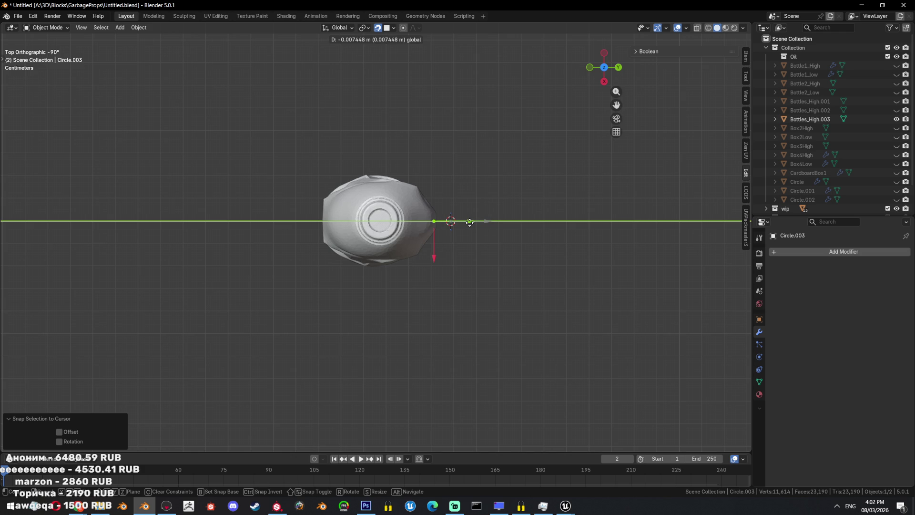
pyautogui.click(445, 234)
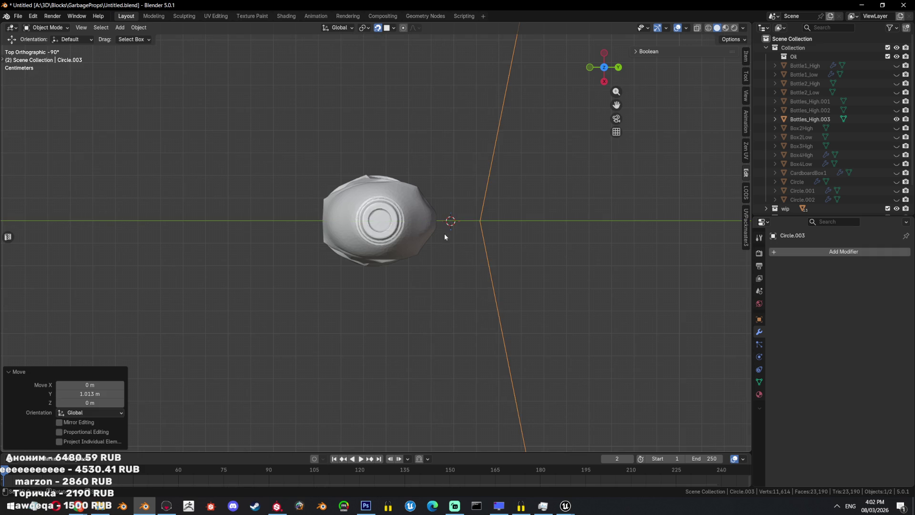
pyautogui.scroll(-3, 476, 238)
pyautogui.scroll(-2, 514, 242)
pyautogui.scroll(-1, 544, 246)
pyautogui.moveTo(674, 237); pyautogui.dragTo(472, 236)
pyautogui.scroll(3, 429, 209)
pyautogui.scroll(2, 419, 213)
pyautogui.scroll(2, 392, 219)
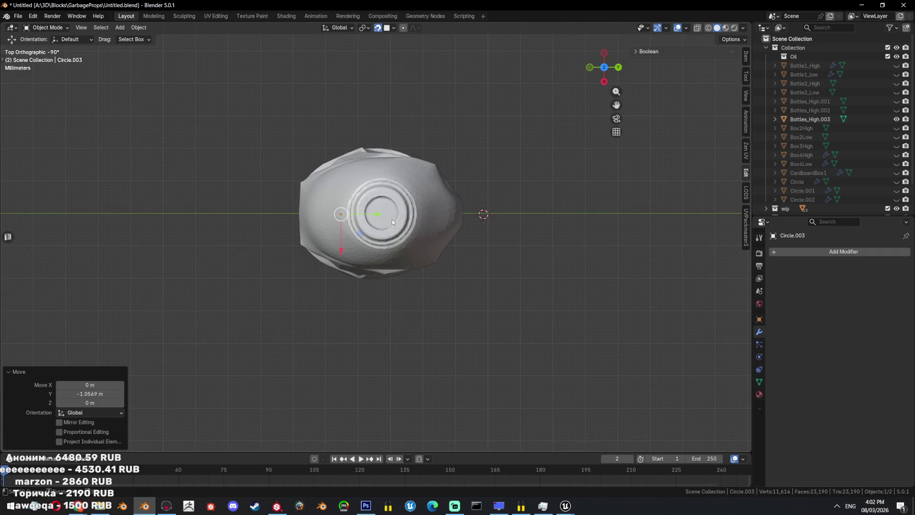
pyautogui.press('g')
pyautogui.press('x')
pyautogui.press('Escape')
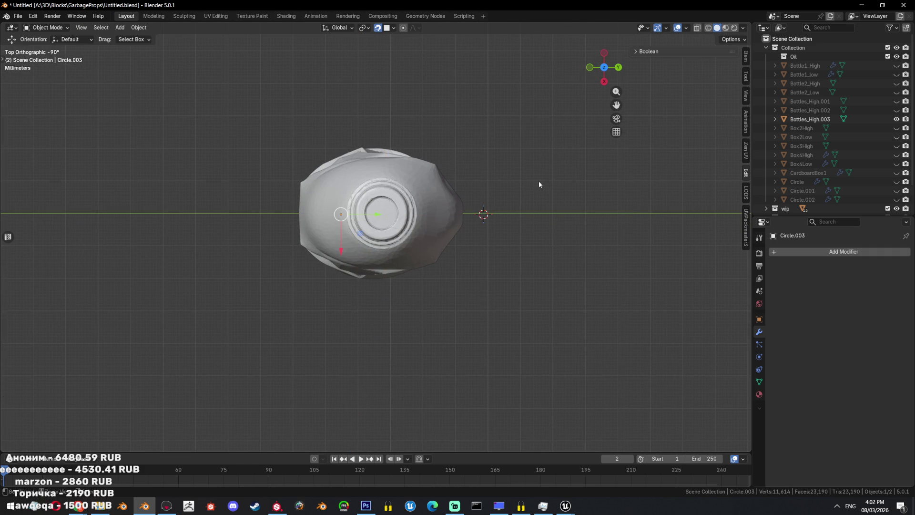
pyautogui.press('g')
pyautogui.press('y')
pyautogui.click(542, 241)
pyautogui.scroll(2, 543, 244)
pyautogui.scroll(-6, 540, 234)
# - In side view, shrink the circle and drop it onto the bottle's cap rim
pyautogui.press('KP_3')
pyautogui.press('g')
pyautogui.click(384, 203)
pyautogui.press('s')
pyautogui.press('Return')
pyautogui.press('g')
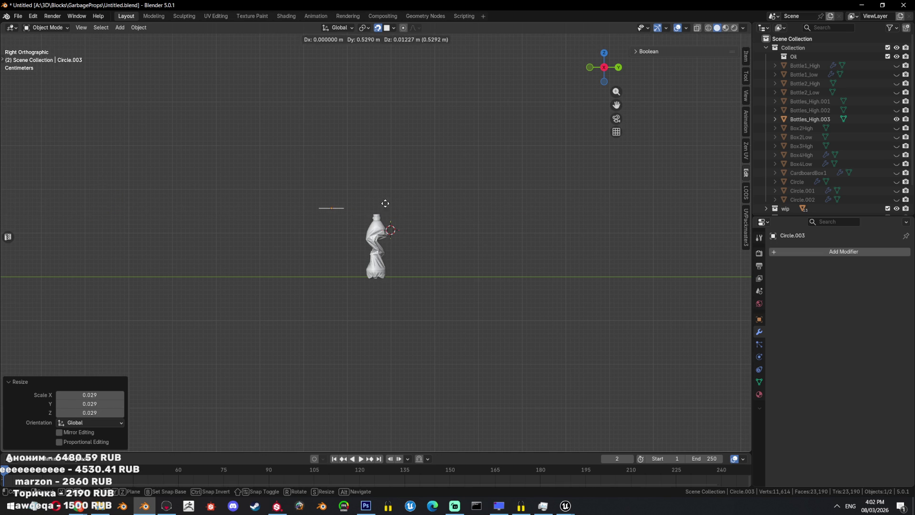
pyautogui.click(430, 205)
pyautogui.press('KP_Decimal')
pyautogui.click(474, 233)
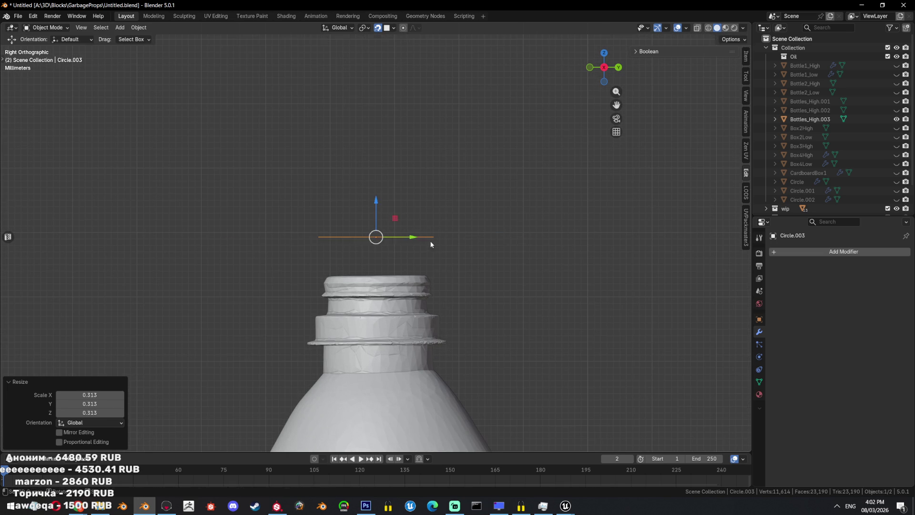
pyautogui.press('g')
pyautogui.click(477, 267)
# - Check the placement from the top, then select the crumpled bottle and open its object menu
pyautogui.scroll(5, 519, 285)
pyautogui.moveTo(477, 267)
pyautogui.mouseDown(button='middle')
pyautogui.moveTo(519, 285)
pyautogui.moveTo(512, 356)
pyautogui.mouseUp(button='middle')
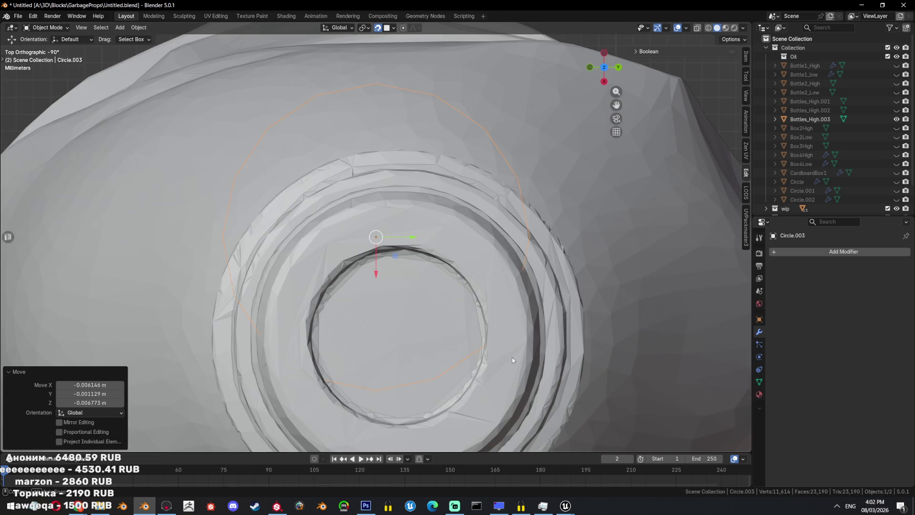
pyautogui.scroll(-4, 535, 204)
pyautogui.hotkey('shift', 'z')
pyautogui.hotkey('shift', 'z')
pyautogui.click(535, 208)
pyautogui.rightClick(535, 208)
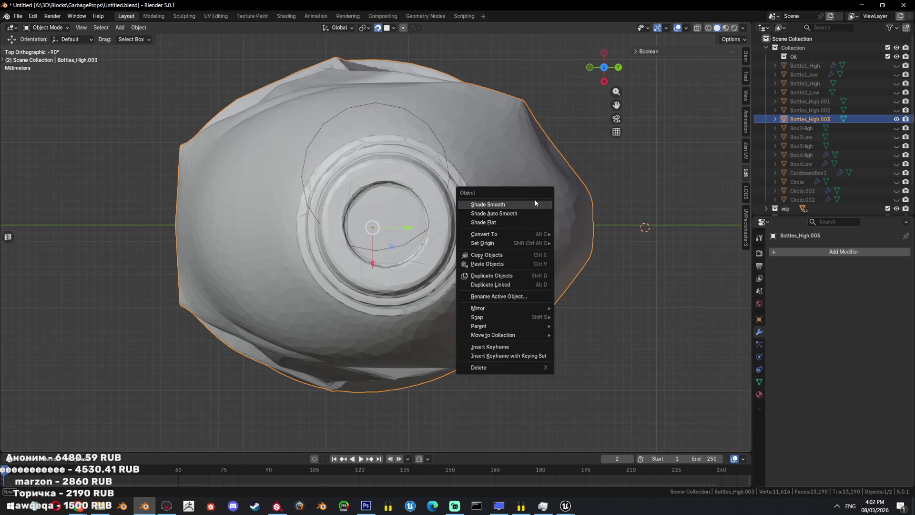
# - Shade the bottle smooth and move the circle down onto the rim
pyautogui.click(535, 205)
pyautogui.click(433, 141)
pyautogui.press('g')
pyautogui.click(672, 230)
# - Apply Shade Auto Smooth at 30° to the crumpled bottle
pyautogui.click(582, 207)
pyautogui.rightClick(582, 207)
pyautogui.click(587, 220)
pyautogui.scroll(-1, 536, 223)
pyautogui.moveTo(537, 223)
pyautogui.mouseDown(button='middle')
pyautogui.moveTo(537, 202)
pyautogui.moveTo(542, 208)
pyautogui.mouseUp(button='middle')
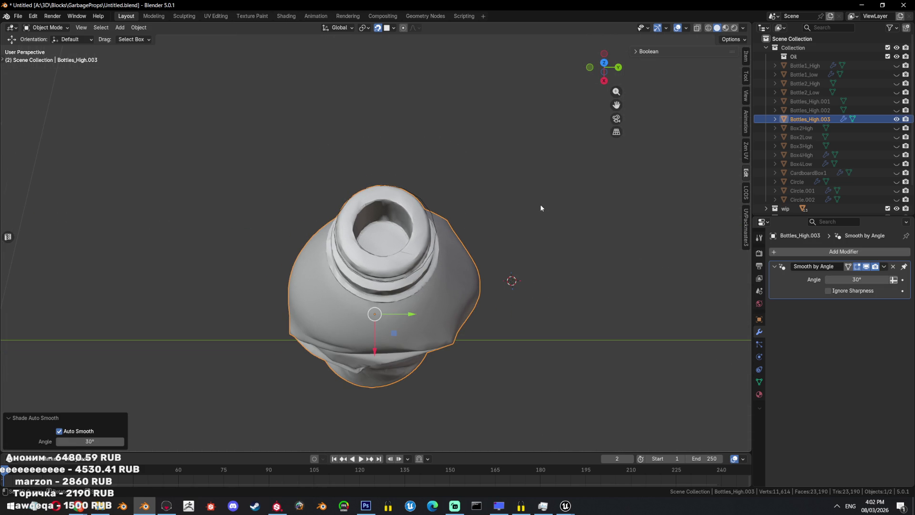
# - Select Circle.003, save, and raise it slightly along Z onto the cap's top rim
pyautogui.click(432, 214)
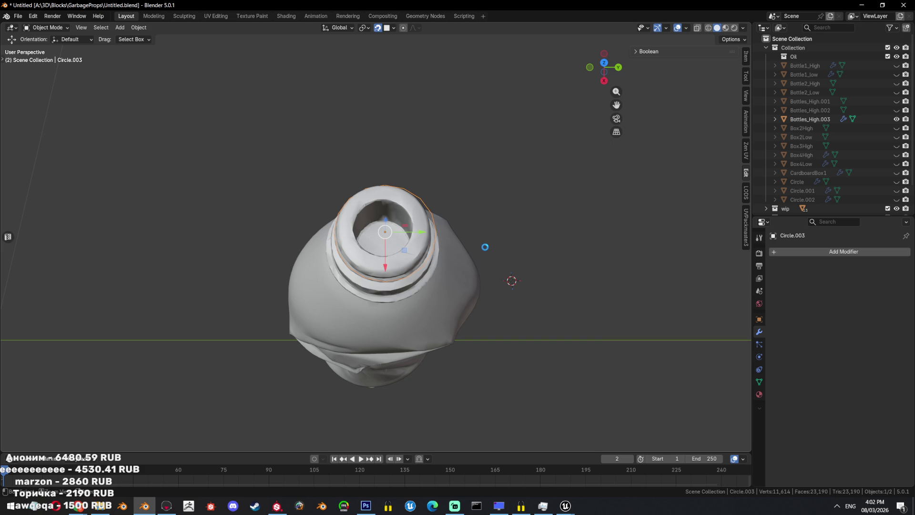
pyautogui.hotkey('ctrl', 's')
pyautogui.press('KP_3')
pyautogui.moveTo(483, 257); pyautogui.dragTo(505, 303, button='middle')
pyautogui.press('g')
pyautogui.press('z')
pyautogui.click(482, 222)
# - Centre the circle on the neck in the X-ray top view
pyautogui.moveTo(482, 222)
pyautogui.mouseDown(button='middle')
pyautogui.moveTo(500, 304)
pyautogui.moveTo(613, 276)
pyautogui.moveTo(648, 285)
pyautogui.moveTo(656, 312)
pyautogui.moveTo(599, 309)
pyautogui.moveTo(643, 312)
pyautogui.mouseUp(button='middle')
pyautogui.hotkey('shift', 'z')
pyautogui.press('g')
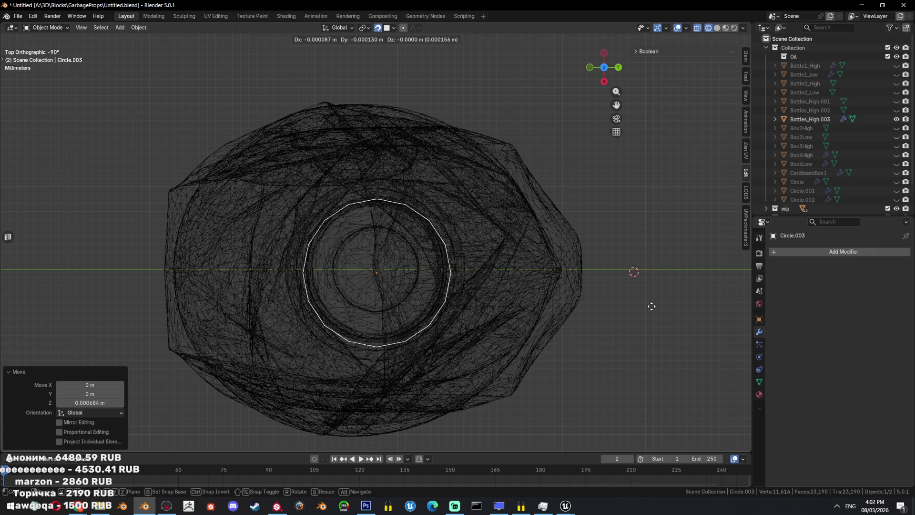
pyautogui.click(636, 316)
# - In Edit Mode, shrink the loop slightly and move it snugly onto the cap's top
pyautogui.hotkey('shift', 'z')
pyautogui.moveTo(635, 316)
pyautogui.mouseDown(button='middle')
pyautogui.moveTo(614, 249)
pyautogui.moveTo(479, 295)
pyautogui.mouseUp(button='middle')
pyautogui.press('Tab')
pyautogui.press('1')
pyautogui.press('KP_7')
pyautogui.press('s')
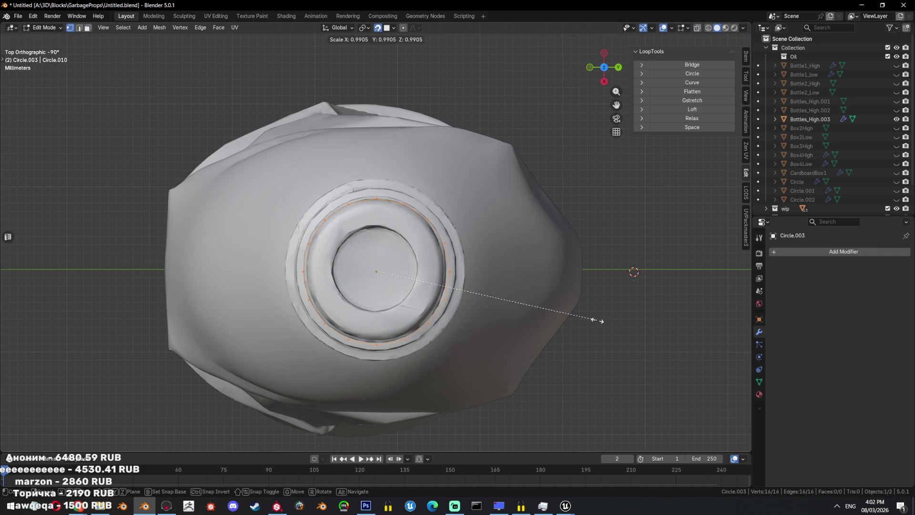
pyautogui.click(594, 320)
pyautogui.press('g')
pyautogui.keyDown('alt'); pyautogui.moveTo(595, 321); pyautogui.dragTo(551, 279, button='middle'); pyautogui.keyUp('alt')
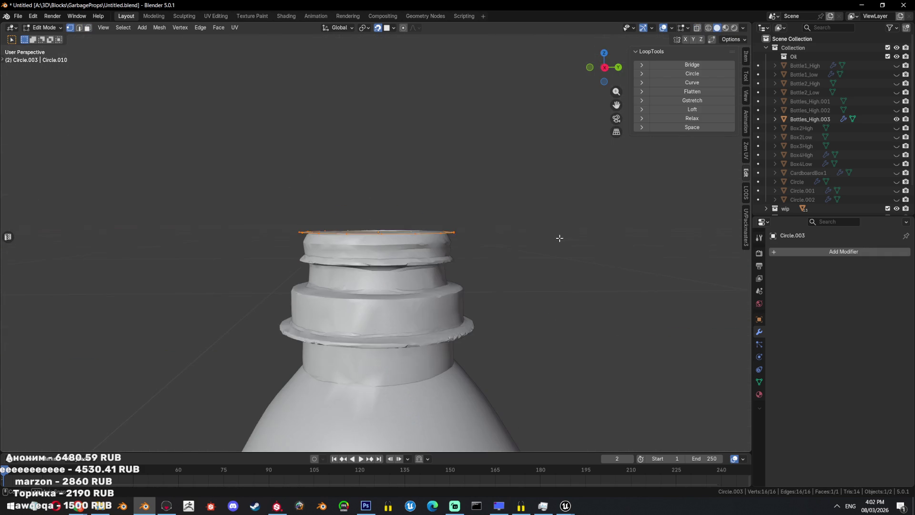
pyautogui.click(551, 280)
# - Recalculate normals outward, save, and apply 30° Shade Auto Smooth to the cap mesh in Object Mode
pyautogui.press('a')
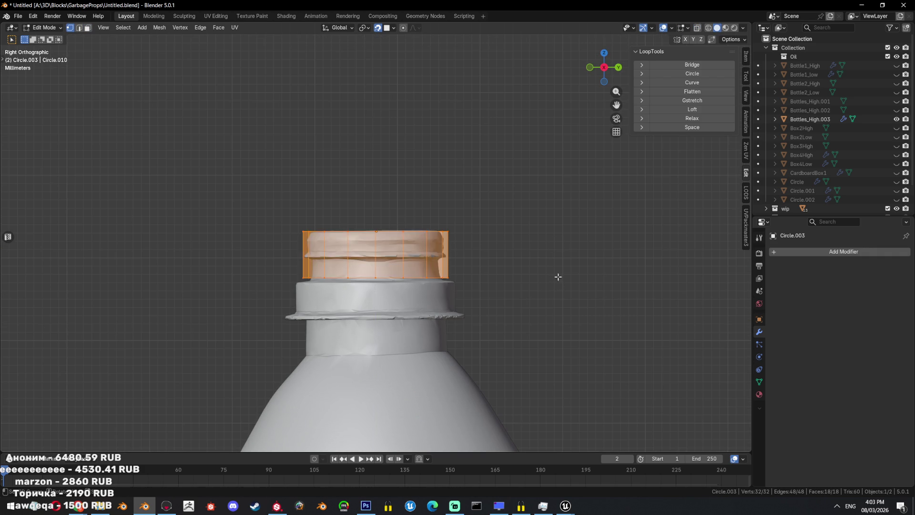
pyautogui.hotkey('shift', 'n')
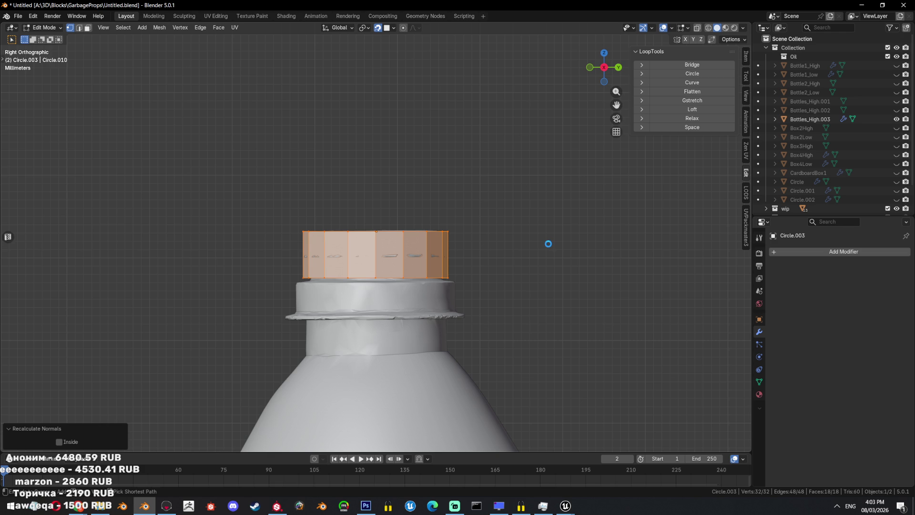
pyautogui.hotkey('ctrl', 's')
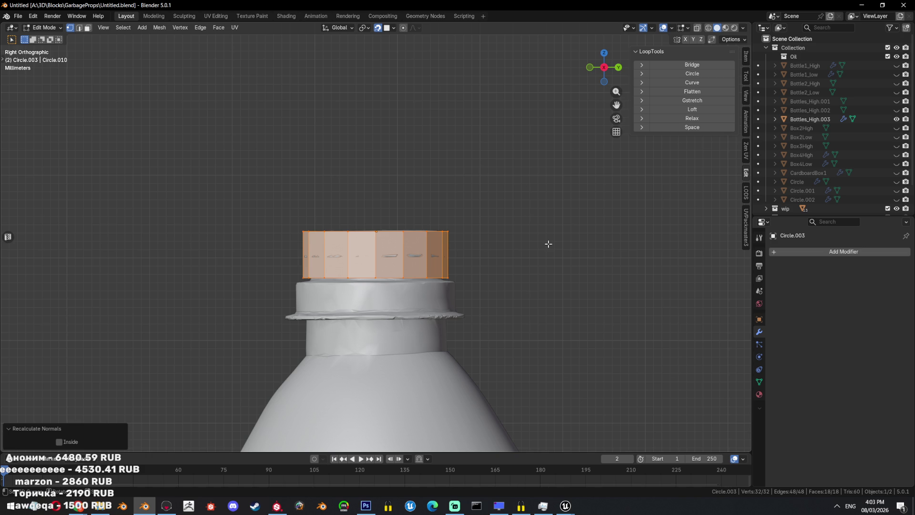
pyautogui.press('Tab')
pyautogui.rightClick(434, 232)
pyautogui.click(434, 233)
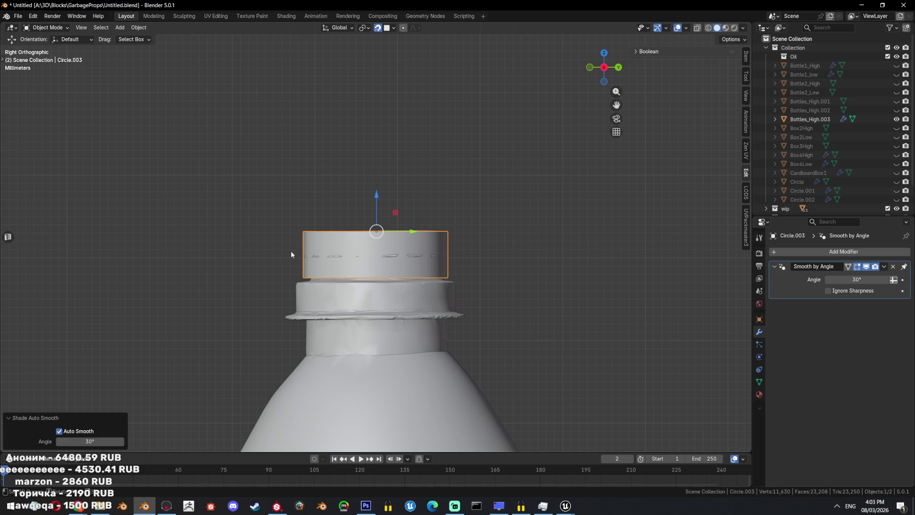
# - Back in Edit Mode, delete the cap's top face
pyautogui.press('Tab')
pyautogui.moveTo(415, 282); pyautogui.dragTo(413, 257, button='middle')
pyautogui.click(413, 257)
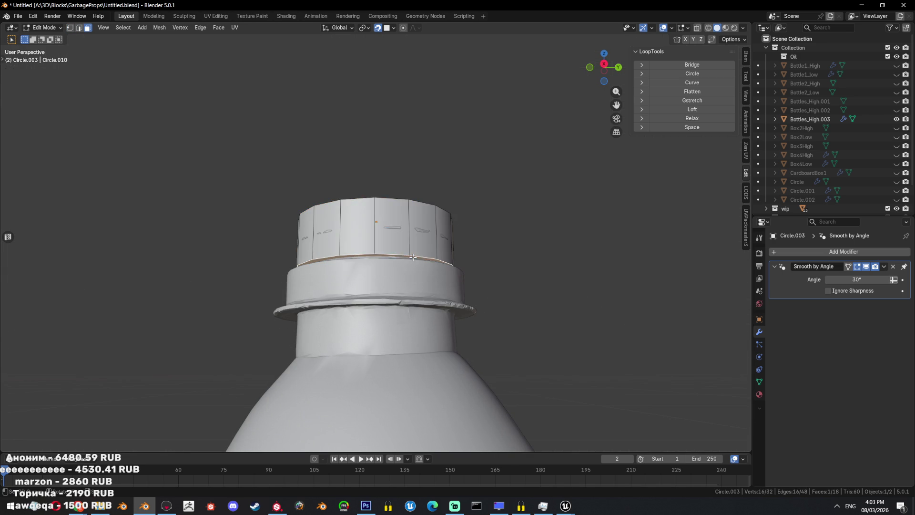
pyautogui.press('x')
pyautogui.click(411, 229)
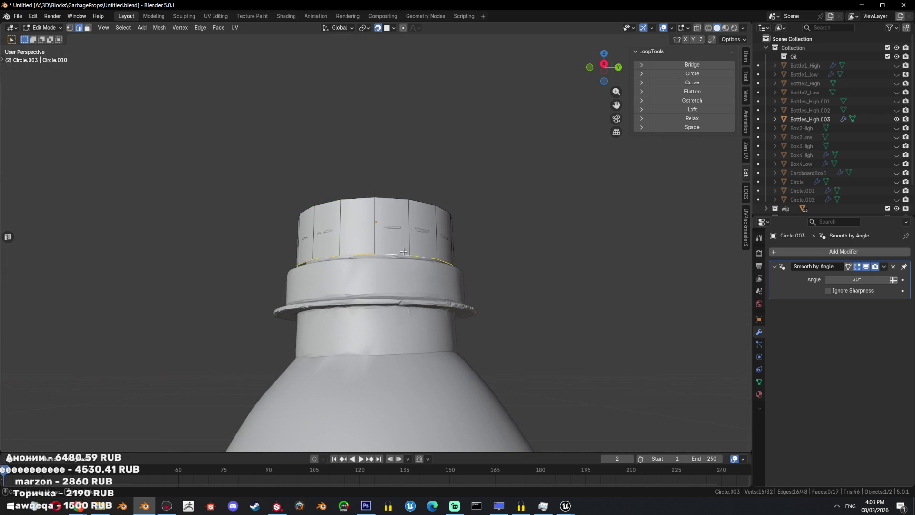
# - In side view, extrude the cap's bottom edge loop straight down along Z
pyautogui.press('KP_3')
pyautogui.press('e')
pyautogui.press('z')
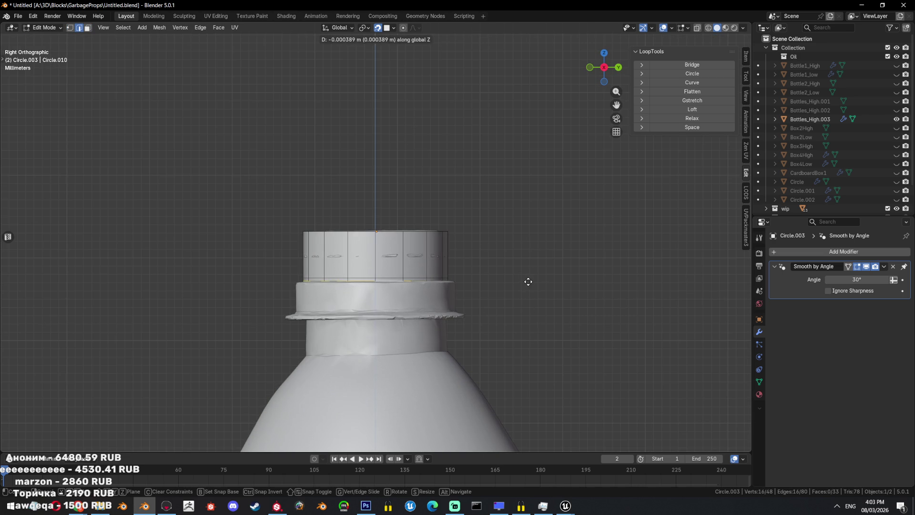
pyautogui.click(528, 282)
pyautogui.hotkey('ctrl', 'z')
pyautogui.press('e')
pyautogui.press('z')
pyautogui.click(516, 283)
# - Extrude the cap's lower band of faces along their normals and push it outward
pyautogui.press('3')
pyautogui.keyDown('alt'); pyautogui.click(455, 296); pyautogui.keyUp('alt')
pyautogui.press('e')
pyautogui.rightClick(574, 284)
pyautogui.hotkey('alt', 's')
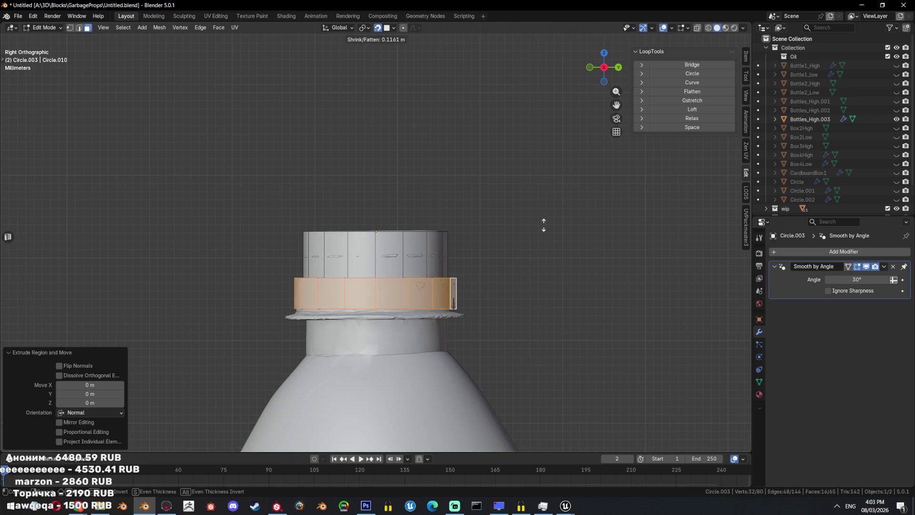
pyautogui.click(544, 225)
# - Move the extruded ring band vertically along Z
pyautogui.moveTo(527, 145); pyautogui.dragTo(500, 231, button='middle')
pyautogui.press('g')
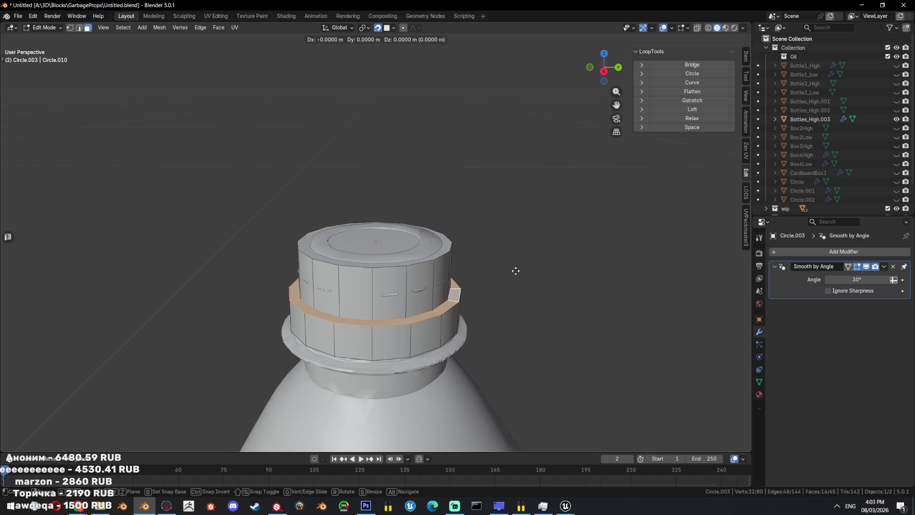
pyautogui.press('z')
pyautogui.click(517, 280)
# - Lower the bottom edge loop along Z down to the neck flange in wireframe view
pyautogui.press('KP_3')
pyautogui.press('2')
pyautogui.keyDown('alt'); pyautogui.click(450, 324); pyautogui.keyUp('alt')
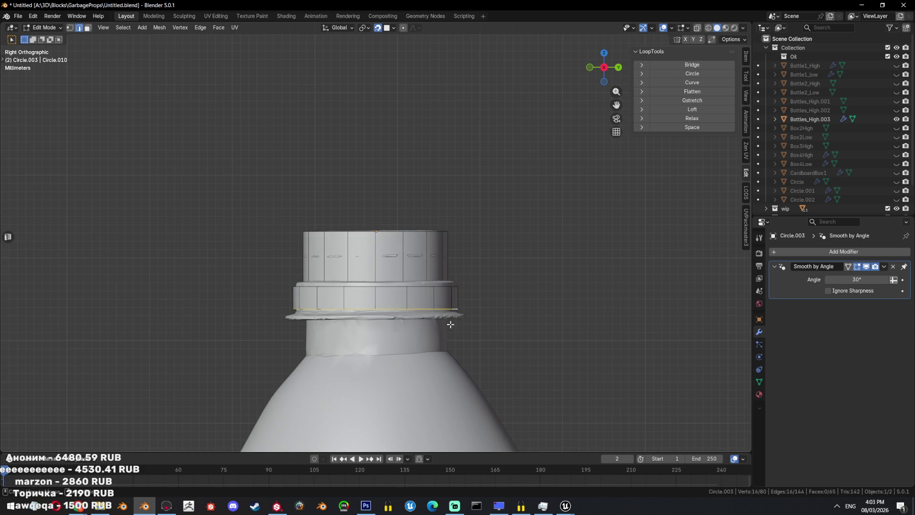
pyautogui.keyDown('shift'); pyautogui.moveTo(450, 324); pyautogui.dragTo(470, 276, button='middle'); pyautogui.keyUp('shift')
pyautogui.hotkey('shift', 'z')
pyautogui.press('g')
pyautogui.press('z')
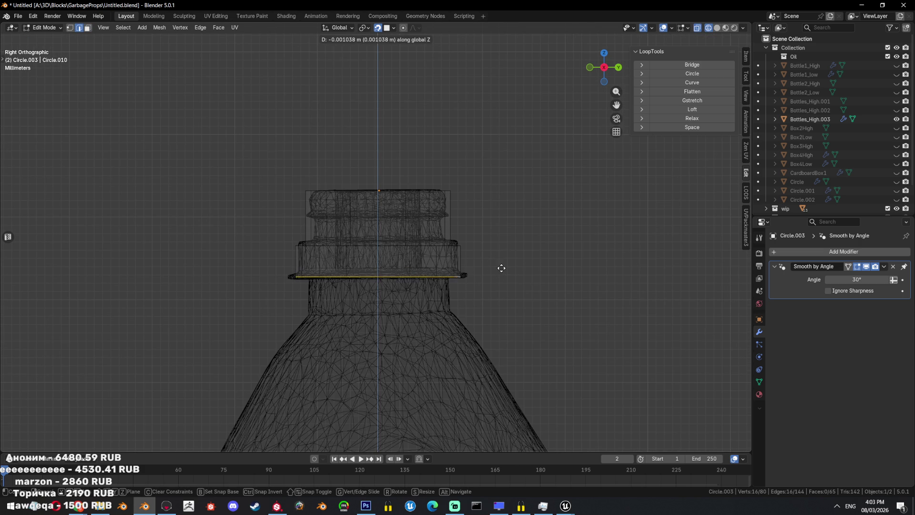
pyautogui.click(502, 268)
# - Inspect the cap from below in wireframe and reselect the bottom edge loop
pyautogui.scroll(2, 534, 317)
pyautogui.moveTo(538, 324); pyautogui.dragTo(539, 296, button='middle')
pyautogui.hotkey('shift', 'z')
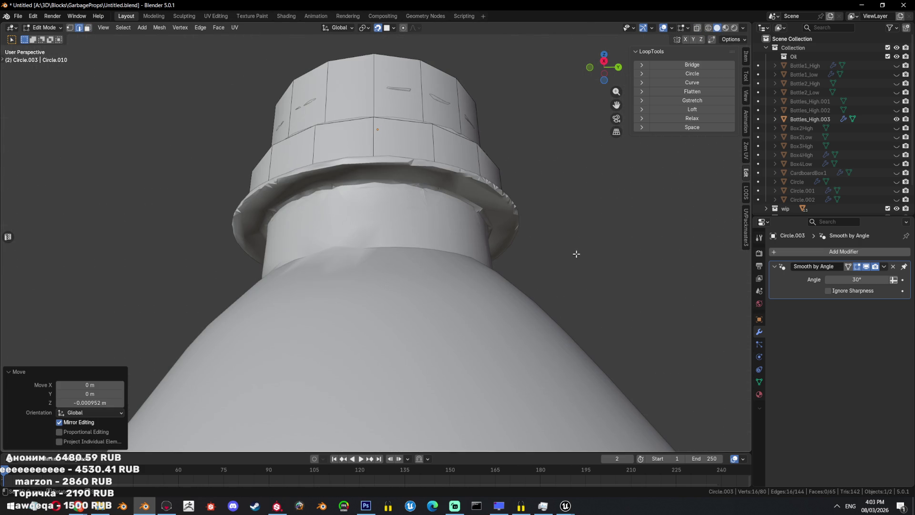
pyautogui.hotkey('alt', 'a')
pyautogui.hotkey('shift', 'z')
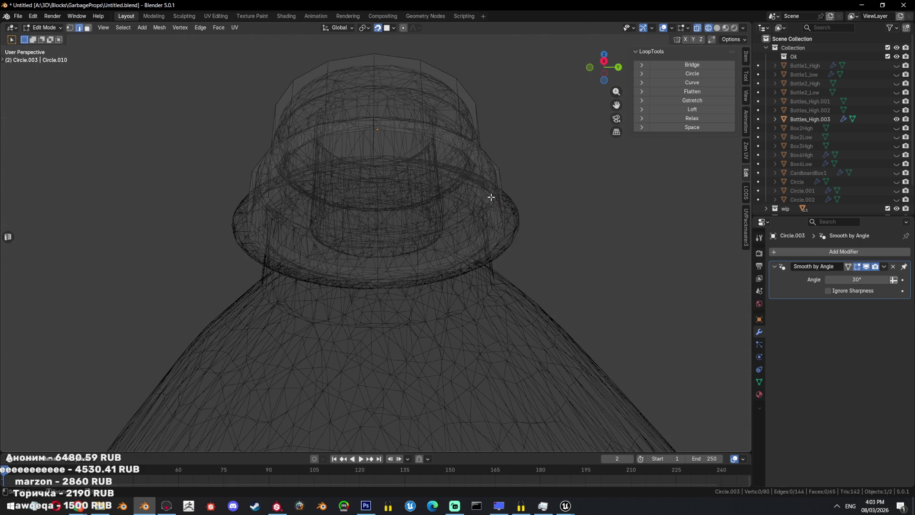
pyautogui.press('a')
pyautogui.hotkey('shift', 'z')
pyautogui.hotkey('ctrl', 'z')
pyautogui.hotkey('ctrl', 'z')
pyautogui.hotkey('shift', 'z')
pyautogui.scroll(-3, 501, 256)
pyautogui.scroll(-2, 496, 256)
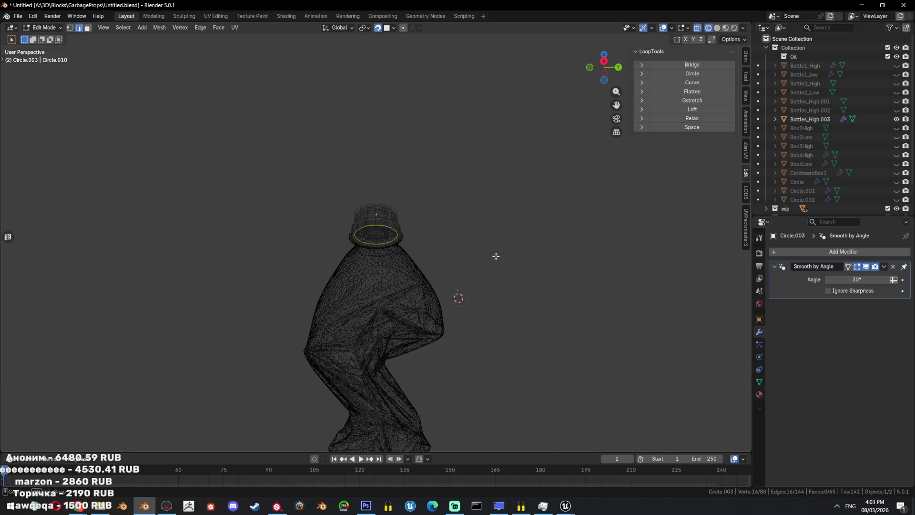
pyautogui.scroll(3, 497, 256)
pyautogui.scroll(3, 495, 266)
pyautogui.hotkey('shift', 'z')
pyautogui.hotkey('shift', 'z')
# - Fill the bottom loop with a face, inset it, and extrude it into the neck
pyautogui.press('f')
pyautogui.scroll(1, 493, 233)
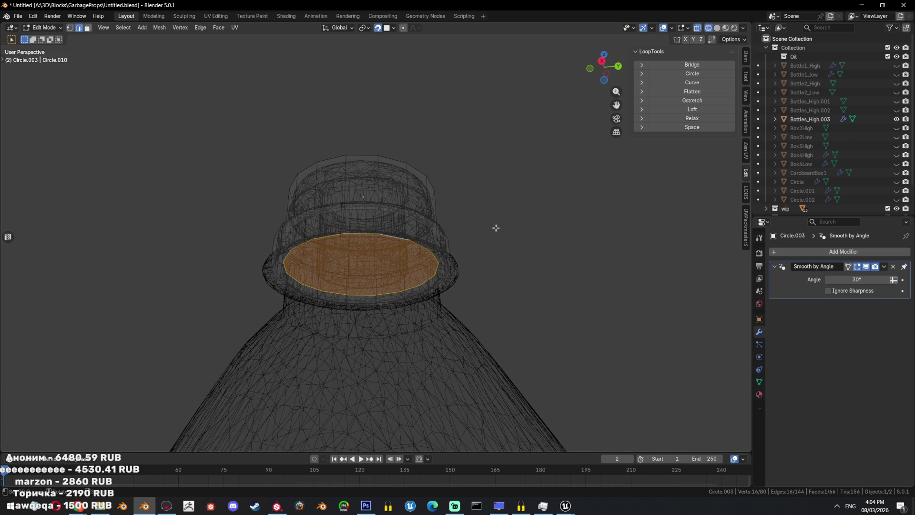
pyautogui.press('i')
pyautogui.click(479, 231)
pyautogui.hotkey('shift', 'z')
pyautogui.press('e')
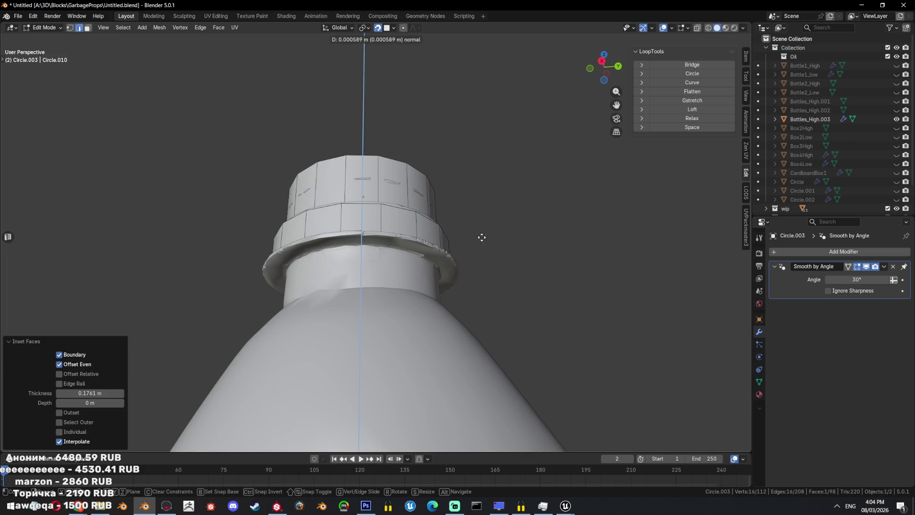
pyautogui.click(466, 305)
# - Scale the extruded bottom face along Z to flatten it
pyautogui.hotkey('shift', 'z')
pyautogui.press('s')
pyautogui.press('z')
pyautogui.click(538, 294)
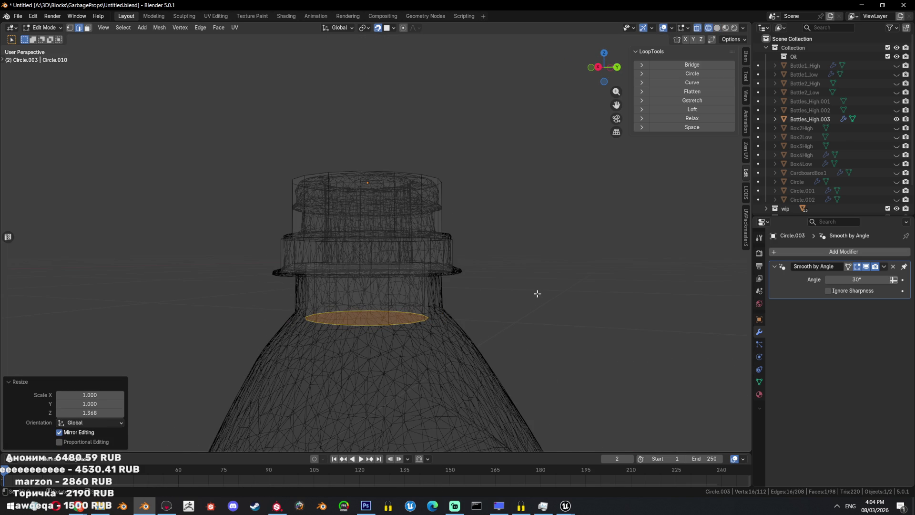
pyautogui.moveTo(535, 294)
pyautogui.mouseDown(button='middle')
pyautogui.moveTo(497, 290)
pyautogui.moveTo(536, 271)
pyautogui.mouseUp(button='middle')
pyautogui.scroll(-3, 524, 279)
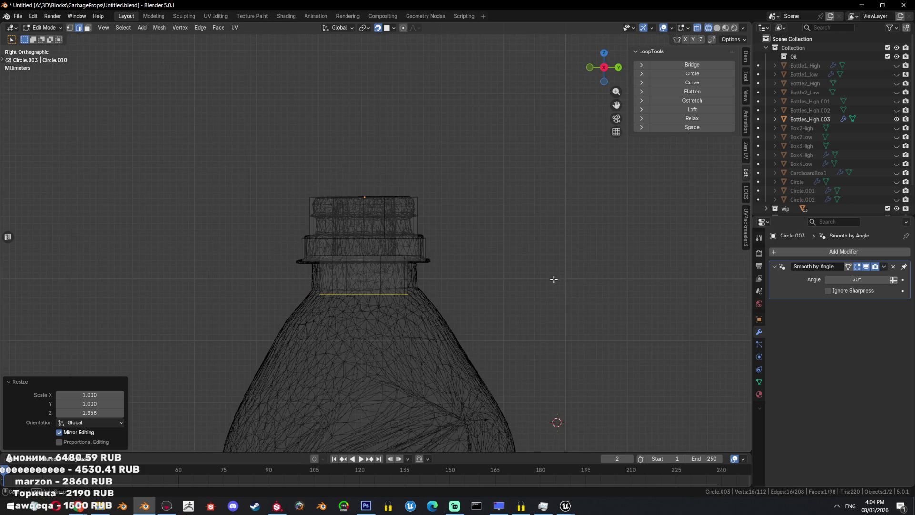
# - Switch to Unreal Engine and fly the piloted camera through the snowy level
pyautogui.moveTo(565, 506)
pyautogui.click(517, 470)
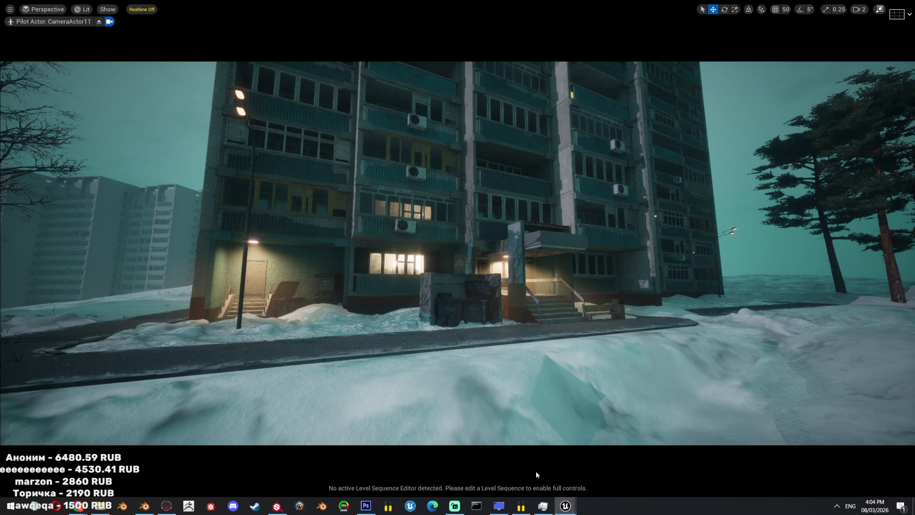
pyautogui.hotkey('ctrl', 'r')
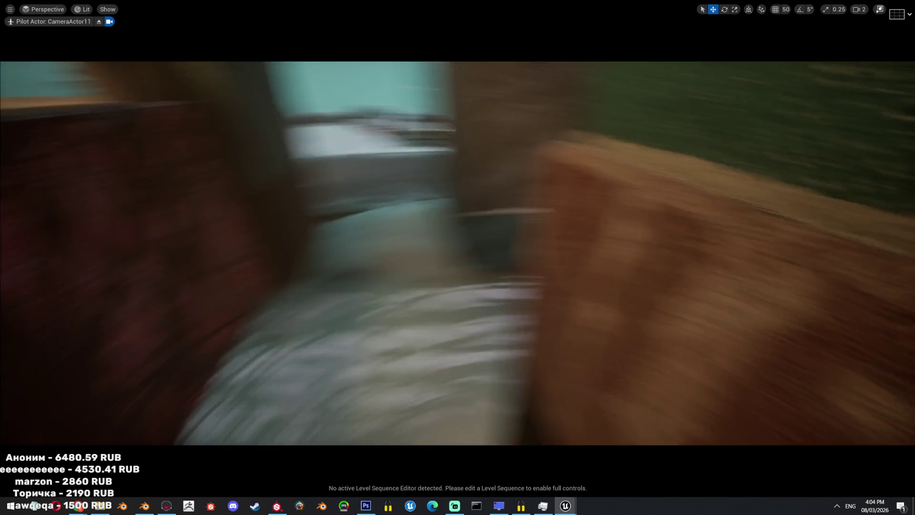
pyautogui.scroll(-1, 458, 253)
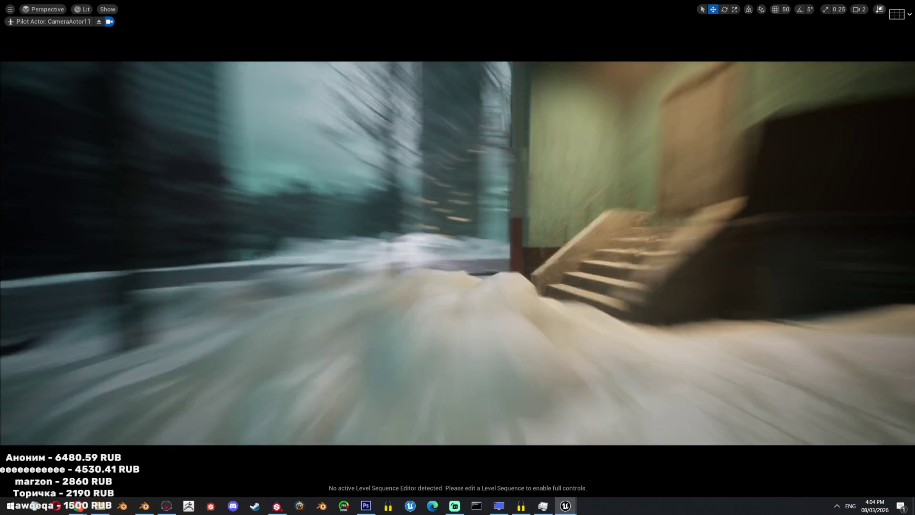
pyautogui.scroll(-3, 458, 253)
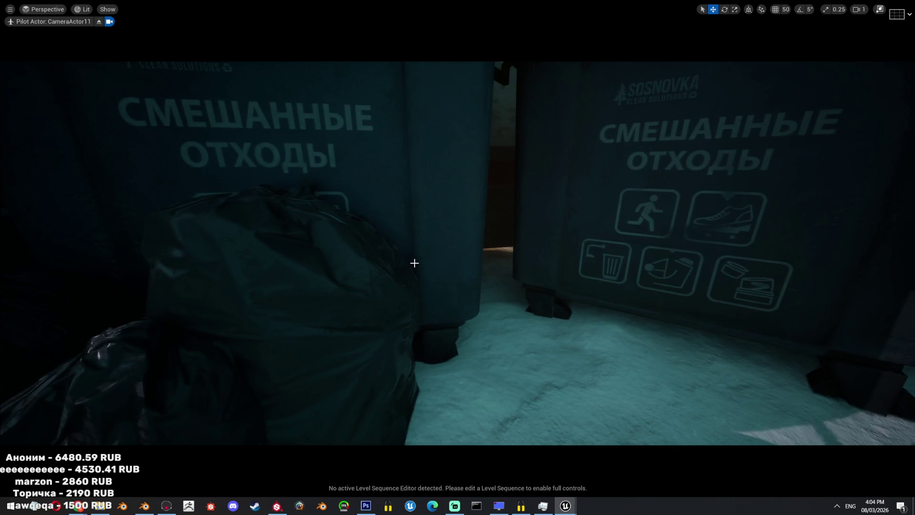
pyautogui.click(394, 265)
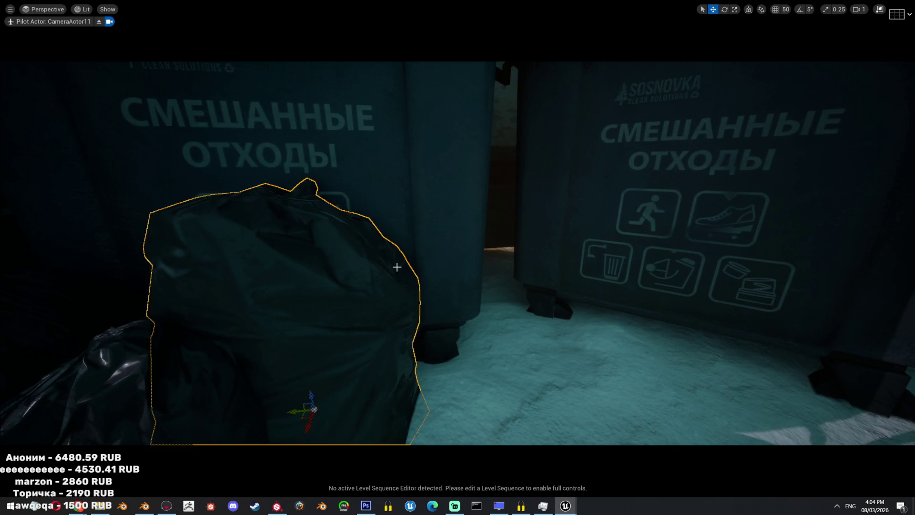
pyautogui.scroll(-2, 601, 256)
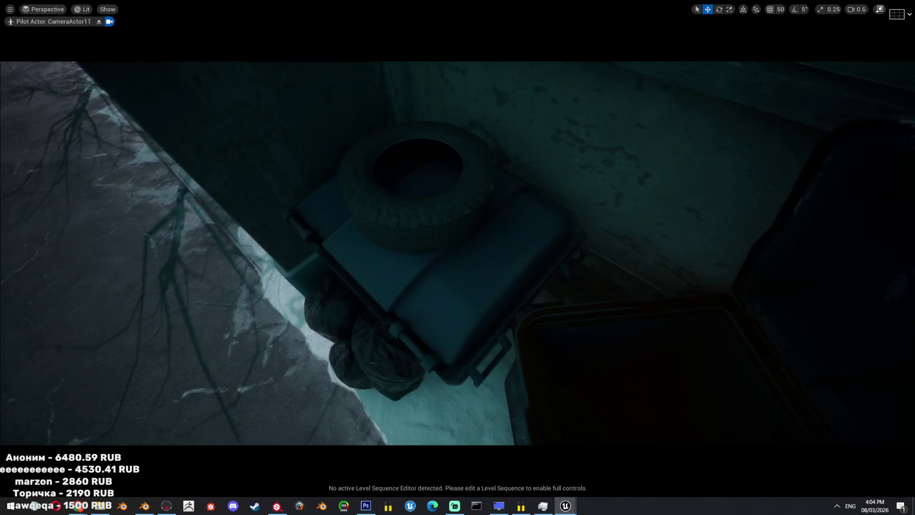
pyautogui.scroll(-1, 457, 252)
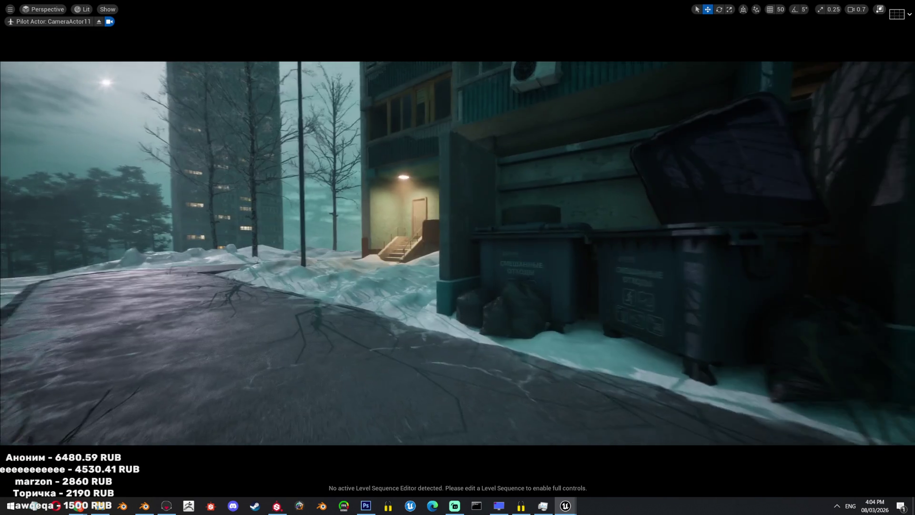
# - Frame the car drifting past the sign, turn Realtime off, and return to Blender
pyautogui.scroll(4, 458, 252)
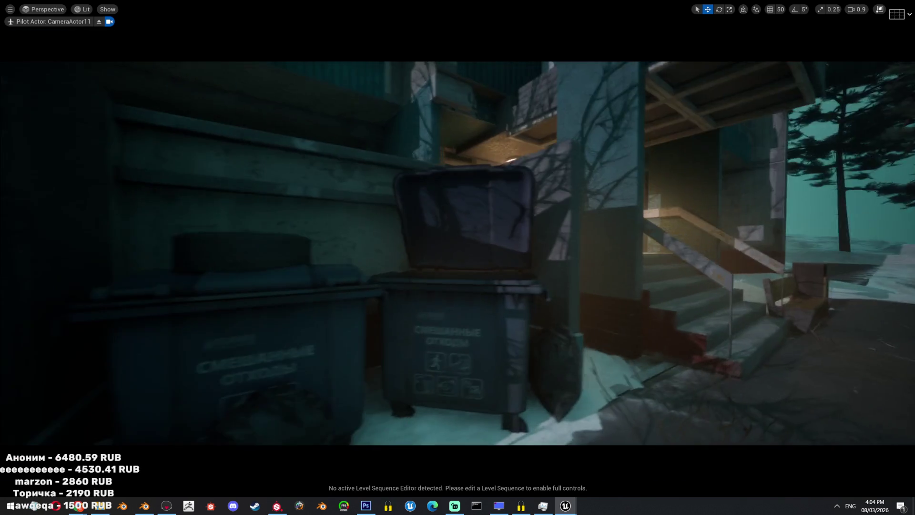
pyautogui.scroll(3, 458, 253)
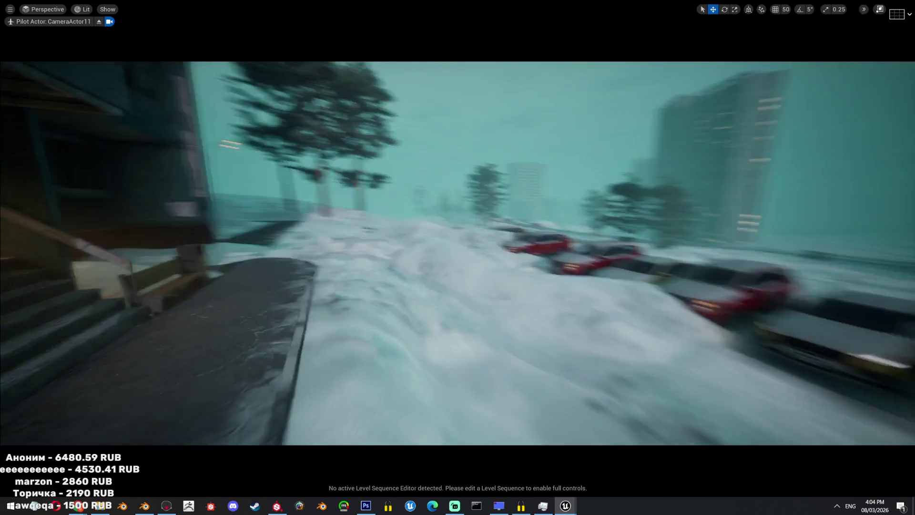
pyautogui.scroll(3, 458, 252)
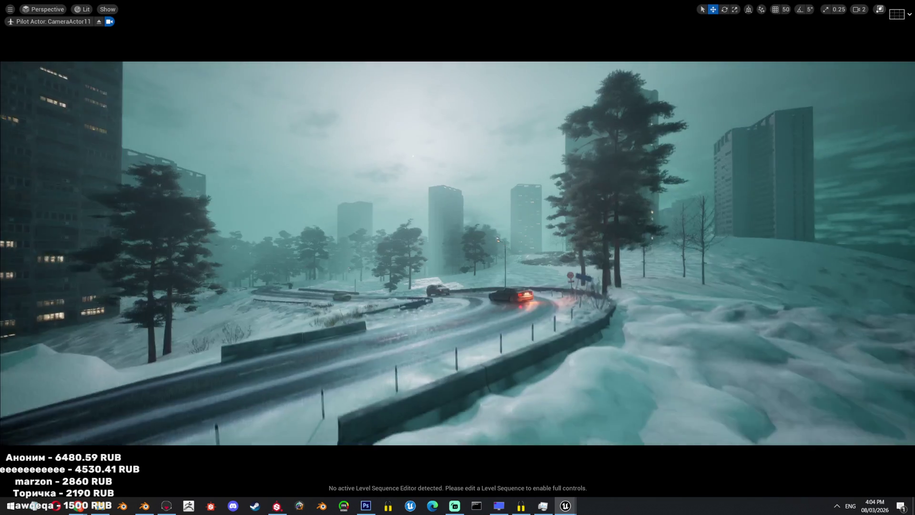
pyautogui.scroll(-2, 457, 253)
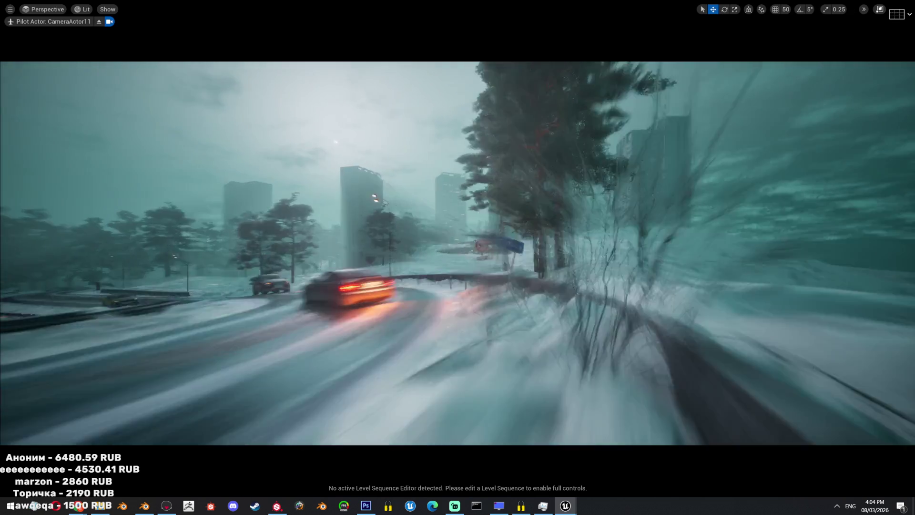
pyautogui.scroll(-2, 457, 253)
pyautogui.scroll(-1, 457, 252)
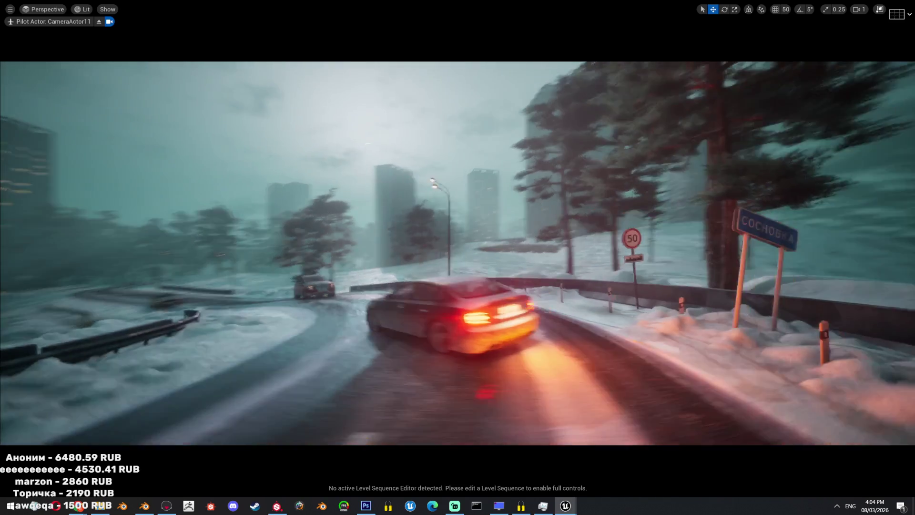
pyautogui.hotkey('ctrl', 'r')
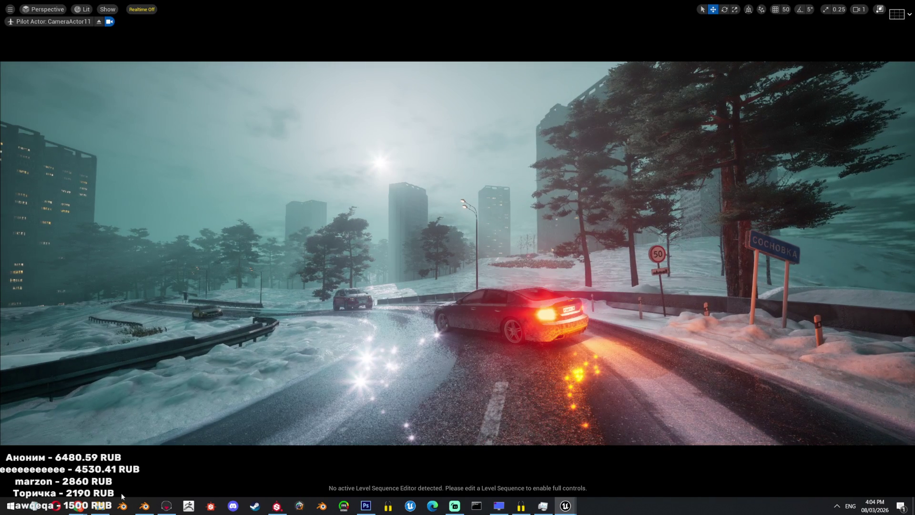
pyautogui.click(145, 506)
# - Widen the neck ring and move it along Z to fit the bottle neck
pyautogui.press('s')
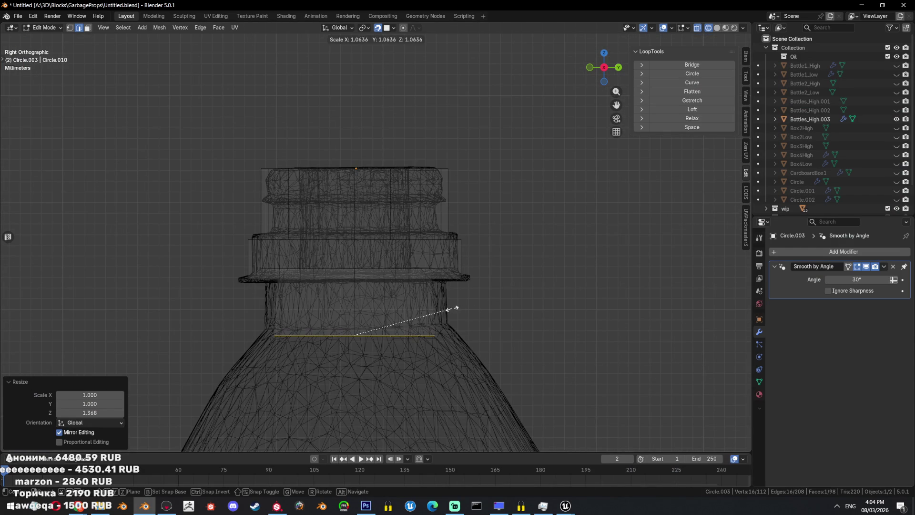
pyautogui.click(465, 306)
pyautogui.press('g')
pyautogui.press('z')
pyautogui.click(462, 297)
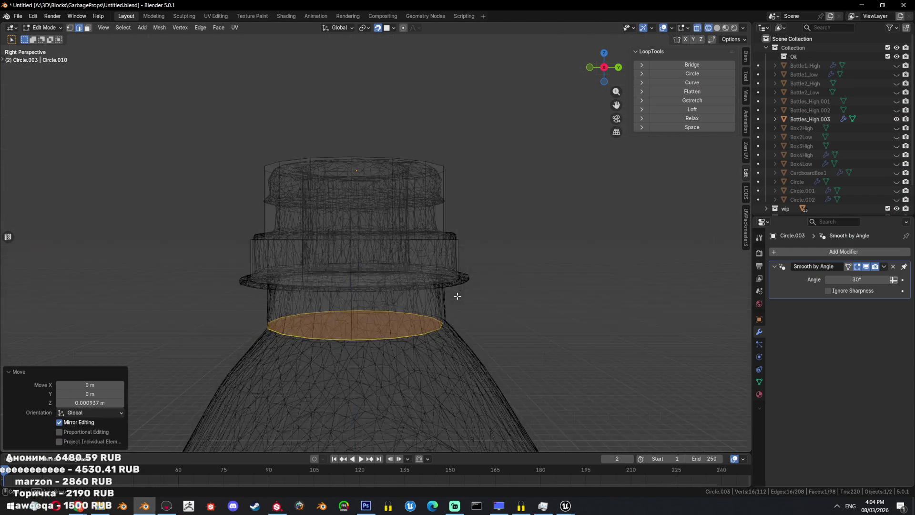
# - Check the fit in solid shading and resize the ring once more
pyautogui.moveTo(456, 296); pyautogui.dragTo(406, 255, button='middle')
pyautogui.hotkey('shift', 'z')
pyautogui.press('s')
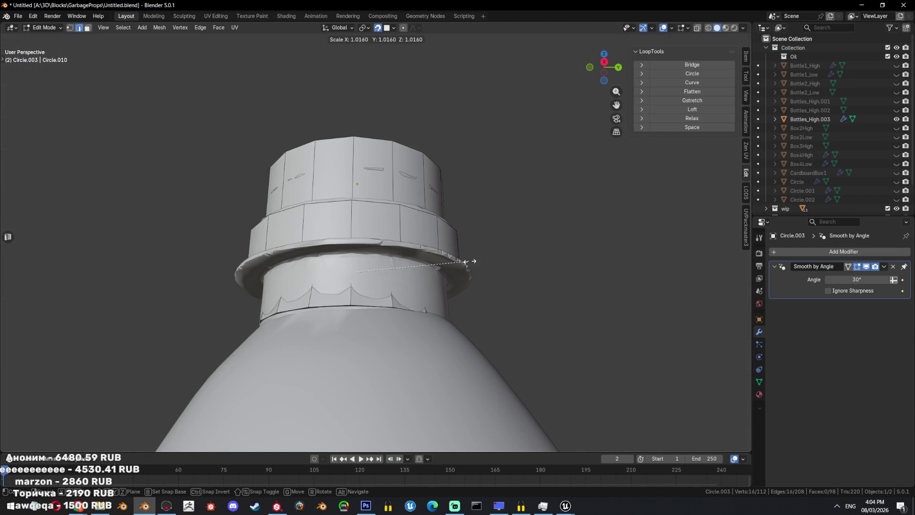
pyautogui.click(483, 256)
pyautogui.hotkey('alt', 'a')
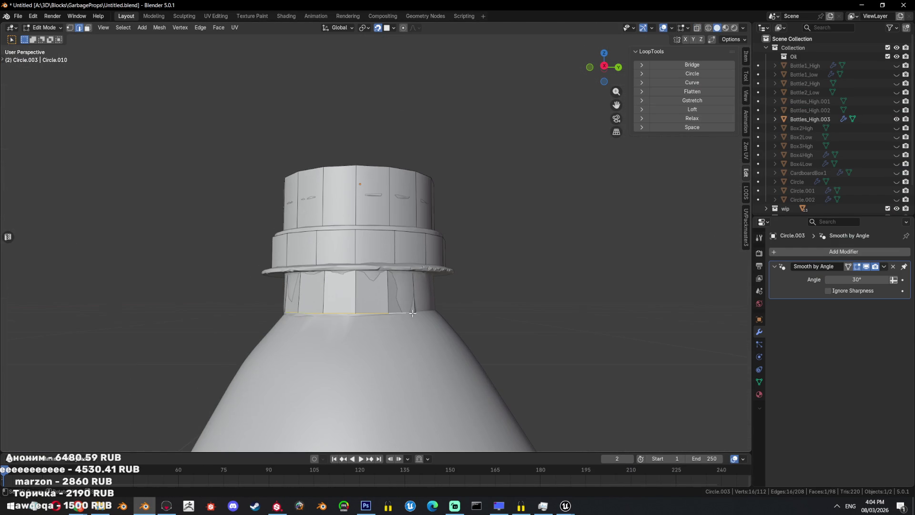
pyautogui.moveTo(406, 330); pyautogui.dragTo(500, 348, button='middle')
pyautogui.scroll(-5, 482, 337)
pyautogui.hotkey('shift', 'z')
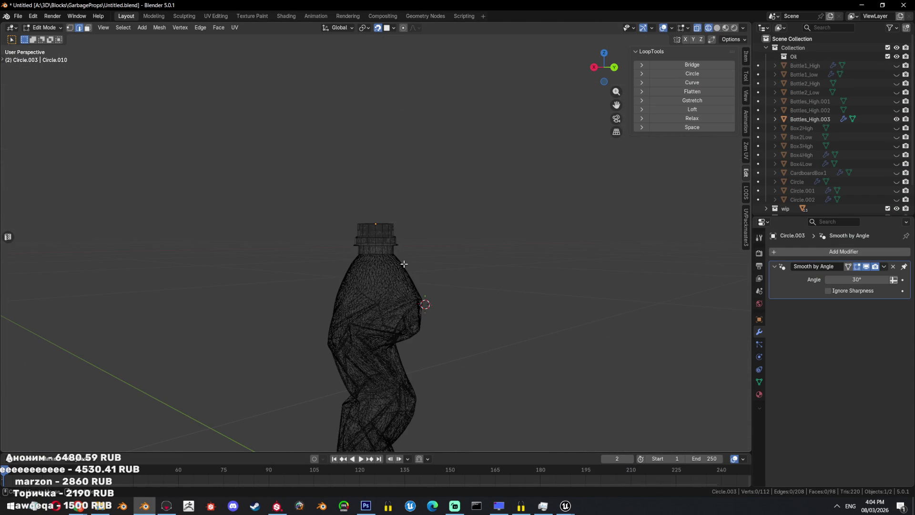
# - Reselect the neck ring in side view and try a downward extrusion, then undo it
pyautogui.hotkey('ctrl', 'z')
pyautogui.press('KP_3')
pyautogui.keyDown('shift'); pyautogui.moveTo(455, 274); pyautogui.dragTo(454, 249, button='middle'); pyautogui.keyUp('shift')
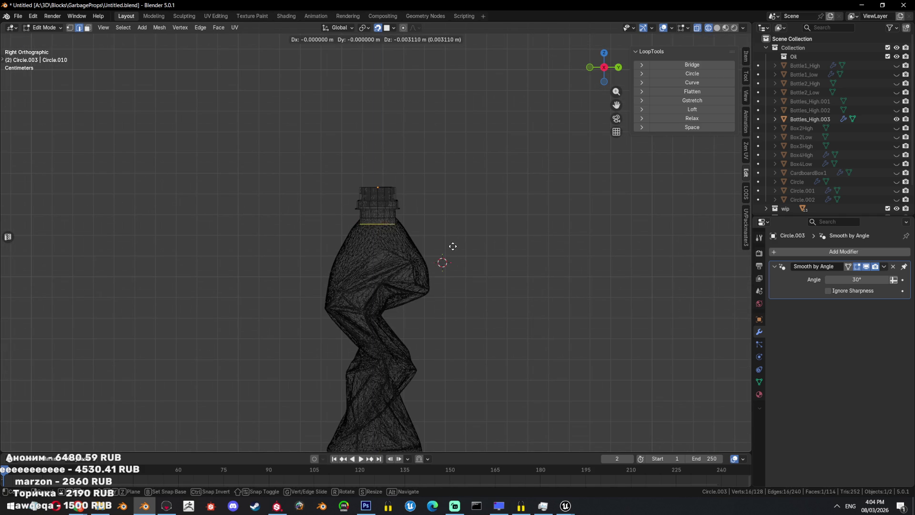
pyautogui.press('e')
pyautogui.click(455, 256)
pyautogui.press('s')
pyautogui.press('Escape')
pyautogui.press('g')
pyautogui.press('Escape')
pyautogui.hotkey('ctrl', 'z')
# - Extrude a new ring below the neck and widen it out to the shoulder
pyautogui.press('e')
pyautogui.click(522, 202)
pyautogui.press('g')
pyautogui.press('z')
pyautogui.press('Escape')
pyautogui.press('s')
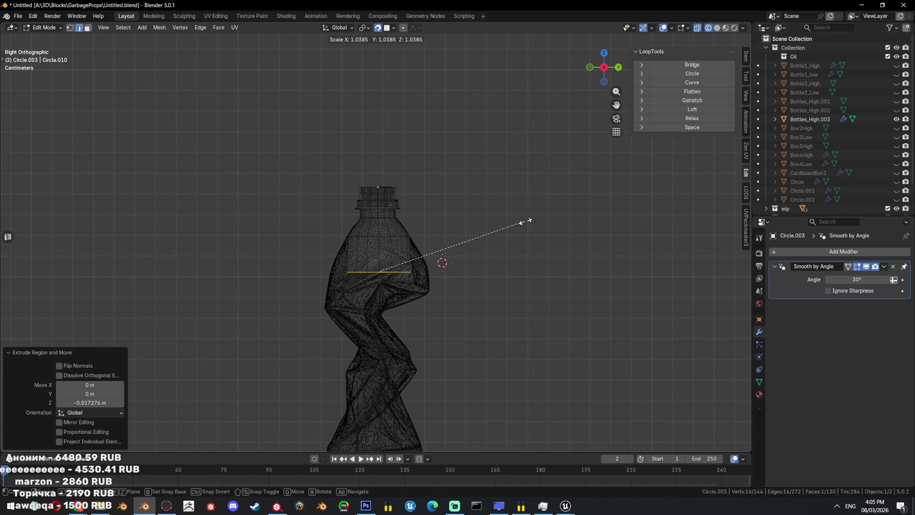
pyautogui.click(605, 218)
pyautogui.keyDown('shift'); pyautogui.moveTo(605, 218); pyautogui.dragTo(556, 174, button='middle'); pyautogui.keyUp('shift')
pyautogui.press('g')
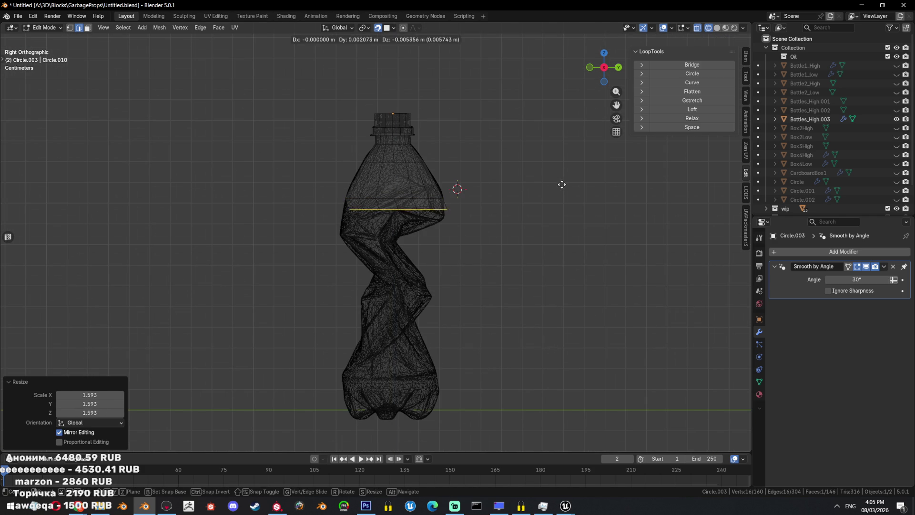
pyautogui.press('z')
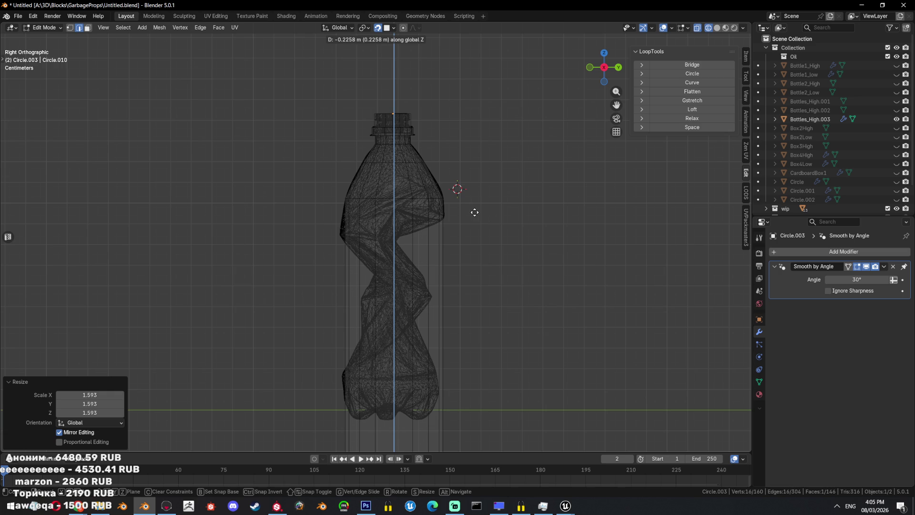
# - Drop the extruded ring about 0.25 m down Z toward the bottle base
pyautogui.click(504, 260)
# - Raise the ring back up along Z and shrink it slightly
pyautogui.scroll(-6, 505, 261)
pyautogui.scroll(-2, 505, 265)
pyautogui.scroll(-1, 505, 269)
pyautogui.press('g')
pyautogui.press('z')
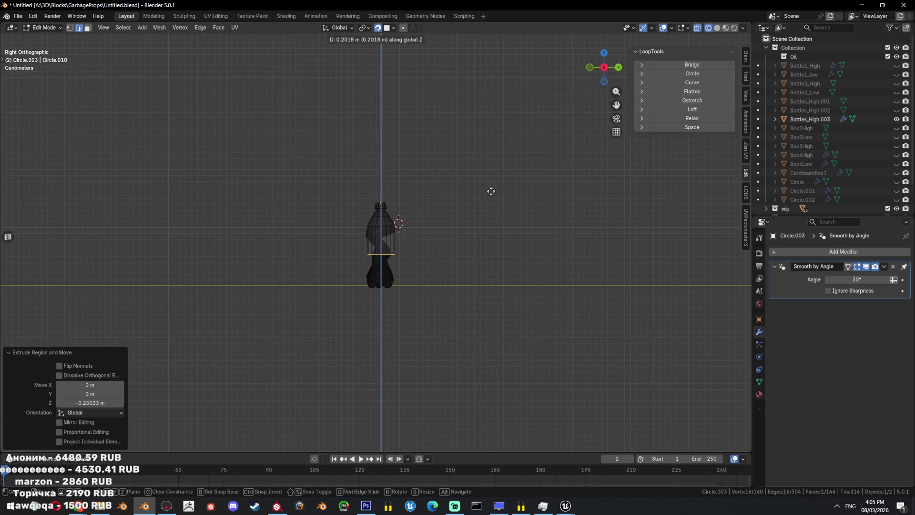
pyautogui.click(490, 201)
pyautogui.scroll(4, 490, 201)
pyautogui.scroll(2, 491, 201)
pyautogui.press('s')
pyautogui.click(553, 188)
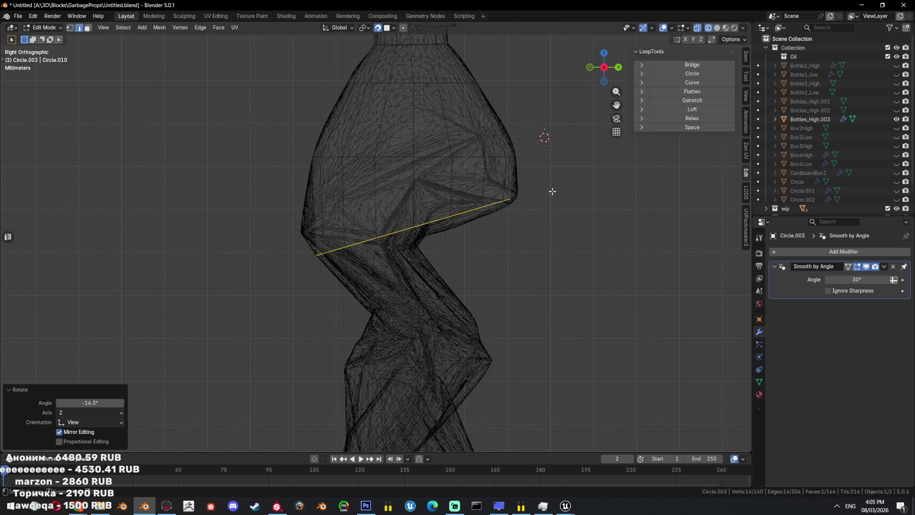
# - Extrude the ring downward into a new section, then resize and reposition it
pyautogui.press('e')
pyautogui.click(494, 286)
pyautogui.press('s')
pyautogui.click(492, 286)
pyautogui.press('g')
pyautogui.click(480, 280)
# - Extrude another ring lower, resize it and tilt it to match the bottle's twist
pyautogui.press('e')
pyautogui.keyDown('shift'); pyautogui.moveTo(483, 286); pyautogui.dragTo(473, 190, button='middle'); pyautogui.keyUp('shift')
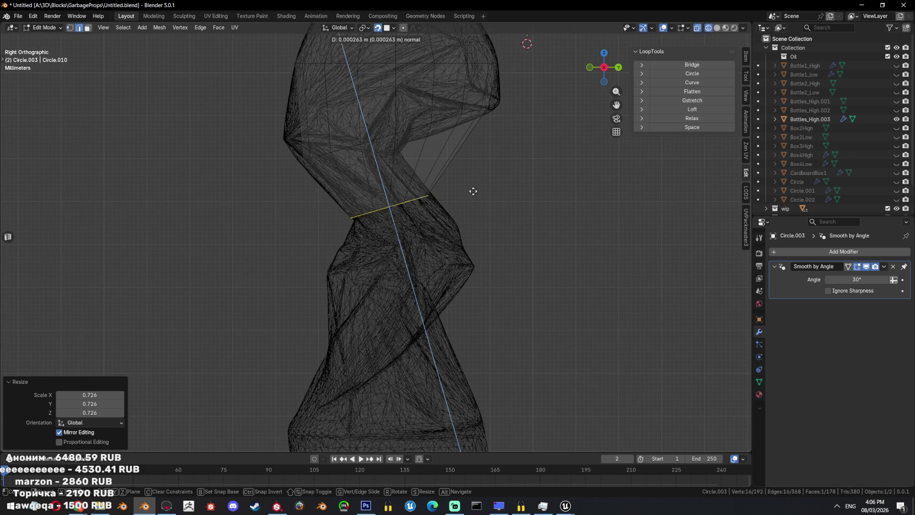
pyautogui.click(480, 251)
pyautogui.press('s')
pyautogui.click(533, 232)
pyautogui.press('r')
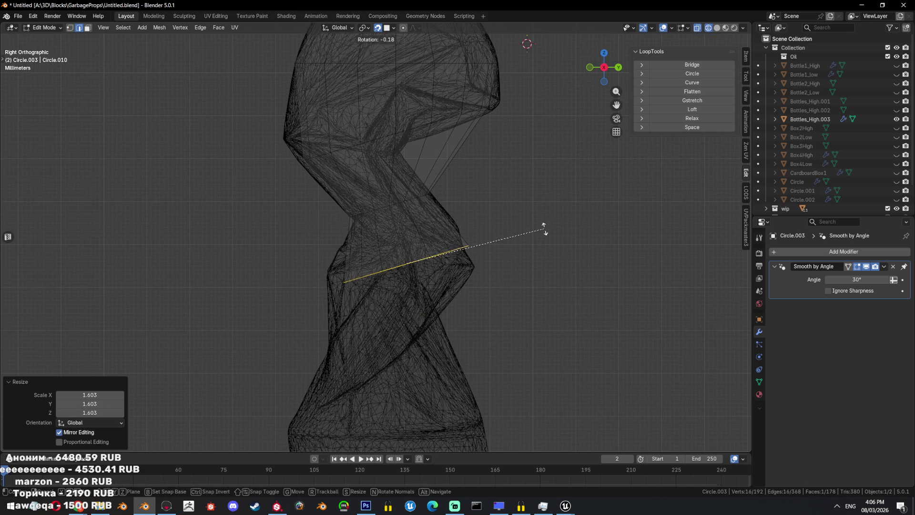
pyautogui.click(534, 255)
# - Readjust the tilted ring's size, undo the last resize and re-tilt it
pyautogui.press('s')
pyautogui.click(521, 256)
pyautogui.press('s')
pyautogui.click(531, 251)
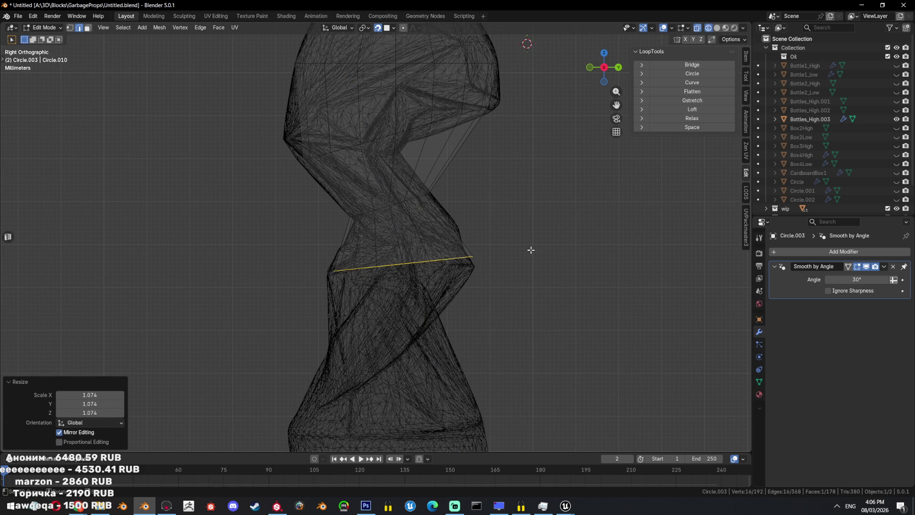
pyautogui.hotkey('ctrl', 'z')
pyautogui.press('r')
pyautogui.click(535, 254)
# - Extrude two more rings down the lower bottle and resize the bottom one
pyautogui.keyDown('shift'); pyautogui.moveTo(536, 253); pyautogui.dragTo(528, 188, button='middle'); pyautogui.keyUp('shift')
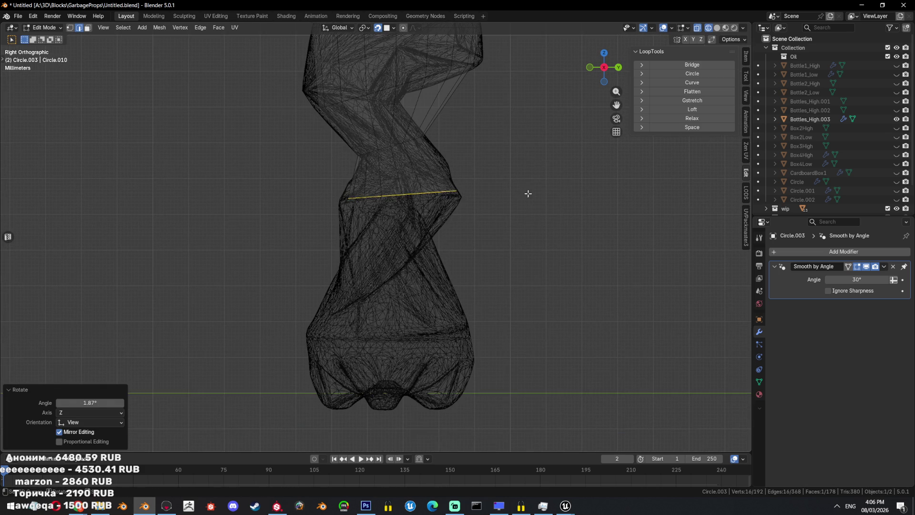
pyautogui.press('e')
pyautogui.click(517, 260)
pyautogui.press('e')
pyautogui.press('z')
pyautogui.press('z')
pyautogui.click(494, 333)
pyautogui.press('s')
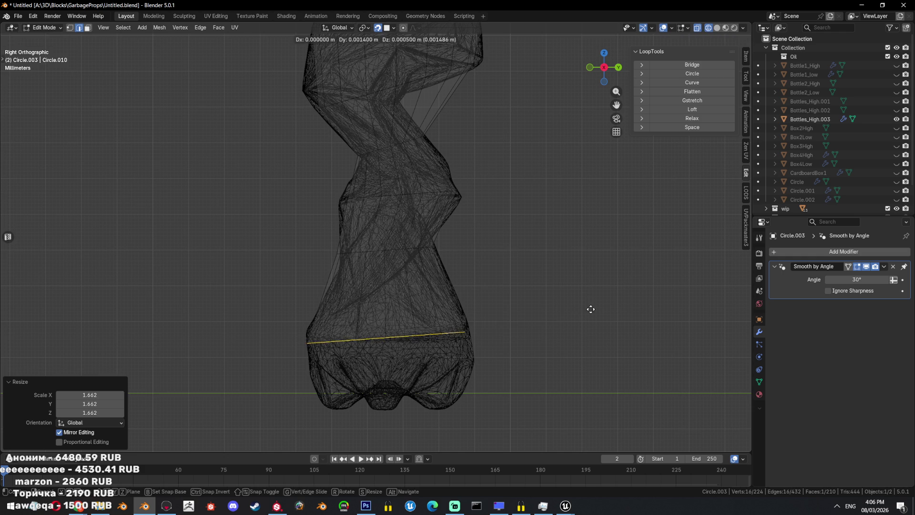
pyautogui.click(596, 307)
# - Extrude a final ring down to the bottle base and set its height along Z
pyautogui.keyDown('shift'); pyautogui.moveTo(596, 308); pyautogui.dragTo(566, 252, button='middle'); pyautogui.keyUp('shift')
pyautogui.press('e')
pyautogui.press('z')
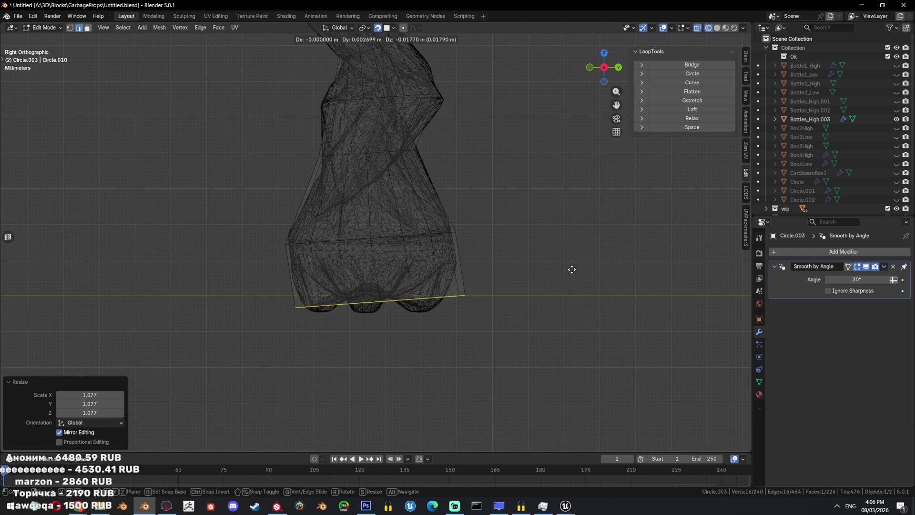
pyautogui.click(565, 285)
pyautogui.press('g')
pyautogui.press('z')
pyautogui.click(485, 288)
pyautogui.moveTo(486, 274)
pyautogui.mouseDown(button='middle')
pyautogui.moveTo(497, 222)
pyautogui.moveTo(497, 268)
pyautogui.mouseUp(button='middle')
# - Bevel the bottom ring, then resize and reposition the bevelled edge
pyautogui.hotkey('ctrl', 'b')
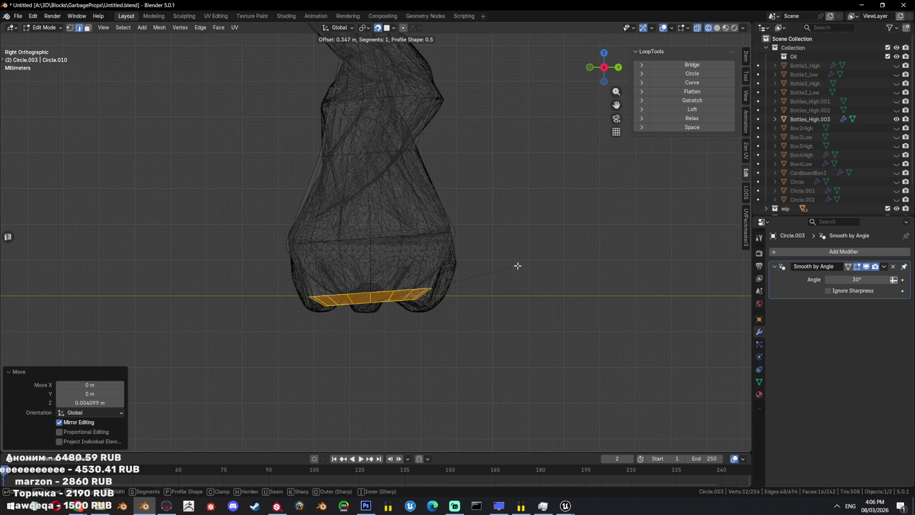
pyautogui.click(521, 267)
pyautogui.press('s')
pyautogui.click(557, 276)
pyautogui.press('g')
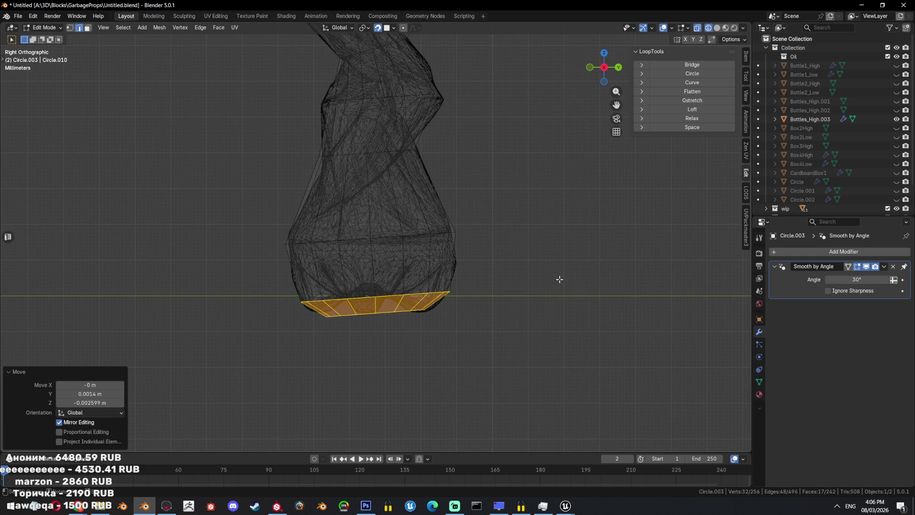
pyautogui.click(558, 276)
pyautogui.moveTo(558, 276); pyautogui.dragTo(521, 231, button='middle')
# - Select the bottom cap face and inset it to close the base
pyautogui.click(421, 268)
pyautogui.press('s')
pyautogui.click(476, 274)
pyautogui.press('i')
pyautogui.click(530, 258)
# - Switch to solid shading, return to Object Mode and select the low-poly bottle
pyautogui.hotkey('shift', 'z')
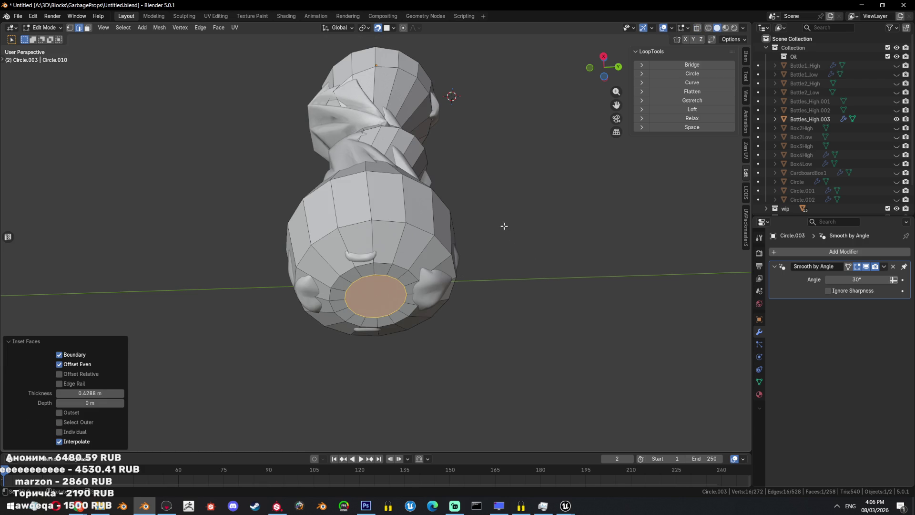
pyautogui.press('Tab')
pyautogui.rightClick(500, 216)
pyautogui.click(499, 215)
# - Apply Shade Smooth to the low-poly bottle Circle.003
pyautogui.moveTo(496, 211)
pyautogui.mouseDown(button='middle')
pyautogui.moveTo(477, 229)
pyautogui.moveTo(505, 175)
pyautogui.mouseUp(button='middle')
pyautogui.rightClick(477, 230)
pyautogui.click(479, 226)
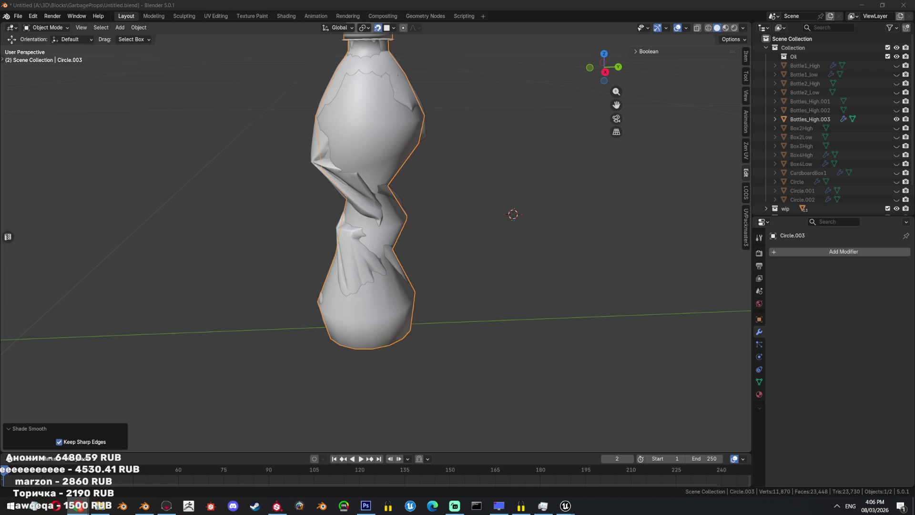
pyautogui.moveTo(477, 248); pyautogui.dragTo(479, 254, button='middle')
# - Add a Shrinkwrap modifier targeting Bottles_High.003, picked with the eyedropper
pyautogui.click(872, 253)
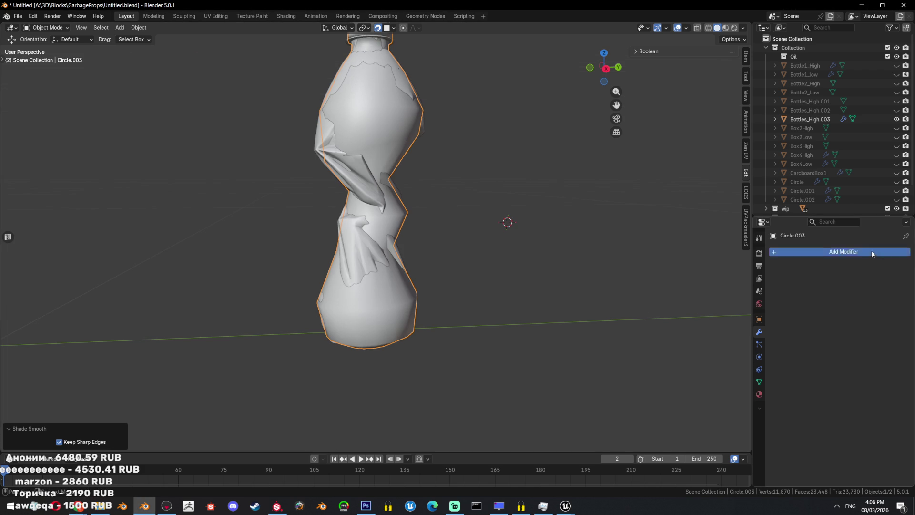
pyautogui.write('sh')
pyautogui.click(817, 268)
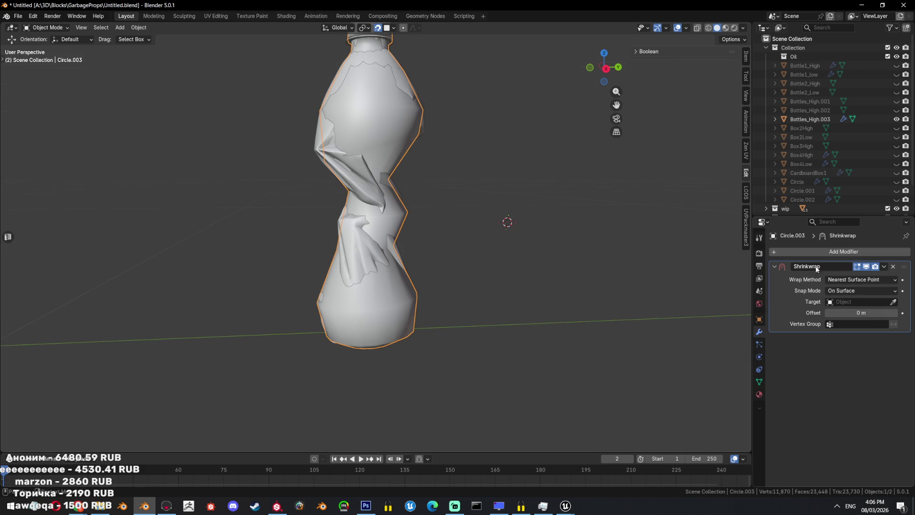
pyautogui.click(888, 301)
pyautogui.click(893, 301)
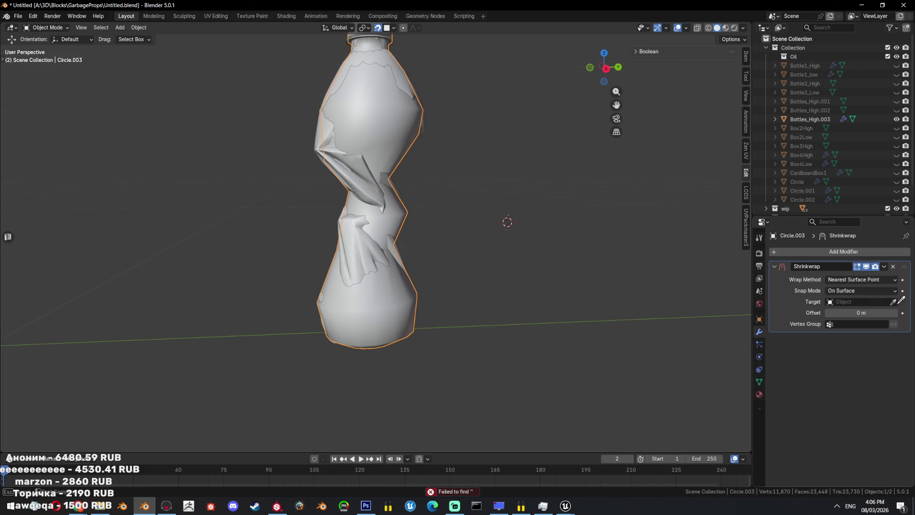
pyautogui.click(370, 177)
# - Isolate Bottles_High.003 and Circle.003, hiding everything else, in wireframe side view
pyautogui.hotkey('shift', 'h')
pyautogui.press('KP_3')
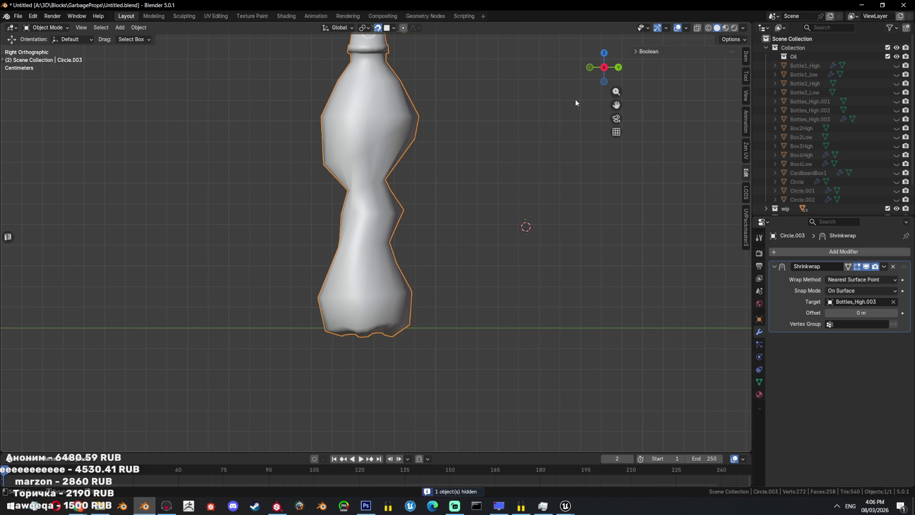
pyautogui.moveTo(562, 151); pyautogui.dragTo(430, 169, button='middle')
pyautogui.hotkey('alt', 'h')
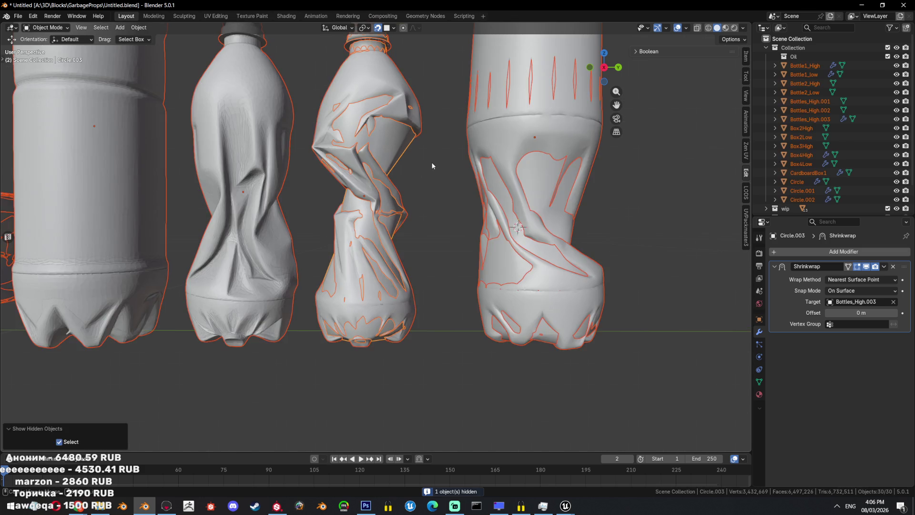
pyautogui.hotkey('shift', 'z')
pyautogui.click(415, 135)
pyautogui.hotkey('shift', 'h')
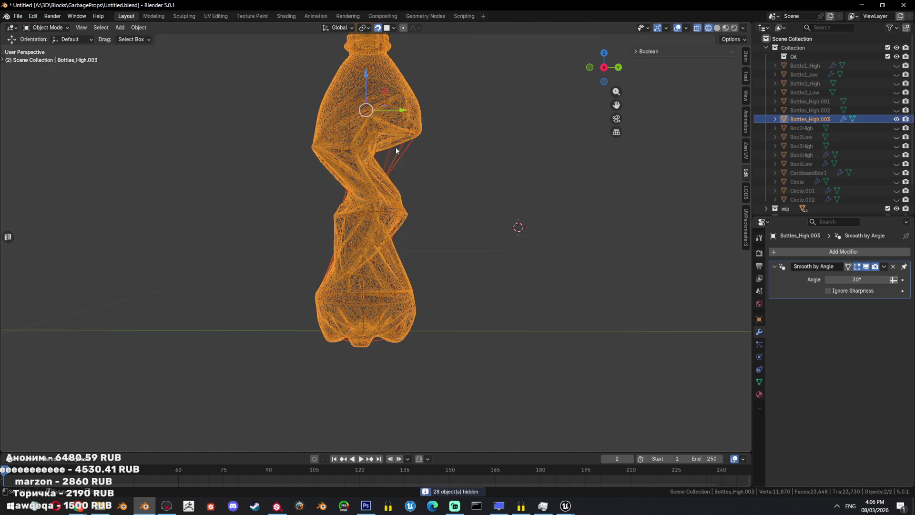
pyautogui.click(419, 170)
pyautogui.press('KP_3')
# - Enter Edit Mode on Circle.003 and select an edge loop
pyautogui.press('Tab')
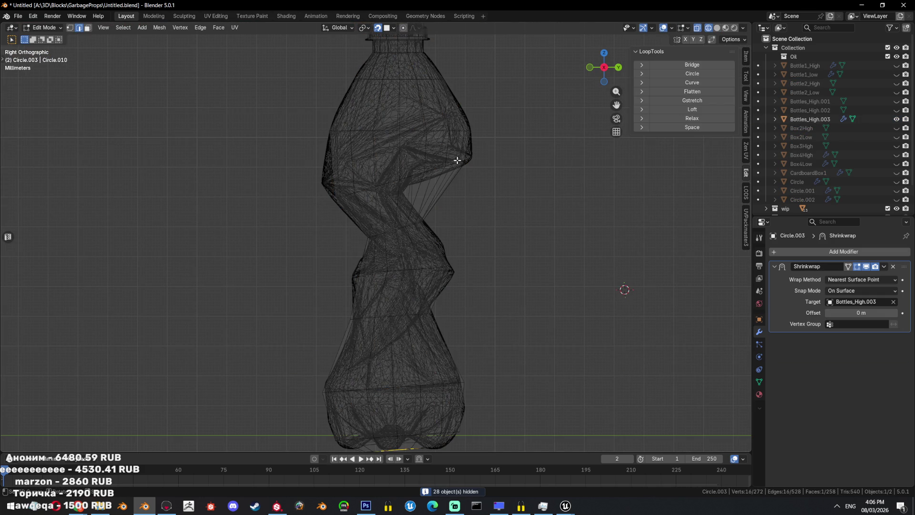
pyautogui.press('Tab')
pyautogui.scroll(2, 465, 209)
pyautogui.press('Tab')
pyautogui.keyDown('alt'); pyautogui.click(475, 203); pyautogui.keyUp('alt')
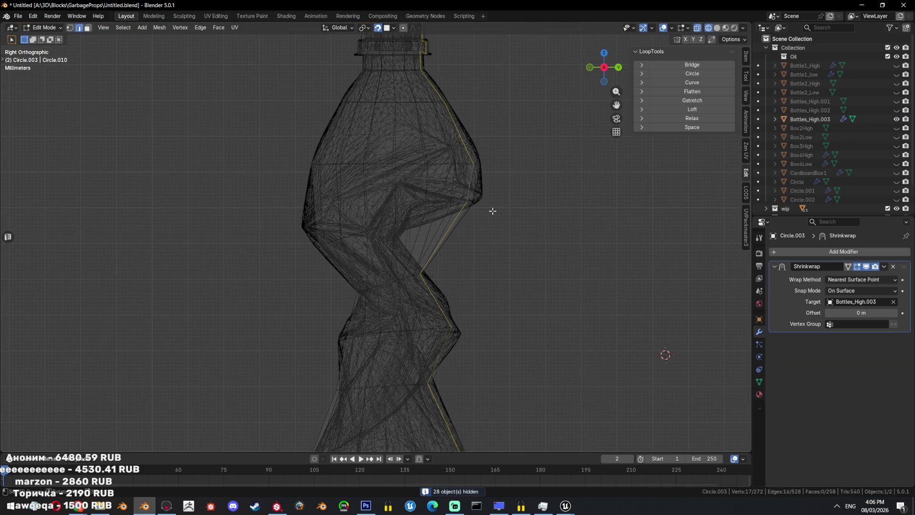
# - Rotate the diagonal middle loop, bevel it into a face strip and move the strip up
pyautogui.keyDown('alt'); pyautogui.click(443, 204); pyautogui.keyUp('alt')
pyautogui.press('r')
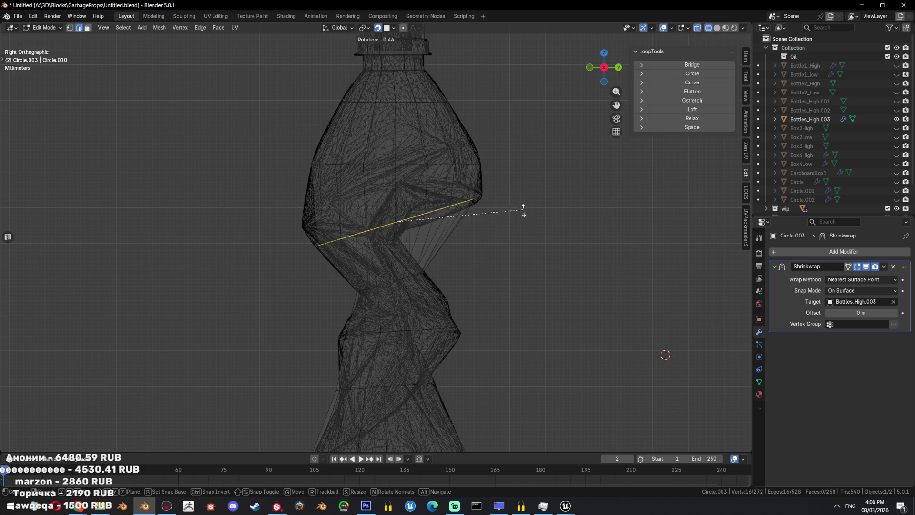
pyautogui.click(523, 210)
pyautogui.press('g')
pyautogui.click(521, 224)
pyautogui.hotkey('ctrl', 'b')
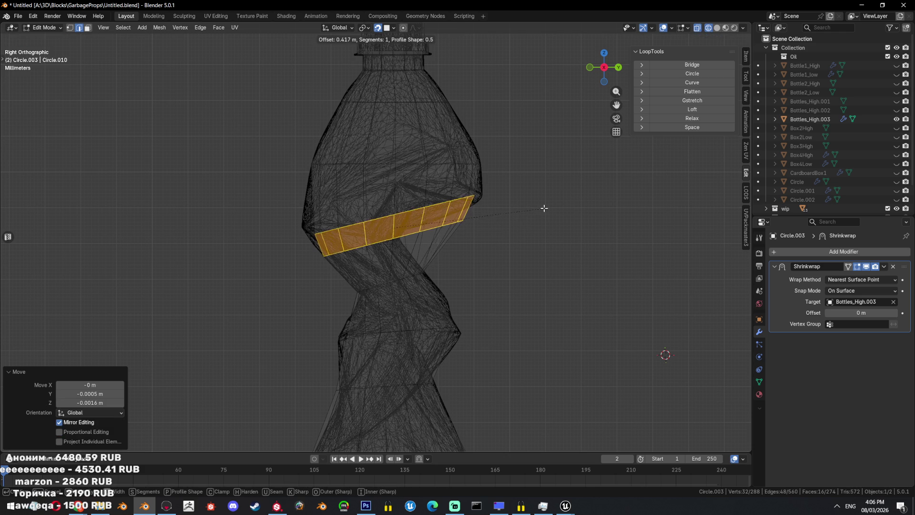
pyautogui.click(539, 208)
pyautogui.press('g')
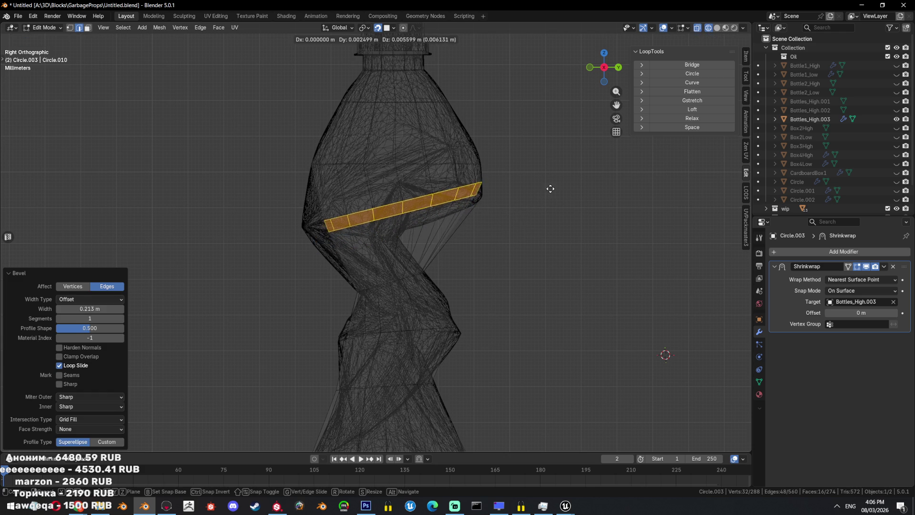
pyautogui.click(538, 203)
# - Move and scale another diagonal edge loop to follow the crumple
pyautogui.keyDown('alt'); pyautogui.click(450, 190); pyautogui.keyUp('alt')
pyautogui.press('g')
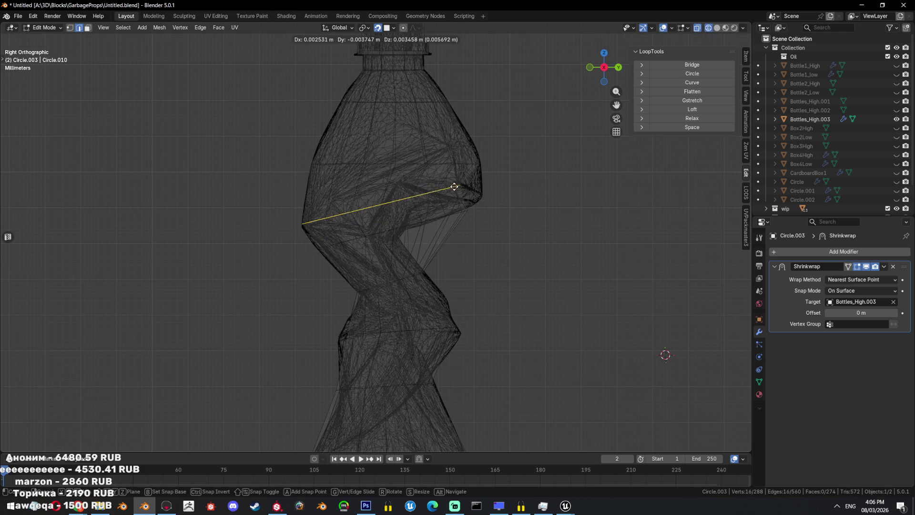
pyautogui.click(455, 186)
pyautogui.press('s')
pyautogui.click(577, 180)
pyautogui.press('g')
pyautogui.click(591, 176)
pyautogui.press('s')
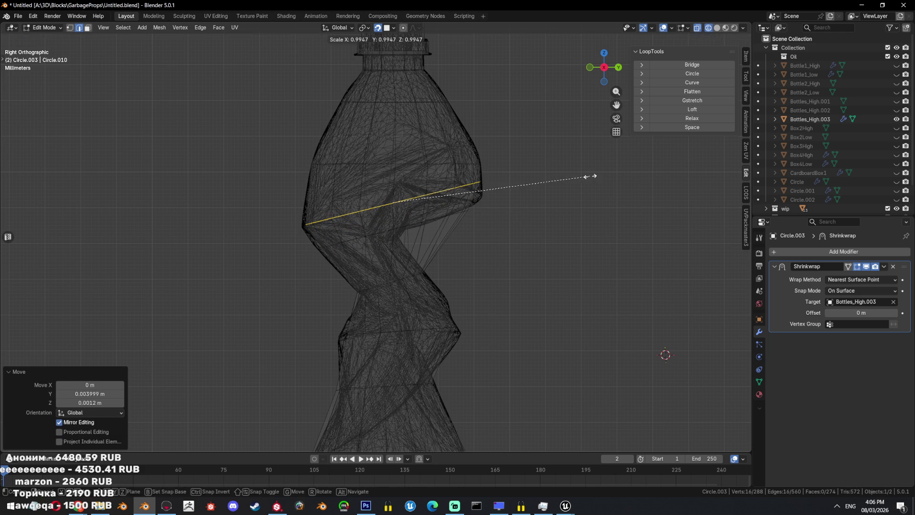
pyautogui.click(590, 176)
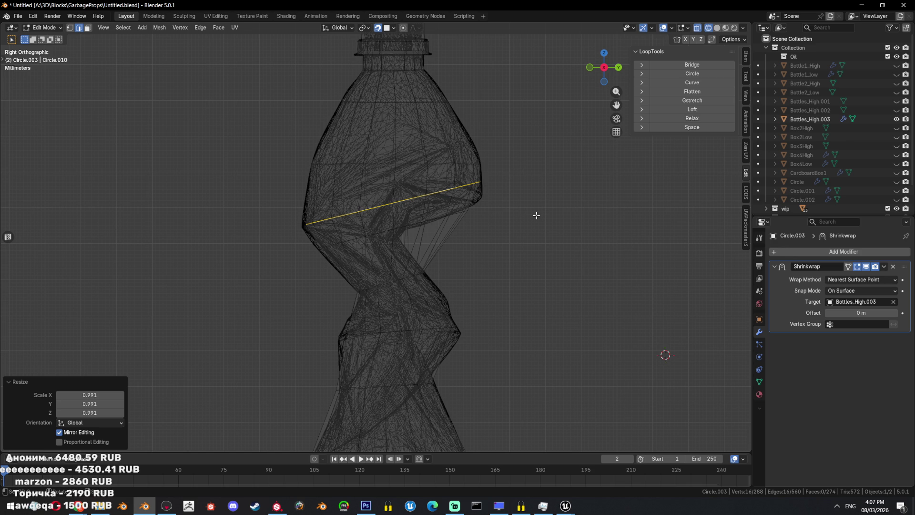
# - Scale another loop to 0.947, shrink it further, then enlarge it slightly
pyautogui.moveTo(533, 217); pyautogui.dragTo(485, 250, button='middle')
pyautogui.hotkey('shift', 'z')
pyautogui.moveTo(494, 194)
pyautogui.mouseDown(button='middle')
pyautogui.moveTo(440, 188)
pyautogui.moveTo(466, 202)
pyautogui.mouseUp(button='middle')
pyautogui.keyDown('alt'); pyautogui.click(441, 188); pyautogui.keyUp('alt')
pyautogui.hotkey('shift', 'z')
pyautogui.press('s')
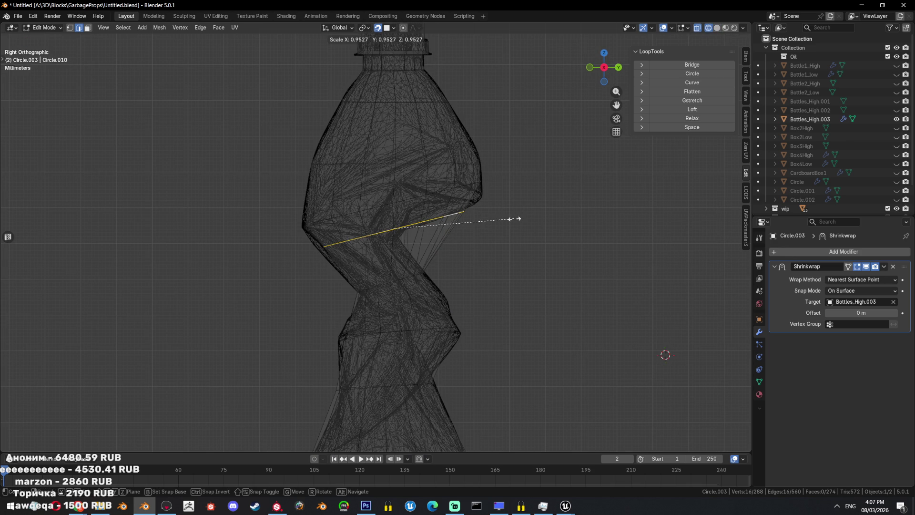
pyautogui.click(516, 218)
pyautogui.press('s')
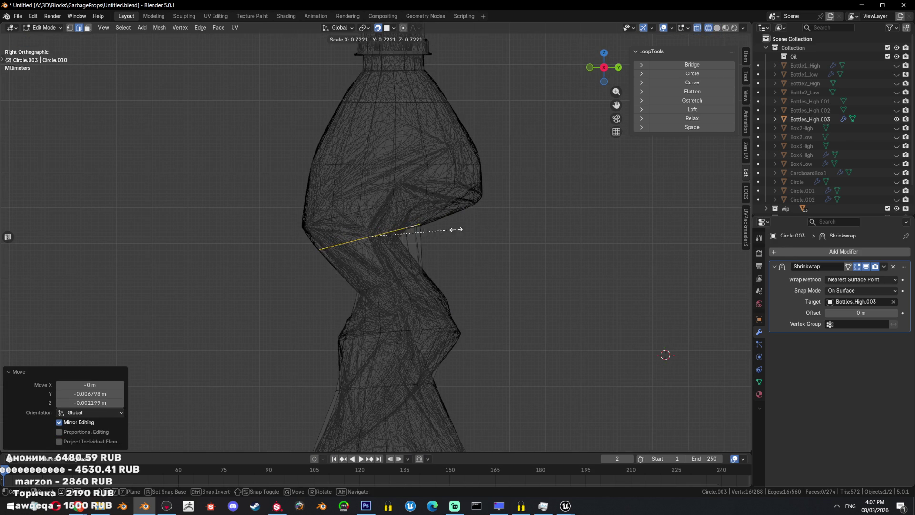
pyautogui.click(457, 231)
pyautogui.press('s')
pyautogui.click(561, 183)
# - Review the mesh in Object Mode, then rotate a horizontal edge loop twice
pyautogui.press('Tab')
pyautogui.scroll(-1, 508, 208)
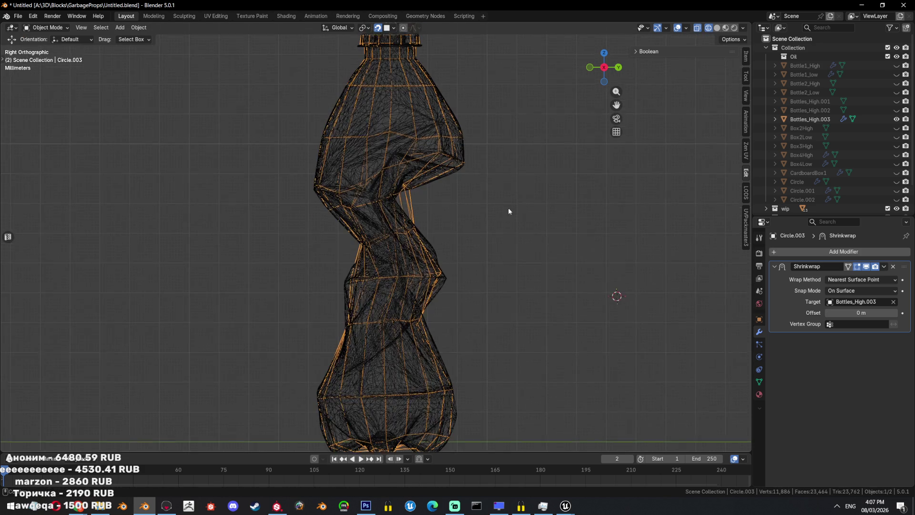
pyautogui.scroll(-2, 466, 230)
pyautogui.scroll(1, 419, 211)
pyautogui.press('Tab')
pyautogui.keyDown('alt'); pyautogui.click(408, 206); pyautogui.keyUp('alt')
pyautogui.press('r')
pyautogui.click(458, 204)
pyautogui.press('r')
pyautogui.click(459, 200)
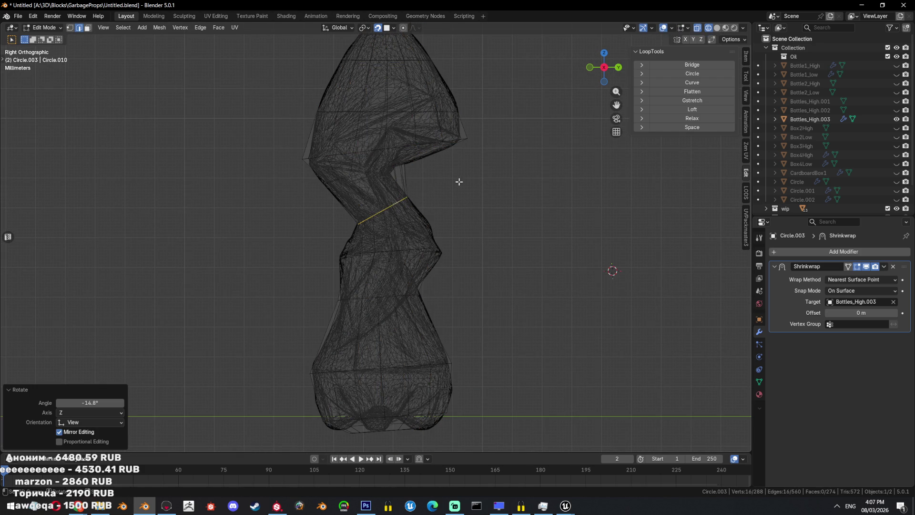
# - Rotate the loop below the twist, then view the isolated bottle in solid shading
pyautogui.press('Tab')
pyautogui.press('Tab')
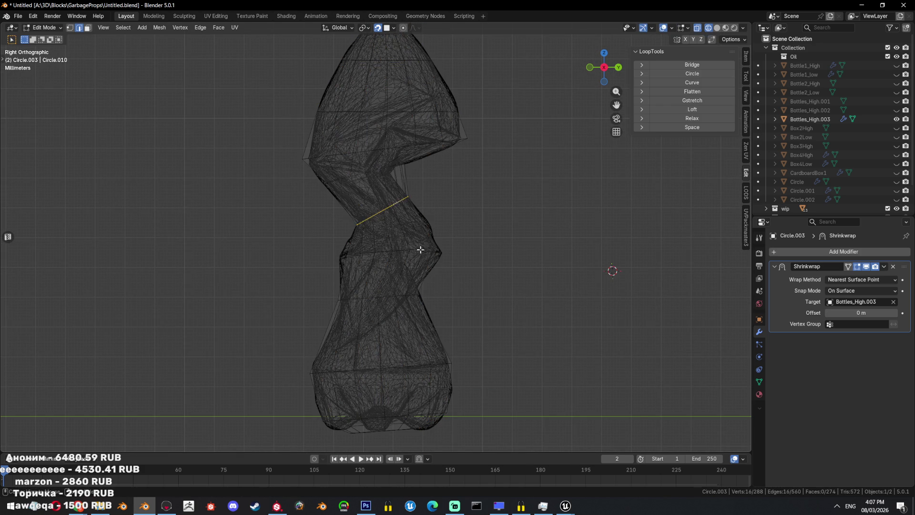
pyautogui.press('r')
pyautogui.click(512, 257)
pyautogui.press('r')
pyautogui.click(514, 260)
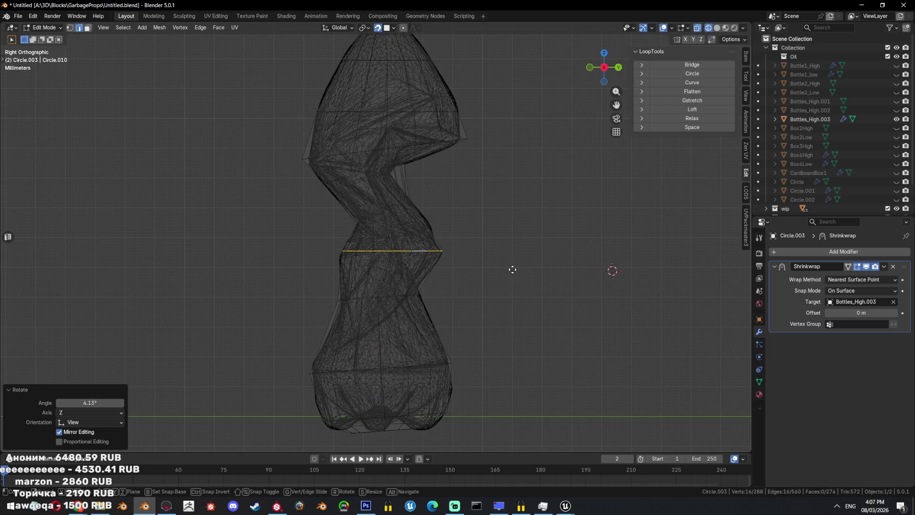
pyautogui.press('Tab')
pyautogui.hotkey('shift', 'h')
pyautogui.moveTo(503, 264); pyautogui.dragTo(446, 253, button='middle')
pyautogui.hotkey('shift', 'z')
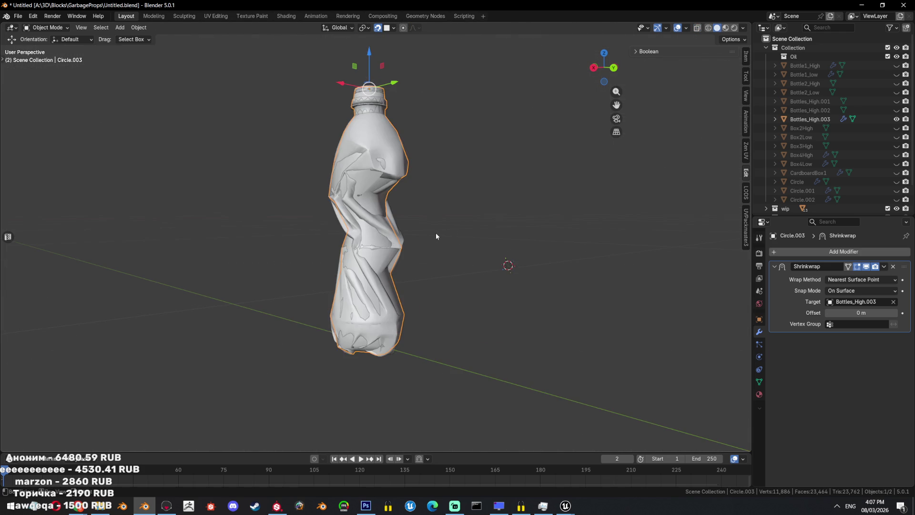
# - Show the bottle from the right side in wireframe and enter Edit Mode on the low-poly mesh
pyautogui.scroll(-5, 467, 227)
pyautogui.moveTo(448, 267); pyautogui.dragTo(541, 257, button='middle')
pyautogui.hotkey('alt', 'h')
pyautogui.press('KP_3')
pyautogui.hotkey('shift', 'z')
pyautogui.hotkey('shift', 'z')
pyautogui.scroll(5, 481, 248)
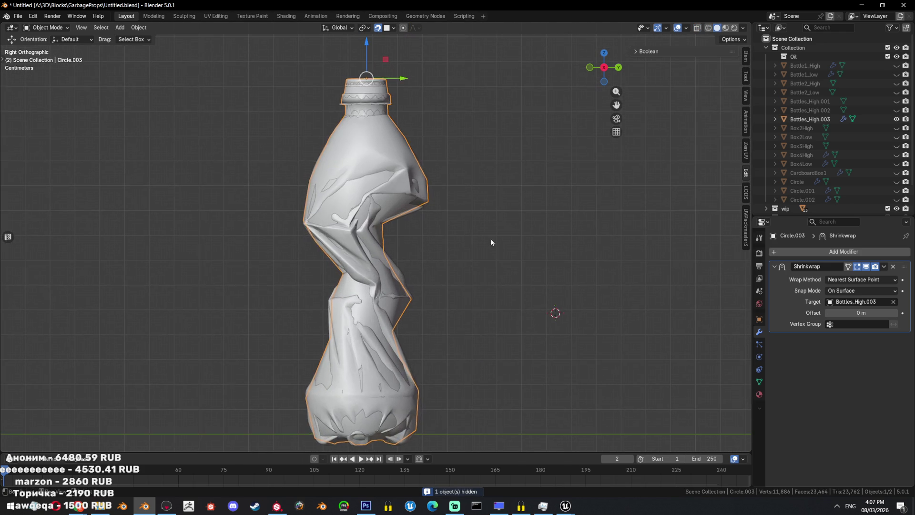
pyautogui.press('Tab')
# - Mark the cap's top rim loop as both sharp and a seam
pyautogui.scroll(4, 400, 222)
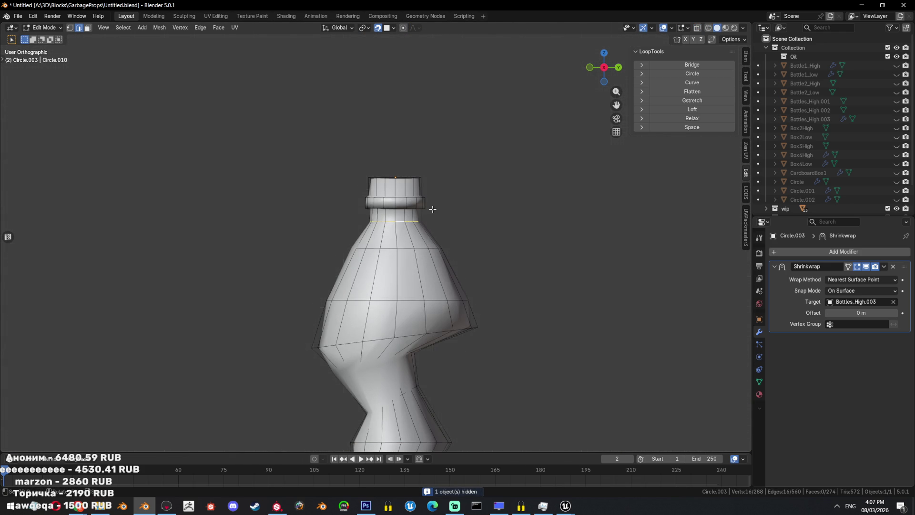
pyautogui.scroll(3, 427, 215)
pyautogui.moveTo(428, 215); pyautogui.dragTo(429, 119, button='middle')
pyautogui.keyDown('alt'); pyautogui.keyDown('shift'); pyautogui.click(436, 143); pyautogui.keyUp('shift'); pyautogui.keyUp('alt')
pyautogui.hotkey('ctrl', 'e')
pyautogui.click(576, 212)
pyautogui.hotkey('ctrl', 'e')
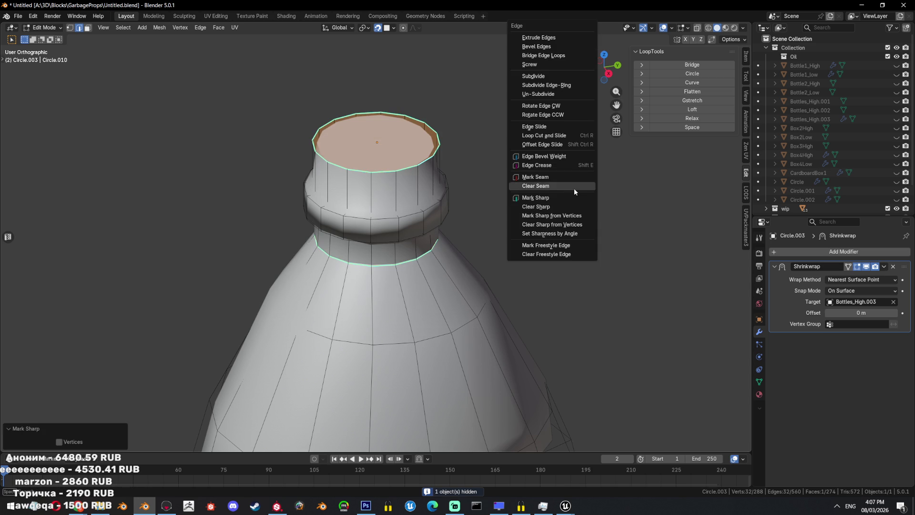
pyautogui.click(574, 175)
# - Leave Edit Mode and apply the Shrinkwrap modifier to Circle.003
pyautogui.moveTo(574, 175)
pyautogui.mouseDown(button='middle')
pyautogui.moveTo(423, 180)
pyautogui.moveTo(477, 200)
pyautogui.mouseUp(button='middle')
pyautogui.keyDown('alt'); pyautogui.click(427, 164); pyautogui.keyUp('alt')
pyautogui.press('Tab')
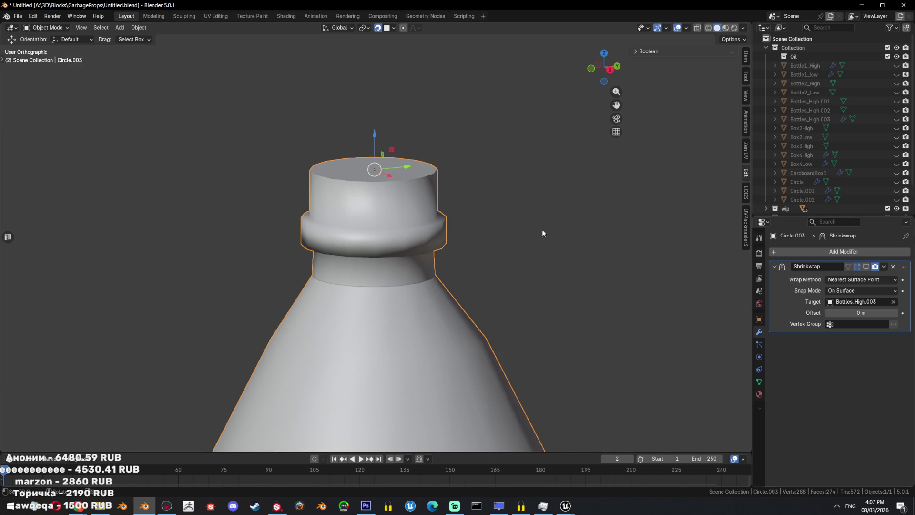
pyautogui.click(883, 267)
pyautogui.click(867, 267)
pyautogui.click(884, 266)
pyautogui.click(868, 278)
# - Back in Edit Mode, mark two more neck loops as seams
pyautogui.moveTo(451, 223)
pyautogui.mouseDown(button='middle')
pyautogui.moveTo(451, 237)
pyautogui.moveTo(457, 212)
pyautogui.moveTo(488, 187)
pyautogui.mouseUp(button='middle')
pyautogui.press('Tab')
pyautogui.keyDown('alt'); pyautogui.keyDown('shift'); pyautogui.click(429, 238); pyautogui.keyUp('shift'); pyautogui.keyUp('alt')
pyautogui.keyDown('alt'); pyautogui.keyDown('shift'); pyautogui.click(449, 210); pyautogui.keyUp('shift'); pyautogui.keyUp('alt')
pyautogui.hotkey('ctrl', 'e')
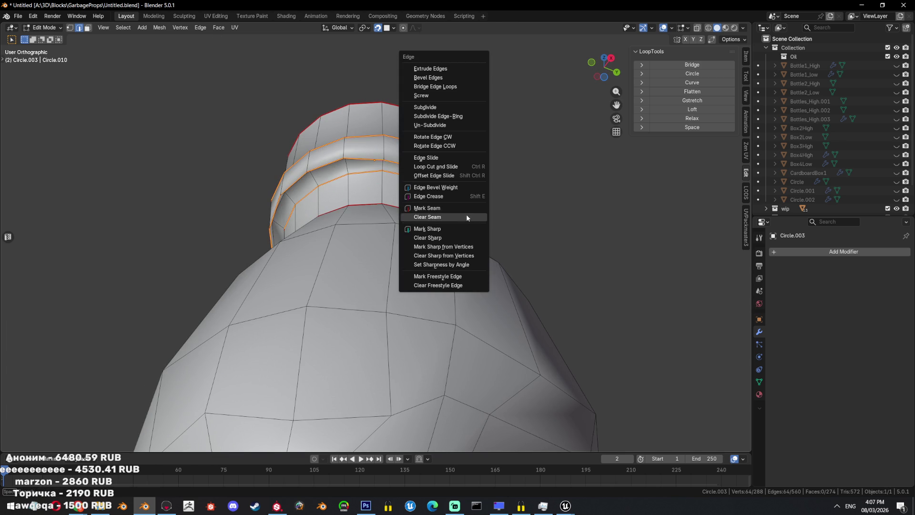
pyautogui.click(468, 212)
# - Frame a neck edge and select its whole edge loop
pyautogui.moveTo(467, 214)
pyautogui.mouseDown(button='middle')
pyautogui.moveTo(476, 222)
pyautogui.moveTo(372, 202)
pyautogui.moveTo(503, 234)
pyautogui.mouseUp(button='middle')
pyautogui.click(476, 222)
pyautogui.press('KP_Decimal')
pyautogui.scroll(-5, 476, 222)
pyautogui.keyDown('alt'); pyautogui.click(362, 197); pyautogui.keyUp('alt')
# - Delete the selected neck edge loop and save the file
pyautogui.press('x')
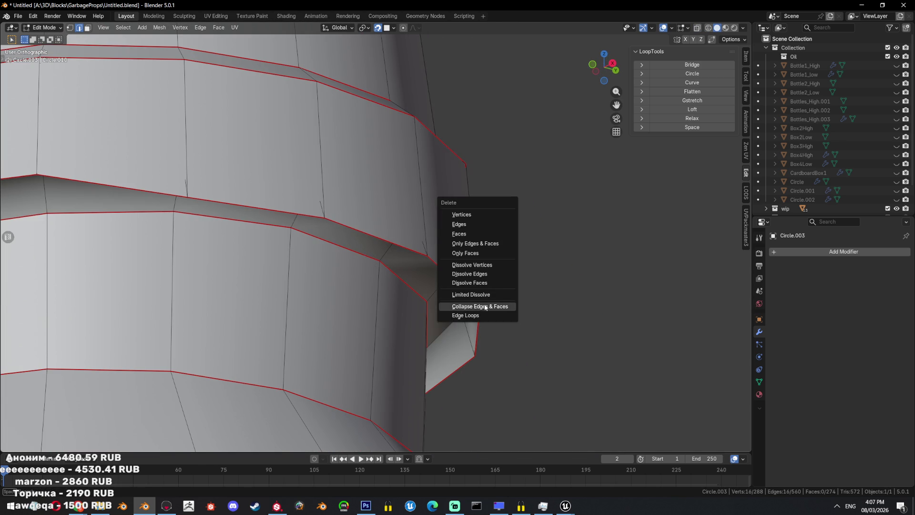
pyautogui.click(477, 317)
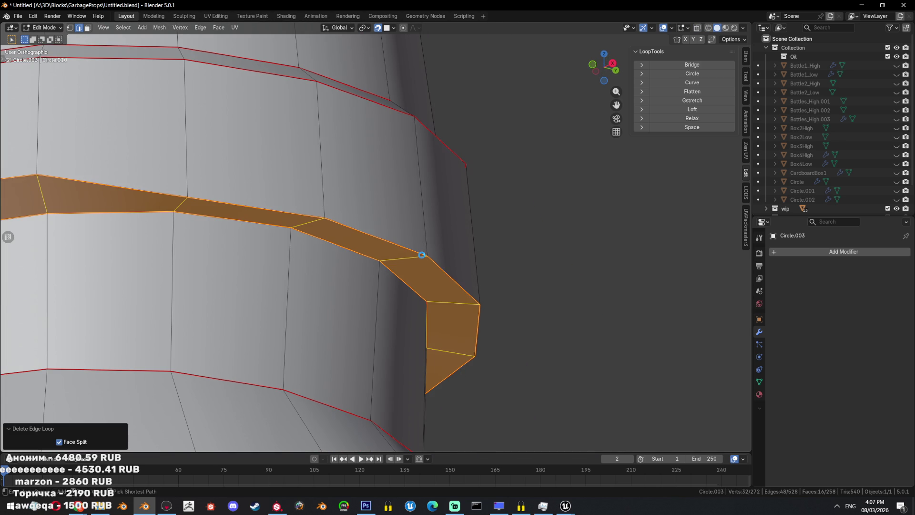
pyautogui.hotkey('ctrl', 's')
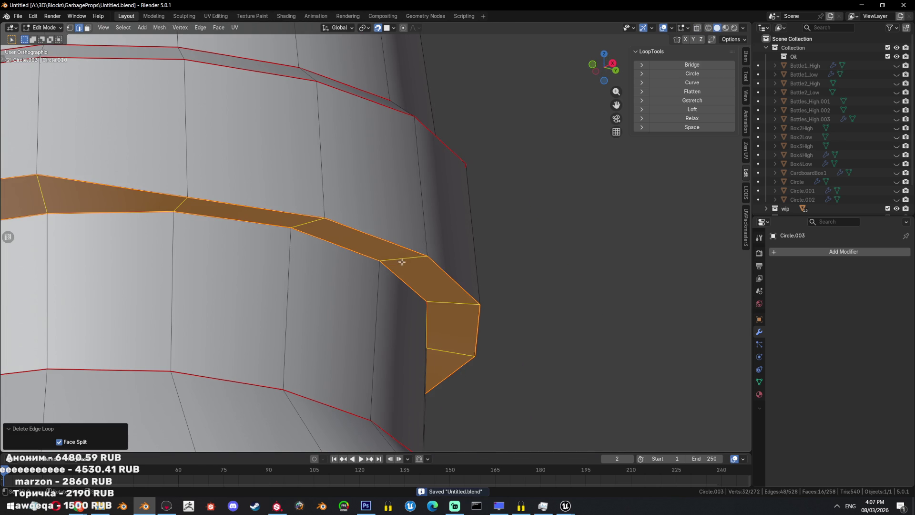
# - Turn the bottle's flat bottom face into a triangle fan
pyautogui.scroll(-4, 410, 260)
pyautogui.scroll(-3, 423, 256)
pyautogui.scroll(-2, 429, 262)
pyautogui.scroll(-2, 420, 238)
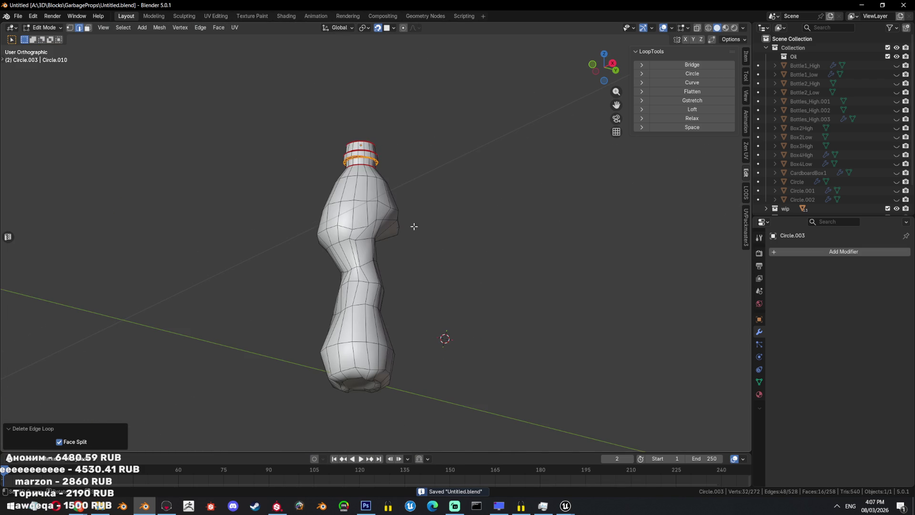
pyautogui.moveTo(413, 227); pyautogui.dragTo(405, 181, button='middle')
pyautogui.click(374, 300)
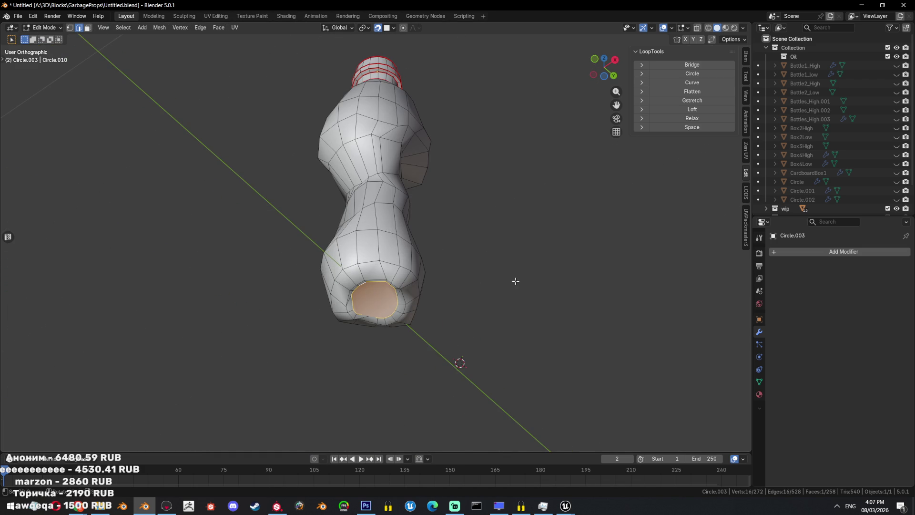
pyautogui.moveTo(501, 282); pyautogui.dragTo(462, 274, button='middle')
pyautogui.press('Tab')
pyautogui.press('Tab')
# - Mark a vertical side edge path and the bottom ring as sharp and as seams
pyautogui.scroll(3, 418, 236)
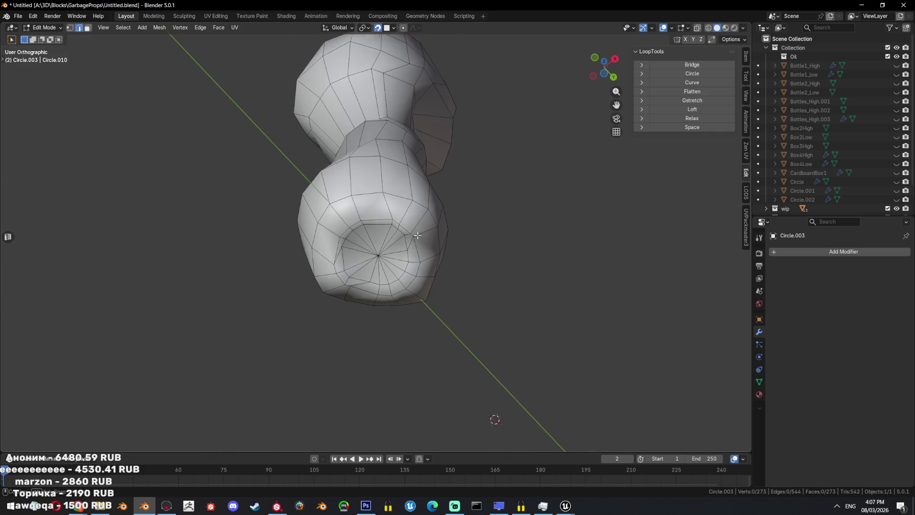
pyautogui.scroll(-3, 427, 248)
pyautogui.moveTo(417, 236)
pyautogui.mouseDown(button='middle')
pyautogui.moveTo(427, 247)
pyautogui.moveTo(443, 176)
pyautogui.moveTo(419, 320)
pyautogui.mouseUp(button='middle')
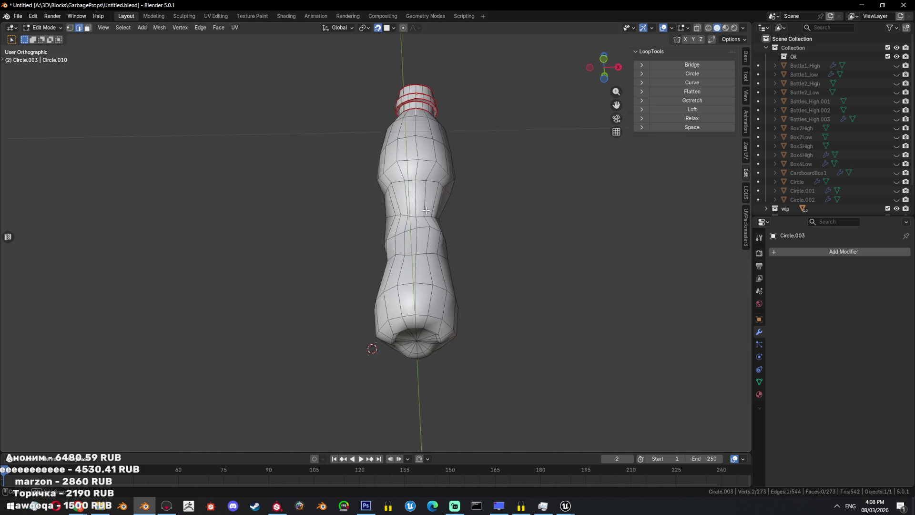
pyautogui.keyDown('ctrl'); pyautogui.click(416, 313); pyautogui.keyUp('ctrl')
pyautogui.keyDown('alt'); pyautogui.keyDown('shift'); pyautogui.click(430, 327); pyautogui.keyUp('shift'); pyautogui.keyUp('alt')
pyautogui.rightClick(491, 319)
pyautogui.click(494, 313)
pyautogui.rightClick(459, 275)
pyautogui.click(451, 270)
# - Adjust the sharp marking on the bottom ring, then deselect everything
pyautogui.moveTo(448, 248); pyautogui.dragTo(458, 321, button='middle')
pyautogui.scroll(2, 467, 282)
pyautogui.scroll(1, 468, 282)
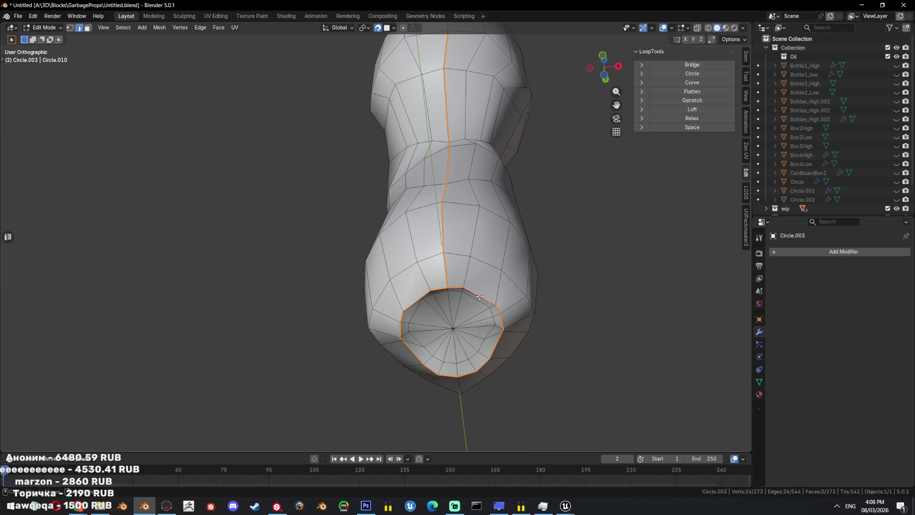
pyautogui.rightClick(520, 292)
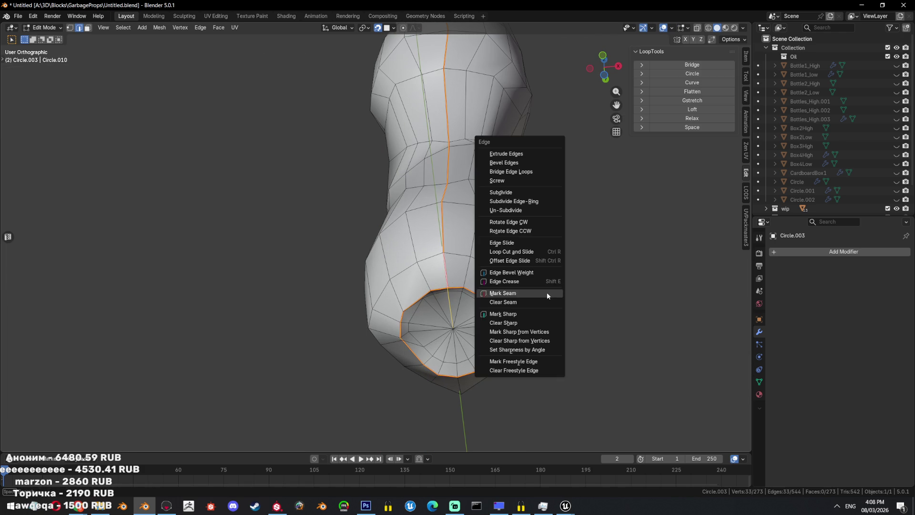
pyautogui.click(528, 314)
pyautogui.hotkey('alt', 'a')
pyautogui.rightClick(539, 259)
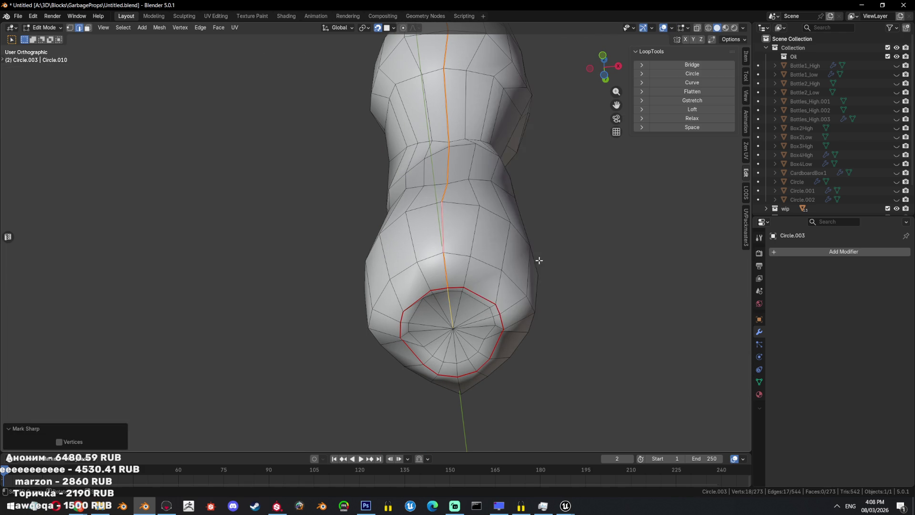
pyautogui.press('Escape')
# - Leave Edit Mode and look over the finished low-poly bottle
pyautogui.scroll(-4, 515, 202)
pyautogui.moveTo(515, 202); pyautogui.dragTo(475, 276, button='middle')
pyautogui.press('Tab')
pyautogui.moveTo(435, 311)
pyautogui.mouseDown(button='middle')
pyautogui.moveTo(473, 255)
pyautogui.moveTo(499, 313)
pyautogui.mouseUp(button='middle')
pyautogui.scroll(-2, 499, 313)
pyautogui.scroll(-2, 850, 191)
pyautogui.scroll(3, 834, 188)
# - Reveal all hidden objects in wireframe and select the low-poly Circle.003
pyautogui.moveTo(521, 162); pyautogui.dragTo(462, 186, button='middle')
pyautogui.hotkey('alt', 'h')
pyautogui.moveTo(442, 250); pyautogui.dragTo(392, 245, button='middle')
pyautogui.scroll(-2, 392, 246)
pyautogui.hotkey('shift', 'z')
pyautogui.click(392, 245)
# - Rename Bottles_High.003 to Bottle3_High in the Outliner
pyautogui.click(392, 245)
pyautogui.click(392, 225)
pyautogui.doubleClick(815, 119)
pyautogui.write('B')
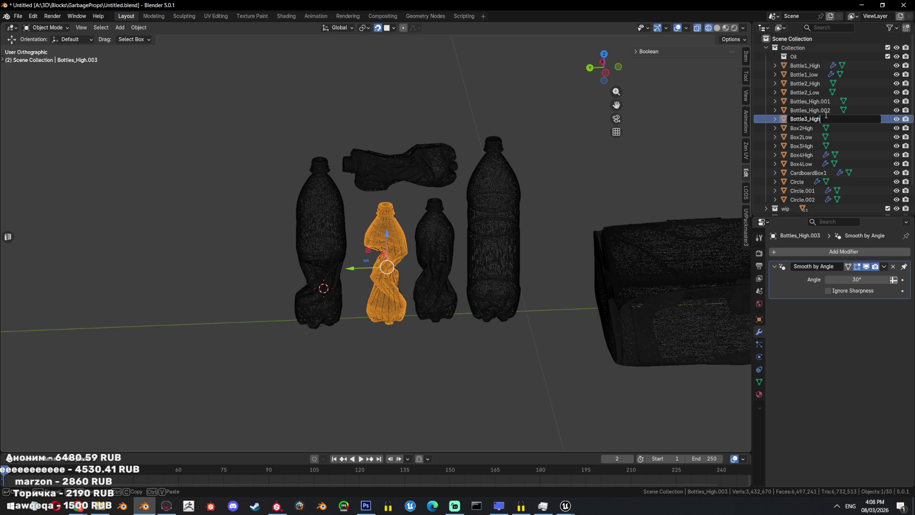
pyautogui.press('Return')
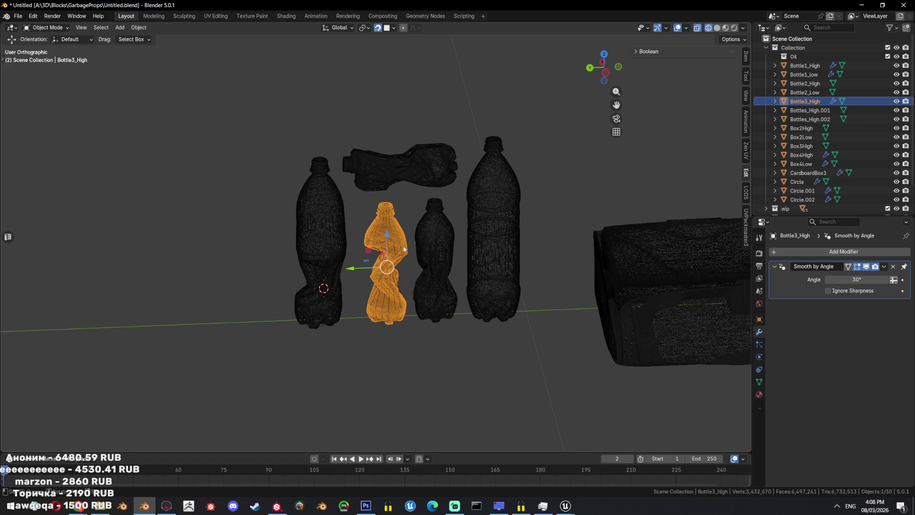
# - Rename the retopo mesh Circle.003 to Bottle3_Low and save the file
pyautogui.click(397, 242)
pyautogui.click(401, 231)
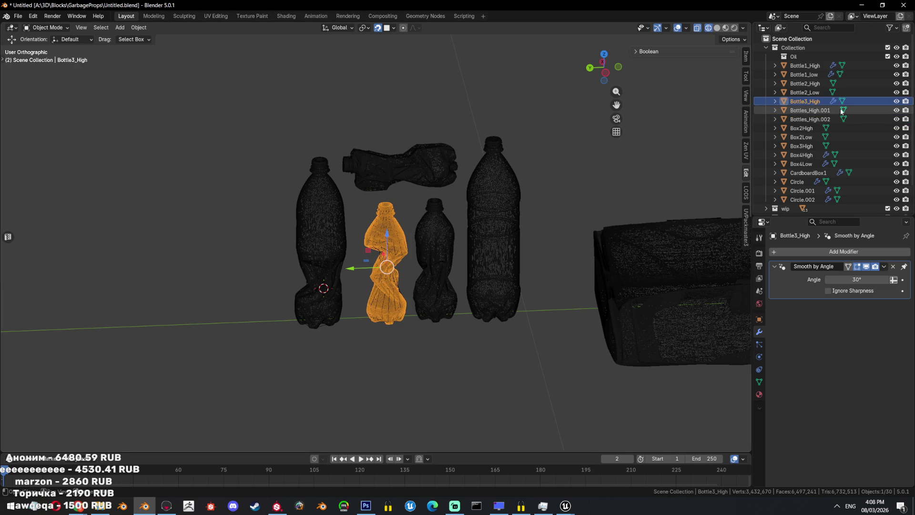
pyautogui.scroll(2, 376, 222)
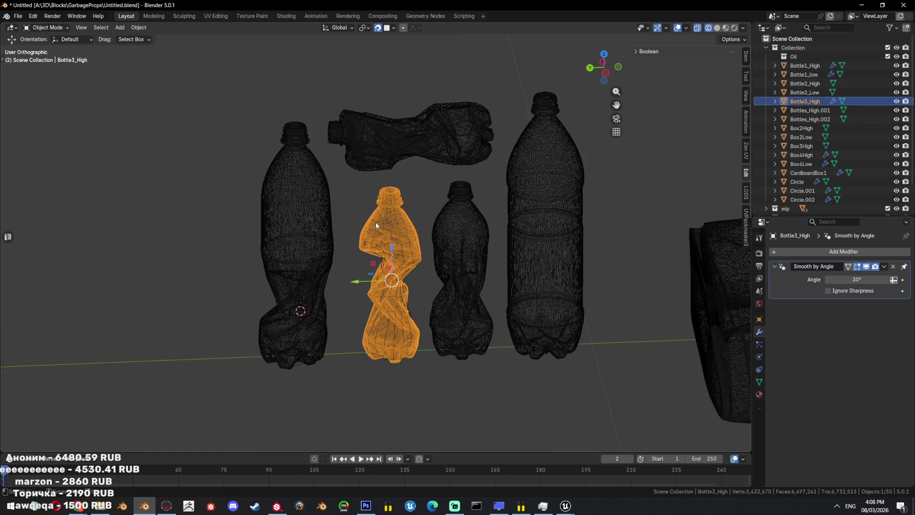
pyautogui.click(417, 260)
pyautogui.scroll(-2, 810, 143)
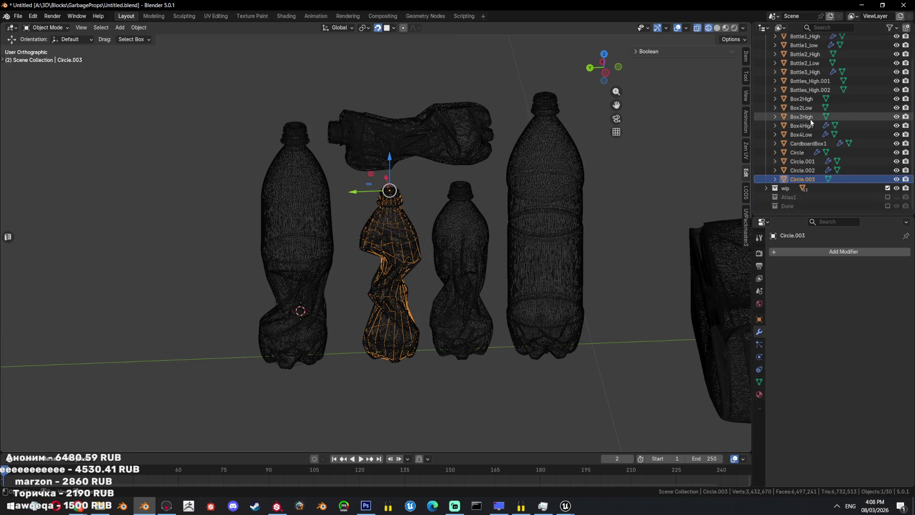
pyautogui.scroll(2, 812, 143)
pyautogui.doubleClick(806, 207)
pyautogui.write('Bottle3_Low')
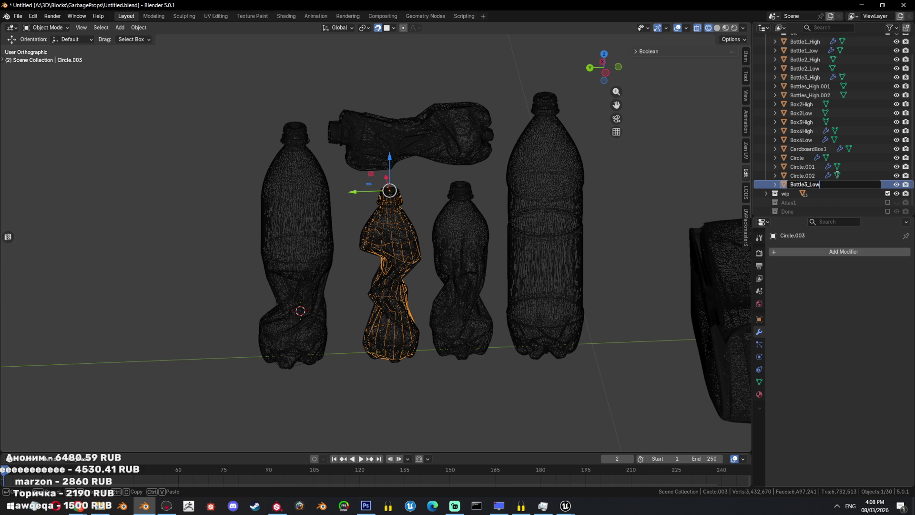
pyautogui.press('Return')
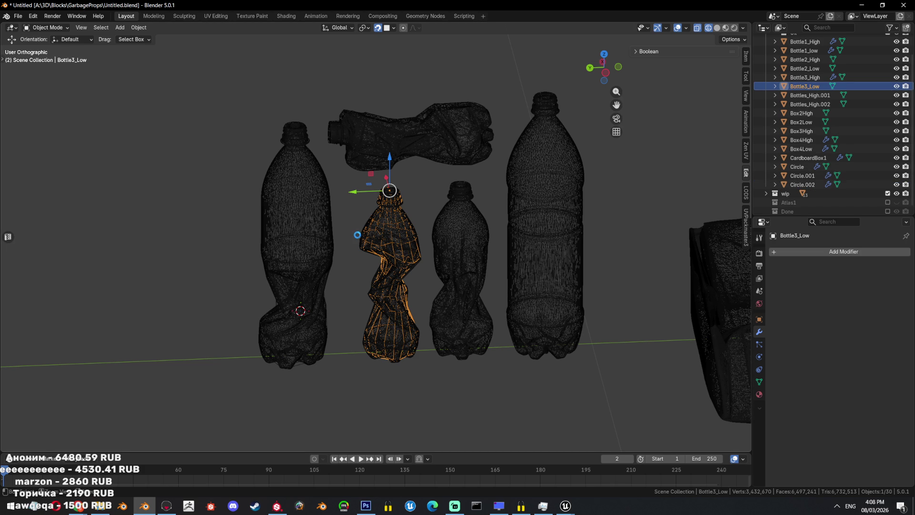
pyautogui.hotkey('ctrl', 's')
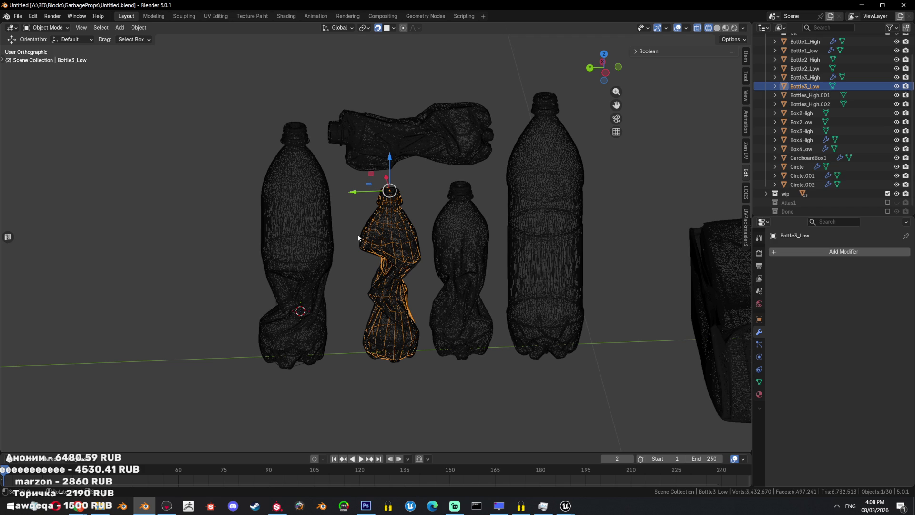
# - Rename Bottles_High.002 to Bottle4_High, view it from the side, and save
pyautogui.click(474, 299)
pyautogui.press('KP_Decimal')
pyautogui.scroll(2, 817, 124)
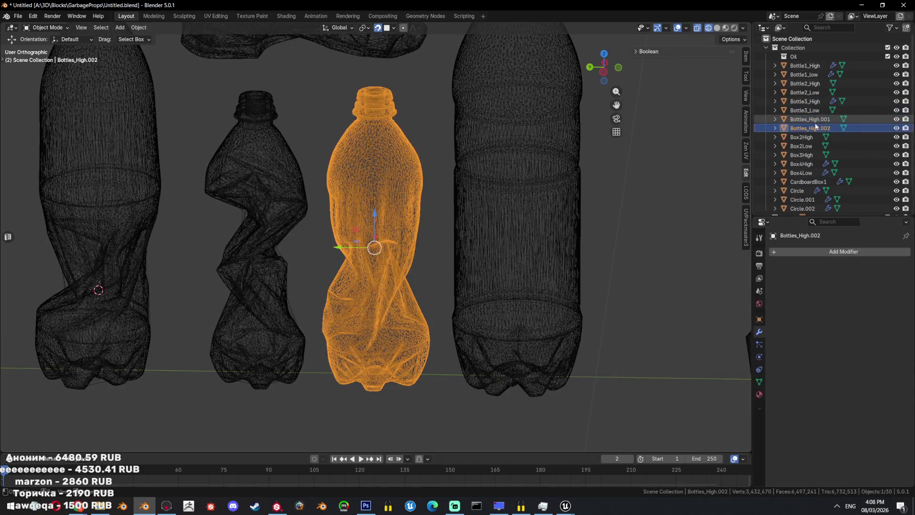
pyautogui.doubleClick(813, 126)
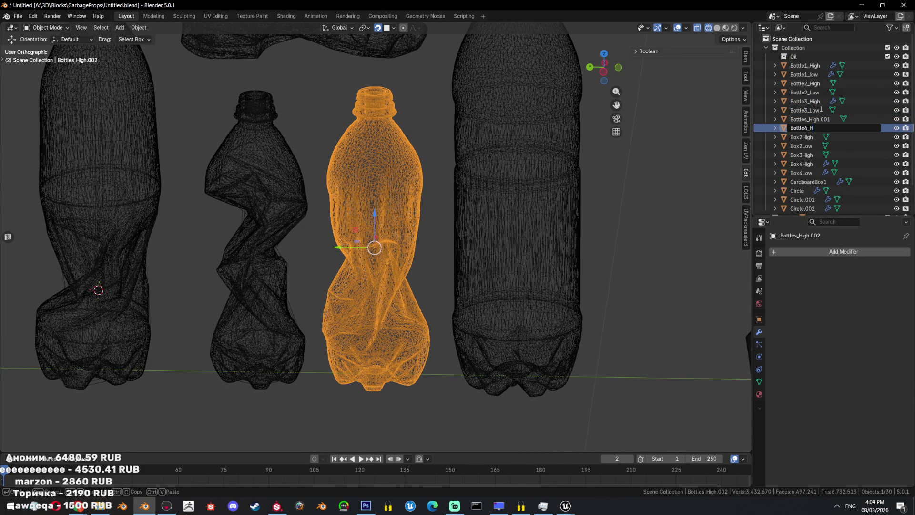
pyautogui.press('Return')
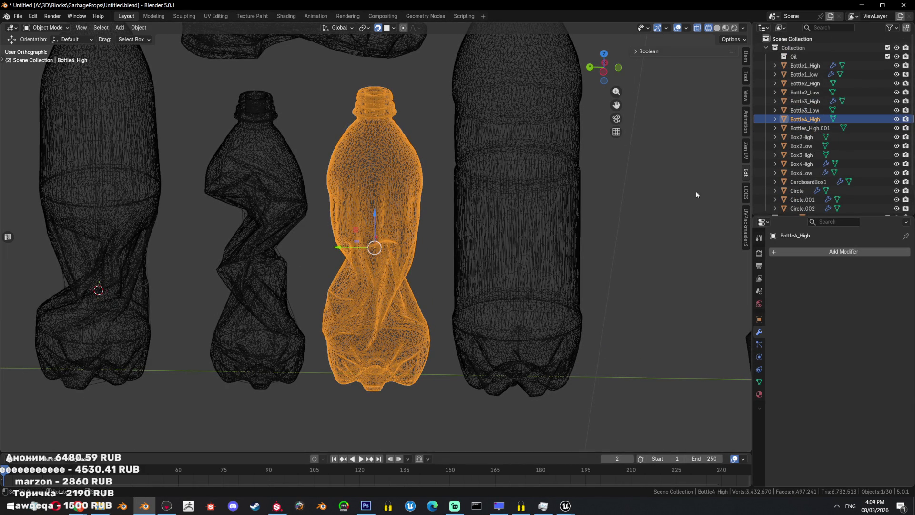
pyautogui.press('ctrl+KP_3')
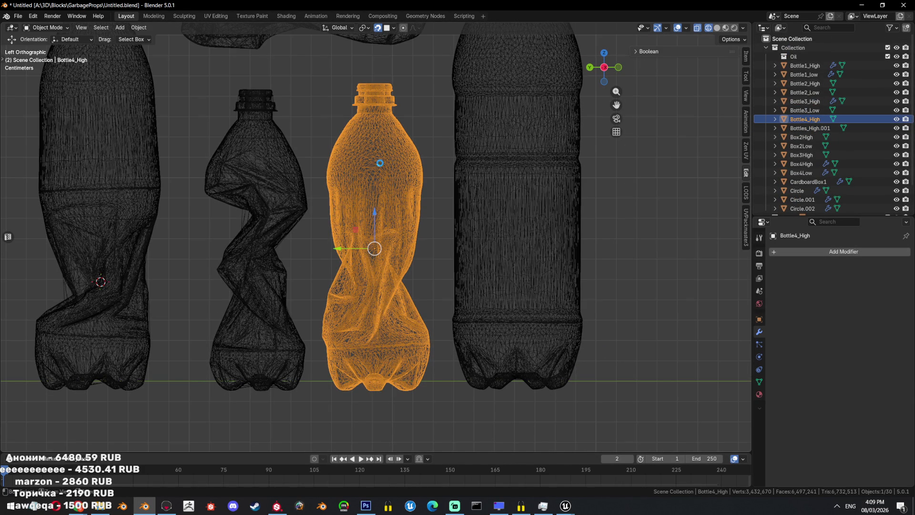
pyautogui.hotkey('ctrl', 's')
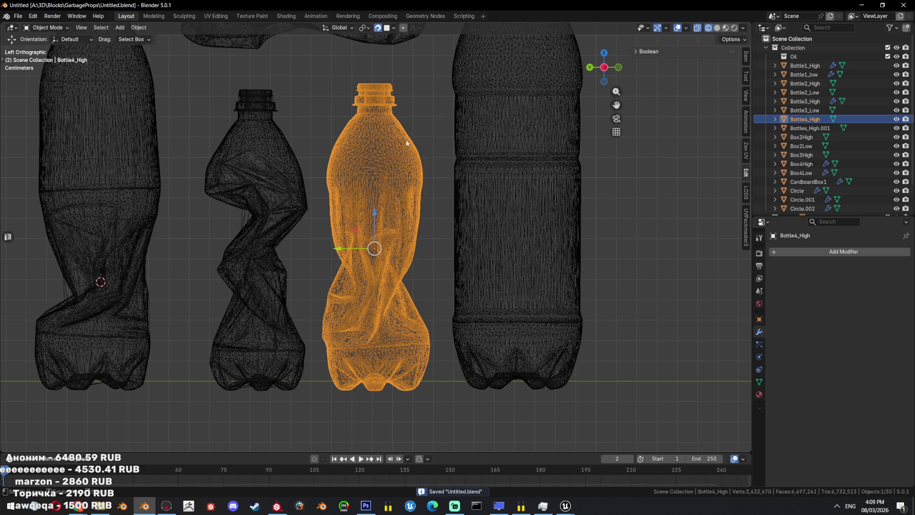
# - Hide everything except Bottle4_High and show it with solid shading
pyautogui.hotkey('shift', 'h')
pyautogui.hotkey('shift', 'z')
pyautogui.rightClick(456, 166)
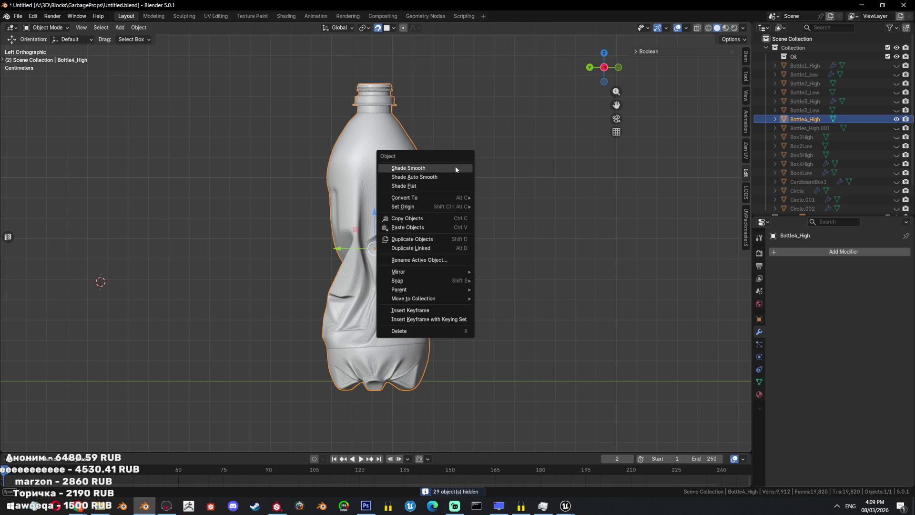
# - Give Bottle4_High auto smooth shading, then add a new mesh circle
pyautogui.click(457, 177)
pyautogui.click(448, 165)
pyautogui.hotkey('shift', 'a')
pyautogui.moveTo(448, 166)
pyautogui.click(486, 184)
# - From a top-down view, shrink the circle in Edit Mode and move it over the bottle
pyautogui.scroll(-5, 448, 205)
pyautogui.moveTo(403, 195)
pyautogui.mouseDown(button='middle')
pyautogui.moveTo(424, 254)
pyautogui.moveTo(487, 287)
pyautogui.mouseUp(button='middle')
pyautogui.press('Tab')
pyautogui.press('s')
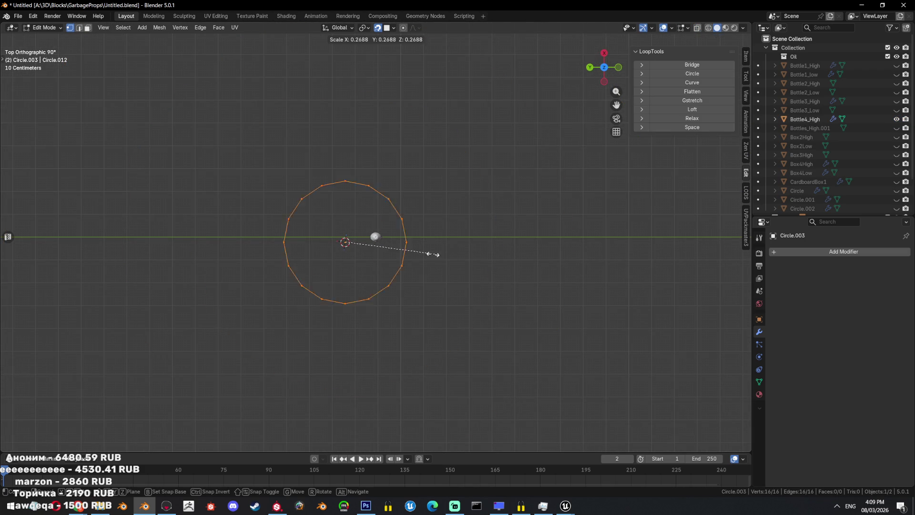
pyautogui.click(369, 250)
pyautogui.press('g')
pyautogui.click(419, 242)
# - From the side, raise the circle to the top of the neck and resize it to fit
pyautogui.moveTo(419, 241)
pyautogui.keyDown('alt'); pyautogui.mouseDown(button='middle')
pyautogui.moveTo(439, 198)
pyautogui.moveTo(455, 309)
pyautogui.mouseUp(button='middle'); pyautogui.keyUp('alt')
pyautogui.scroll(4, 455, 310)
pyautogui.press('g')
pyautogui.click(460, 235)
pyautogui.scroll(4, 542, 292)
pyautogui.press('s')
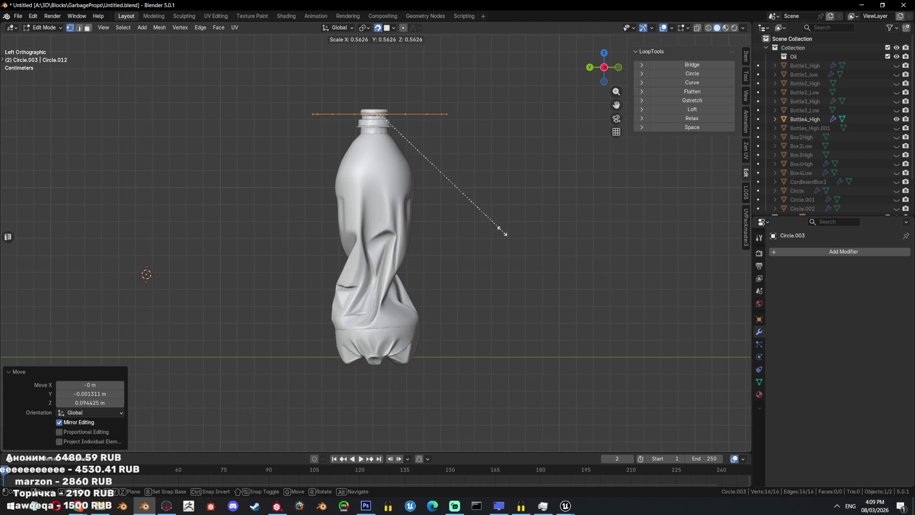
pyautogui.scroll(2, 395, 292)
pyautogui.scroll(2, 478, 227)
pyautogui.scroll(2, 554, 341)
pyautogui.click(419, 271)
pyautogui.press('g')
pyautogui.click(396, 244)
# - In wireframe from above, center the circle over the neck opening and match it to the lip
pyautogui.keyDown('alt'); pyautogui.moveTo(396, 243); pyautogui.dragTo(427, 331, button='middle'); pyautogui.keyUp('alt')
pyautogui.press('g')
pyautogui.click(492, 307)
pyautogui.hotkey('shift', 'z')
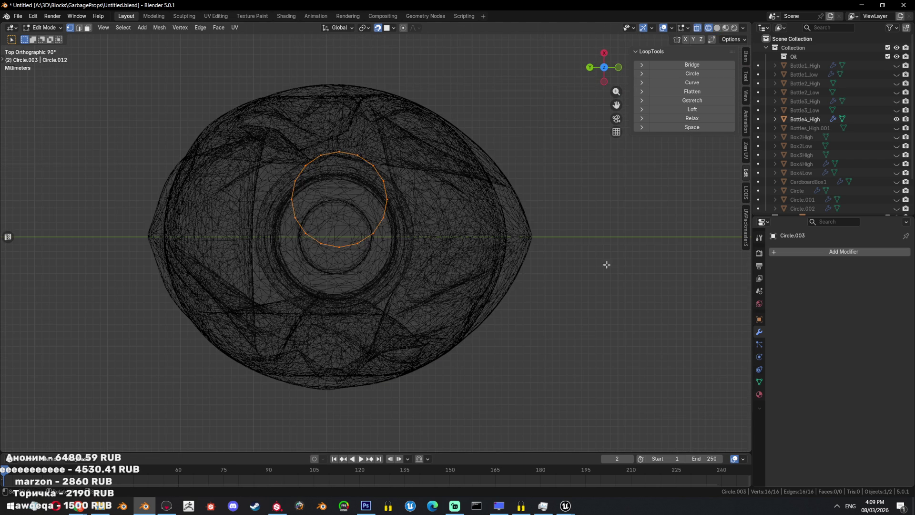
pyautogui.press('g')
pyautogui.click(604, 301)
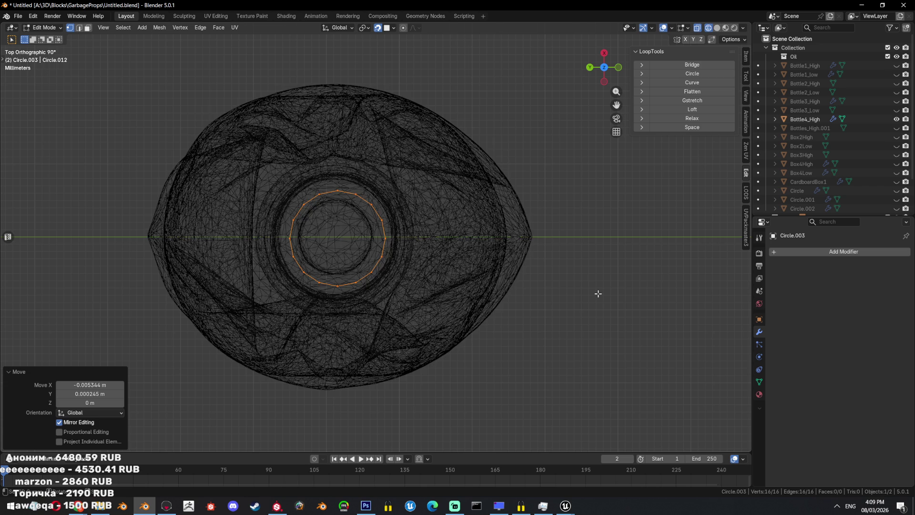
pyautogui.hotkey('shift', 'z')
pyautogui.press('s')
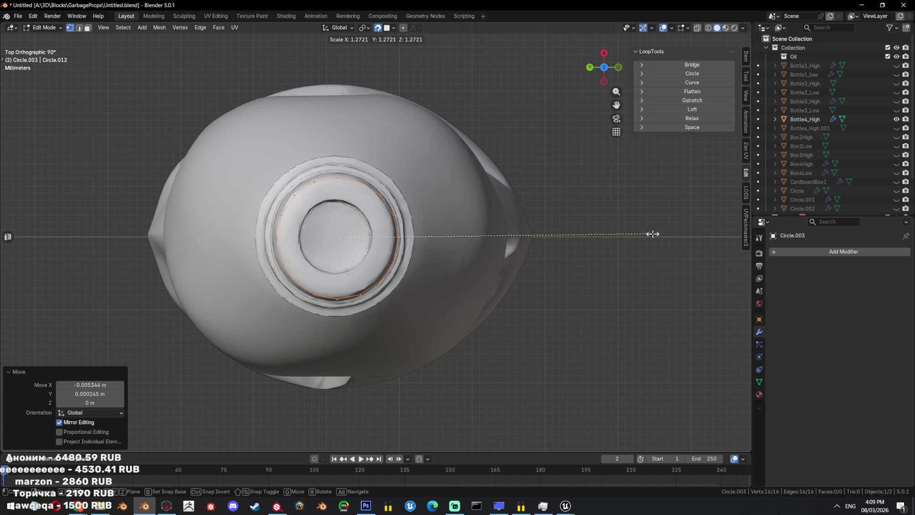
pyautogui.click(653, 234)
pyautogui.press('g')
pyautogui.click(651, 232)
# - Fill the circle with a face, bevel and inset it, and lower the inner face
pyautogui.press('f')
pyautogui.moveTo(651, 232)
pyautogui.mouseDown(button='middle')
pyautogui.moveTo(458, 221)
pyautogui.moveTo(474, 266)
pyautogui.mouseUp(button='middle')
pyautogui.hotkey('ctrl', 'b')
pyautogui.click(461, 253)
pyautogui.press('i')
pyautogui.click(424, 286)
pyautogui.press('g')
pyautogui.press('z')
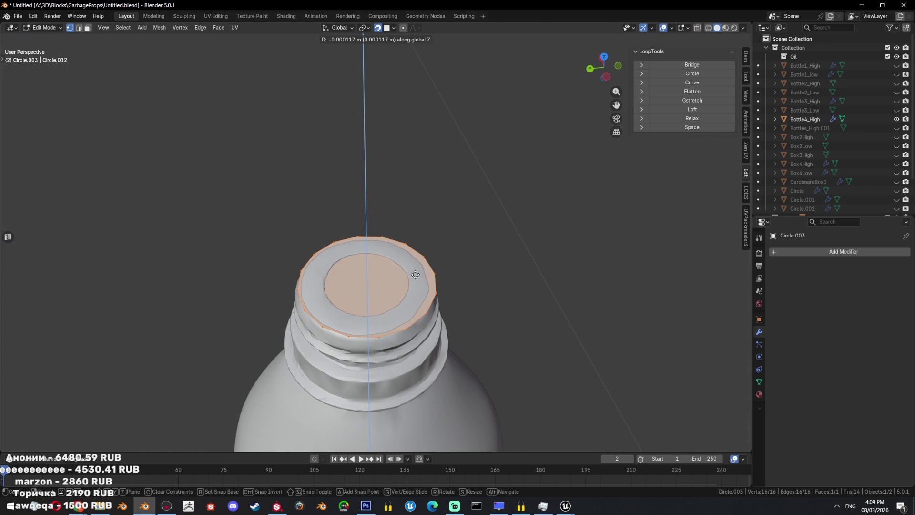
pyautogui.click(424, 285)
# - Extrude the top face down along the neck and recalculate the cap's normals outward
pyautogui.keyDown('alt'); pyautogui.moveTo(424, 286); pyautogui.dragTo(667, 245, button='middle'); pyautogui.keyUp('alt')
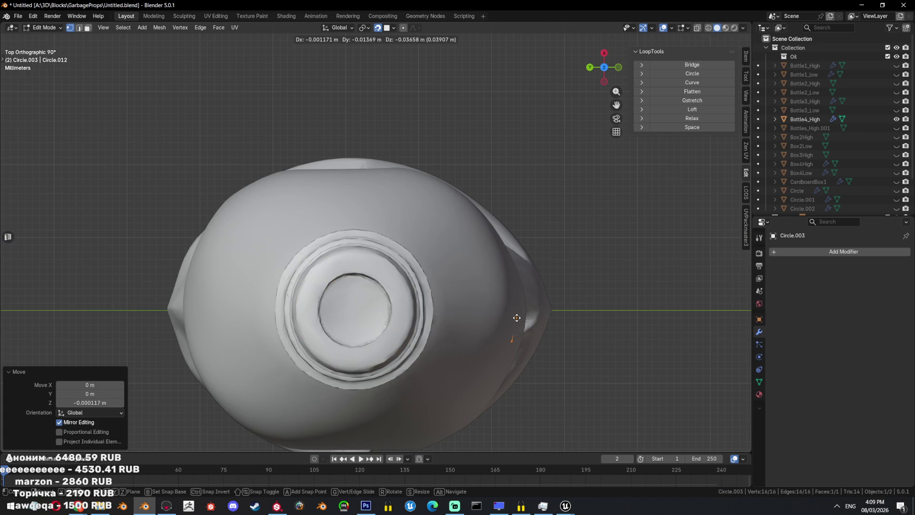
pyautogui.press('g')
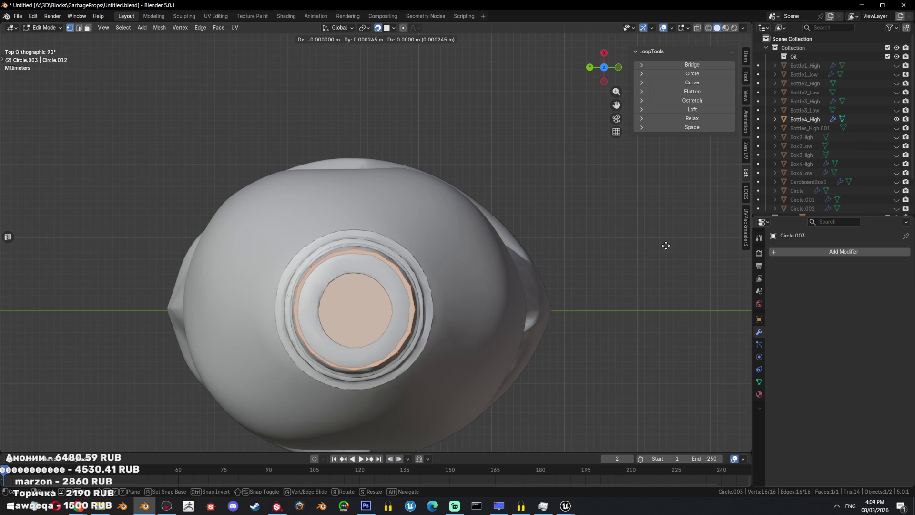
pyautogui.click(664, 246)
pyautogui.keyDown('alt'); pyautogui.moveTo(659, 250); pyautogui.dragTo(570, 317, button='middle'); pyautogui.keyUp('alt')
pyautogui.scroll(-4, 571, 316)
pyautogui.press('e')
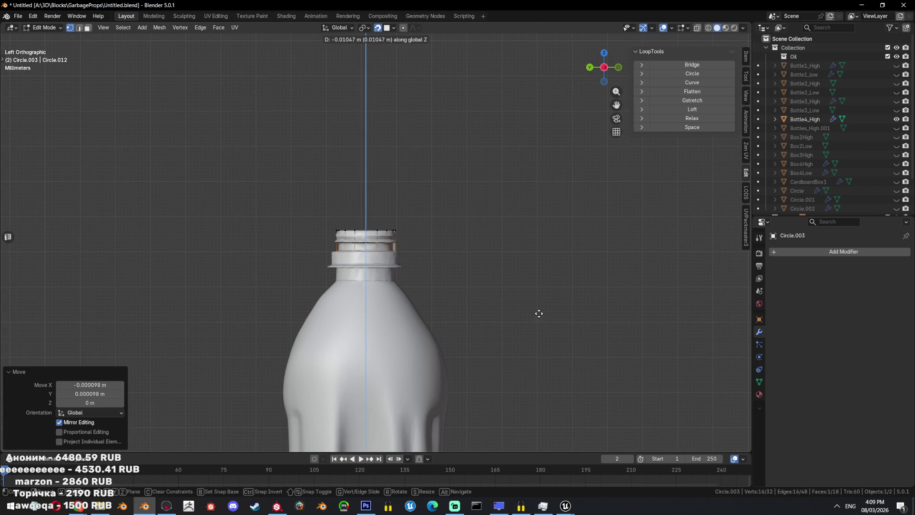
pyautogui.press('Escape')
pyautogui.press('a')
pyautogui.hotkey('shift', 'n')
# - Select the neck's vertical edge ring and subdivide it to add a loop around the neck
pyautogui.hotkey('shift', 'z')
pyautogui.scroll(2, 462, 227)
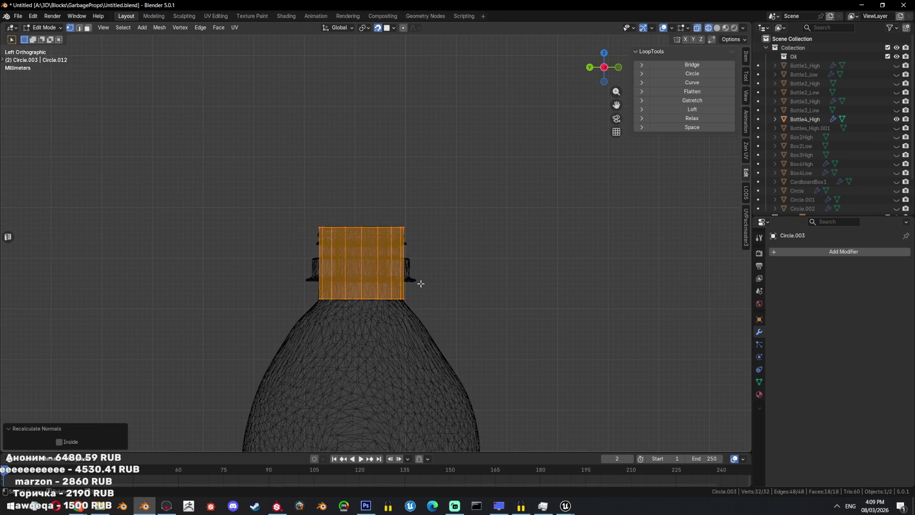
pyautogui.press('Tab')
pyautogui.rightClick(462, 227)
pyautogui.press('Escape')
pyautogui.press('Tab')
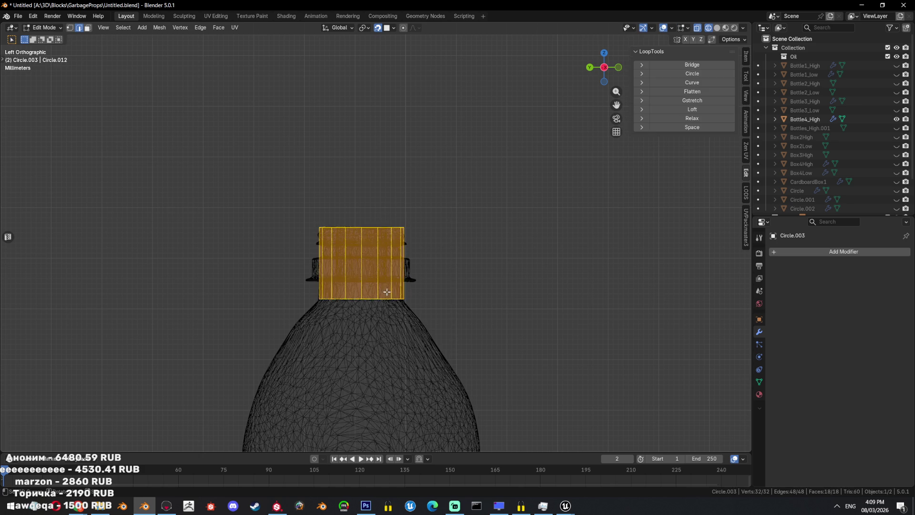
pyautogui.scroll(2, 438, 282)
pyautogui.keyDown('ctrl'); pyautogui.keyDown('alt'); pyautogui.click(432, 280); pyautogui.keyUp('alt'); pyautogui.keyUp('ctrl')
pyautogui.hotkey('ctrl', 'e')
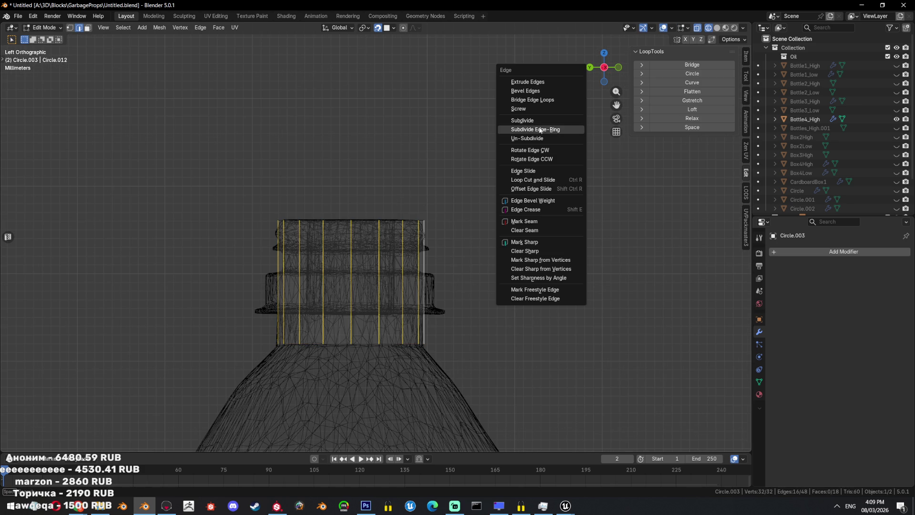
pyautogui.click(535, 129)
# - Slide the new loop to flange height, bevel it into a band, and extrude it into a collar
pyautogui.keyDown('alt'); pyautogui.click(374, 282); pyautogui.keyUp('alt')
pyautogui.press('g')
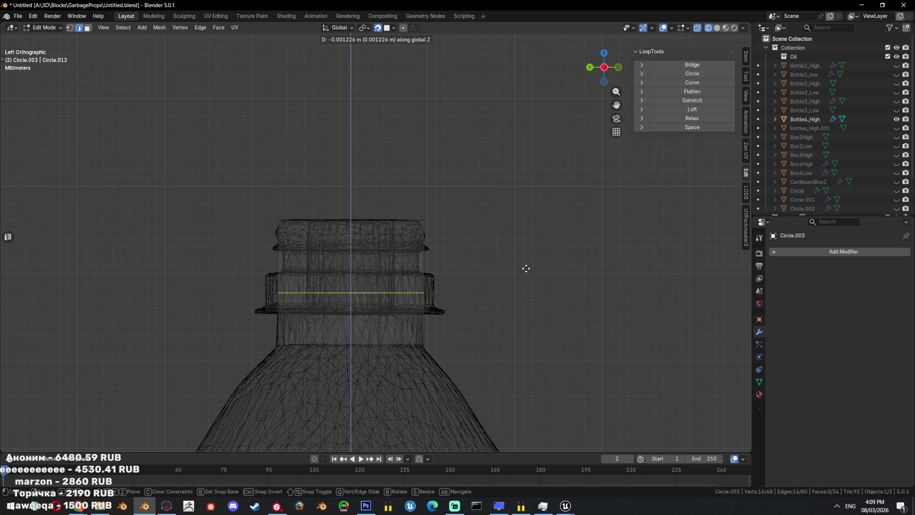
pyautogui.click(528, 268)
pyautogui.hotkey('ctrl', 'b')
pyautogui.click(550, 275)
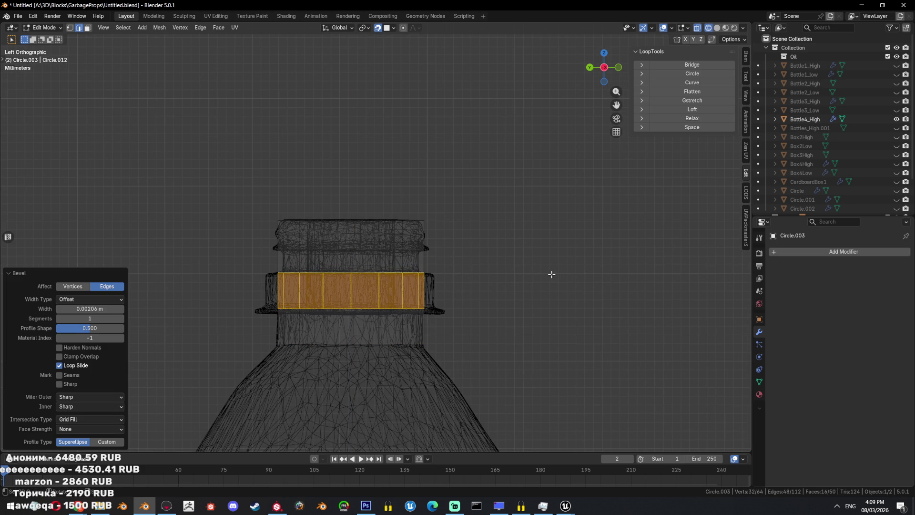
pyautogui.press('g')
pyautogui.press('z')
pyautogui.click(499, 287)
pyautogui.press('s')
pyautogui.click(510, 285)
pyautogui.press('e')
pyautogui.click(511, 275)
# - Shade the cap mesh smooth in solid view, then return to editing from the left side
pyautogui.moveTo(511, 276); pyautogui.dragTo(517, 311, button='middle')
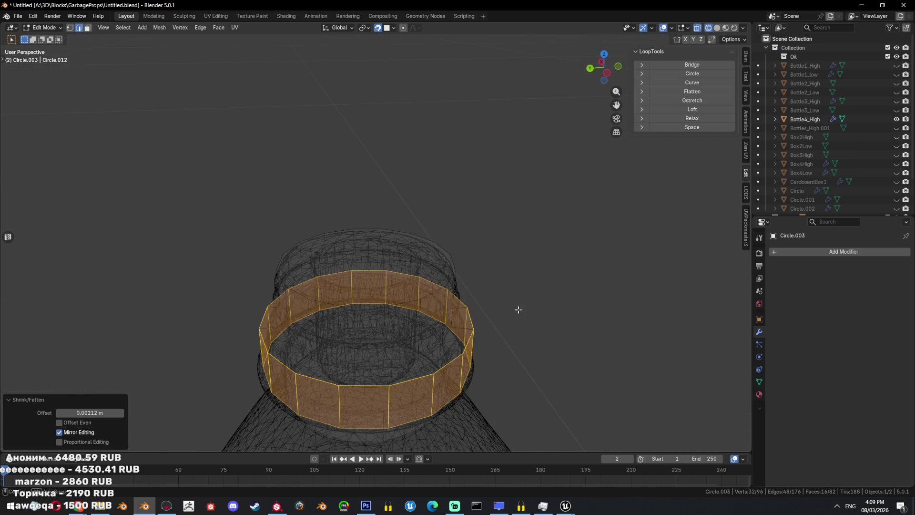
pyautogui.press('Tab')
pyautogui.hotkey('shift', 'z')
pyautogui.rightClick(534, 288)
pyautogui.click(534, 286)
pyautogui.press('ctrl+KP_3')
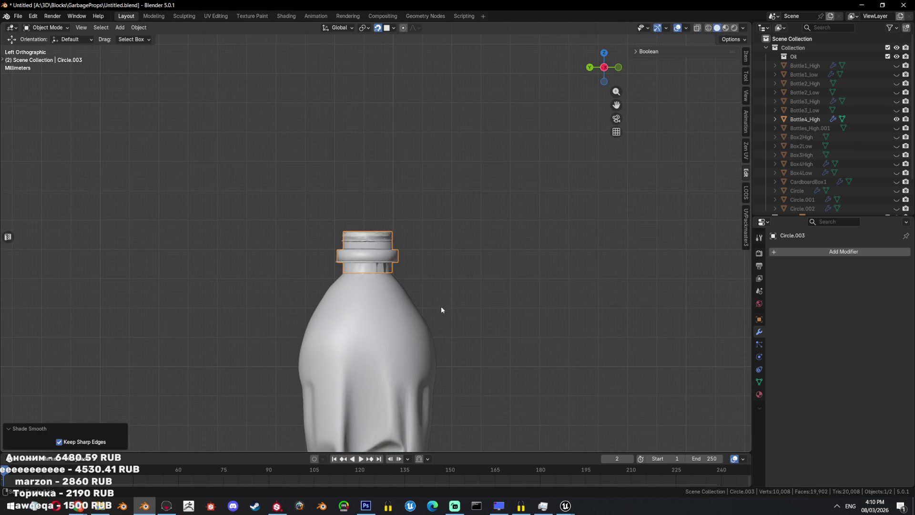
pyautogui.press('Tab')
# - Extrude the neck-base loop downward, widen it to 2.63, and move it down
pyautogui.keyDown('alt'); pyautogui.click(395, 249); pyautogui.keyUp('alt')
pyautogui.hotkey('shift', 'z')
pyautogui.press('e')
pyautogui.press('z')
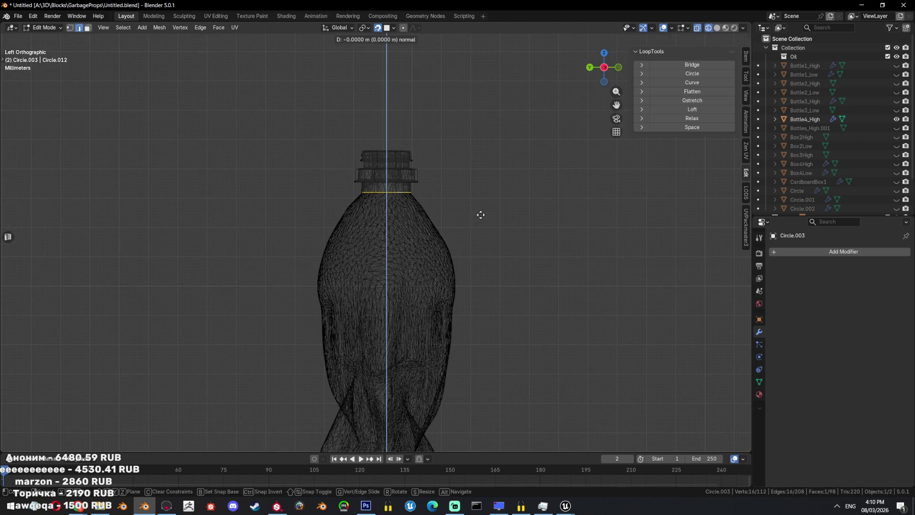
pyautogui.click(482, 274)
pyautogui.press('s')
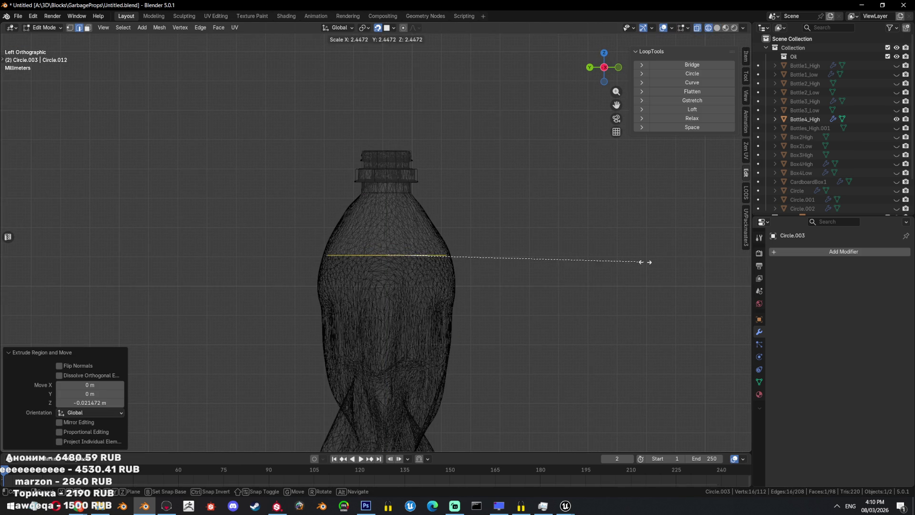
pyautogui.click(663, 262)
pyautogui.keyDown('shift'); pyautogui.moveTo(568, 332); pyautogui.dragTo(563, 261, button='middle'); pyautogui.keyUp('shift')
pyautogui.press('g')
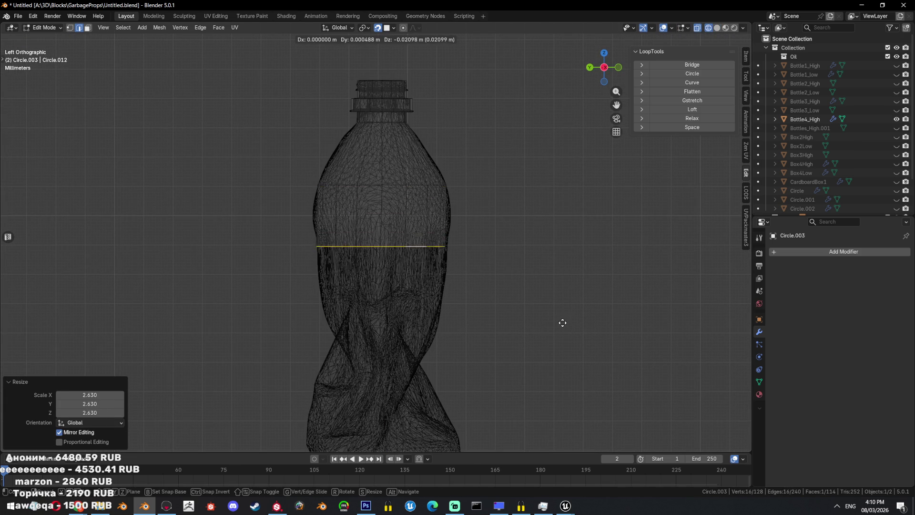
pyautogui.click(565, 317)
# - Extrude another vertical loop, shrink it to 0.902, and check the fit from the side
pyautogui.press('e')
pyautogui.press('z')
pyautogui.scroll(1, 546, 239)
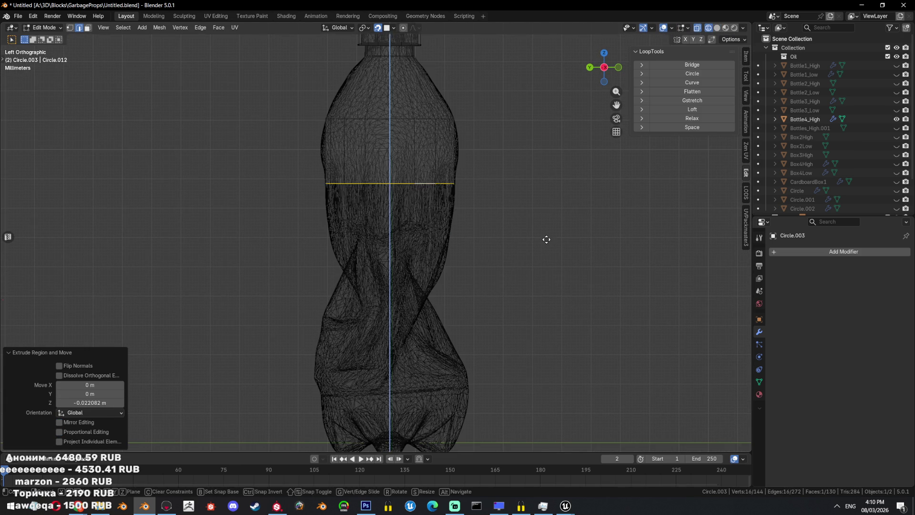
pyautogui.click(542, 298)
pyautogui.press('s')
pyautogui.click(521, 298)
pyautogui.hotkey('shift', 'z')
pyautogui.moveTo(521, 299)
pyautogui.mouseDown(button='middle')
pyautogui.moveTo(507, 262)
pyautogui.moveTo(470, 275)
pyautogui.mouseUp(button='middle')
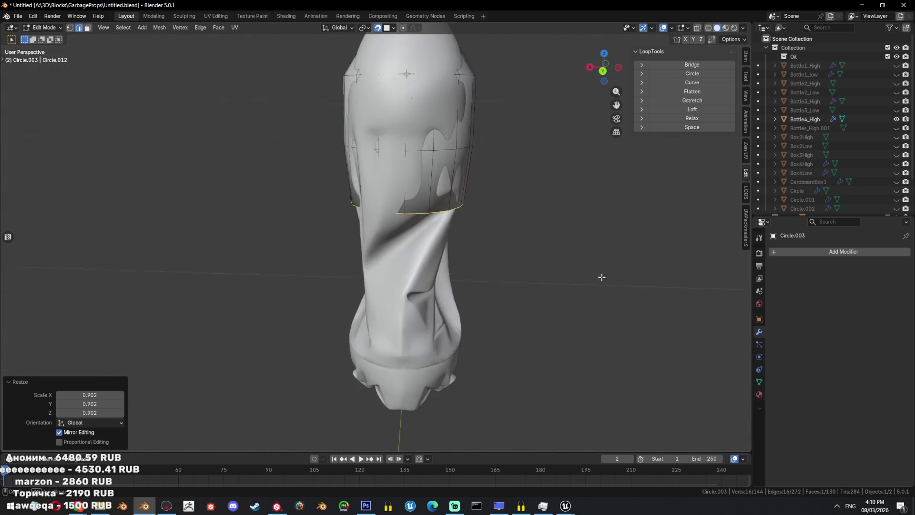
pyautogui.press('ctrl+KP_3')
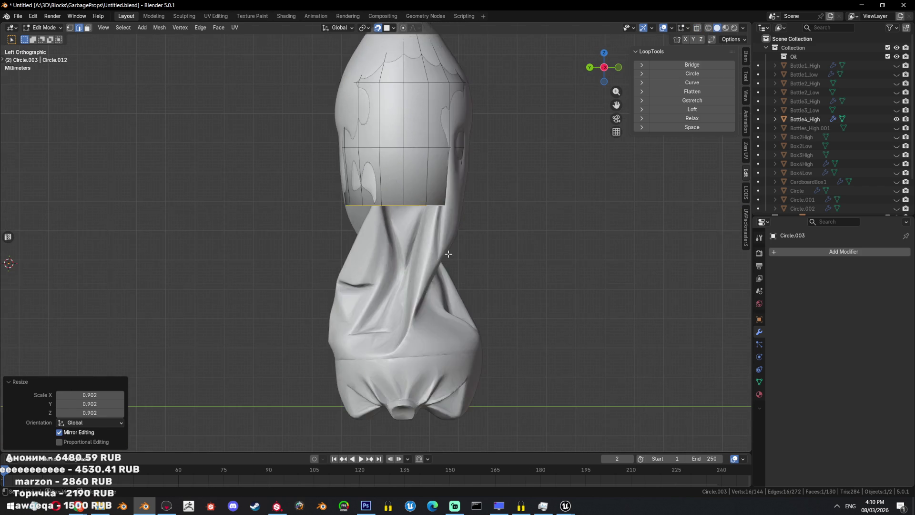
pyautogui.hotkey('shift', 'z')
# - Extrude two more loops down the body, narrowing the first to 0.820
pyautogui.press('e')
pyautogui.press('z')
pyautogui.click(553, 272)
pyautogui.press('s')
pyautogui.click(526, 271)
pyautogui.press('e')
pyautogui.press('z')
pyautogui.click(524, 289)
pyautogui.press('g')
pyautogui.click(563, 293)
# - Extrude a loop, tilt it to follow the crumple, and enlarge it to 1.172
pyautogui.press('e')
pyautogui.press('z')
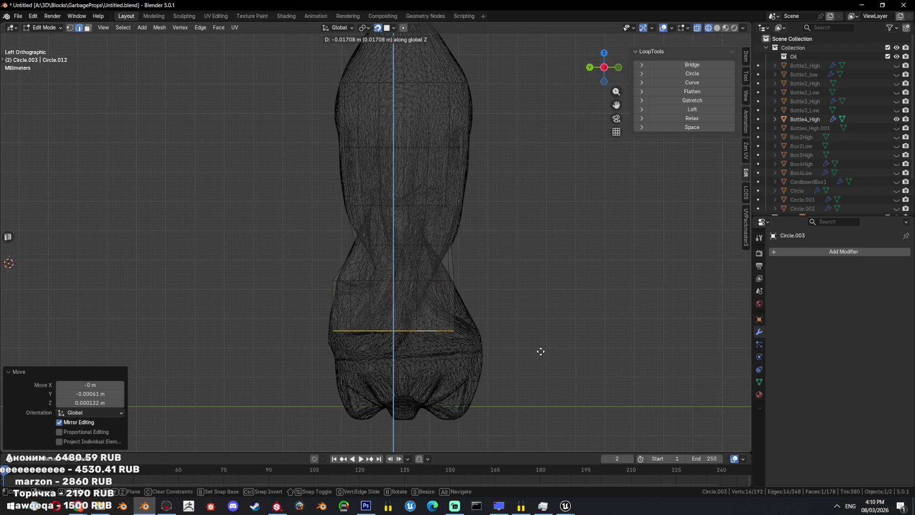
pyautogui.click(543, 351)
pyautogui.press('r')
pyautogui.click(556, 315)
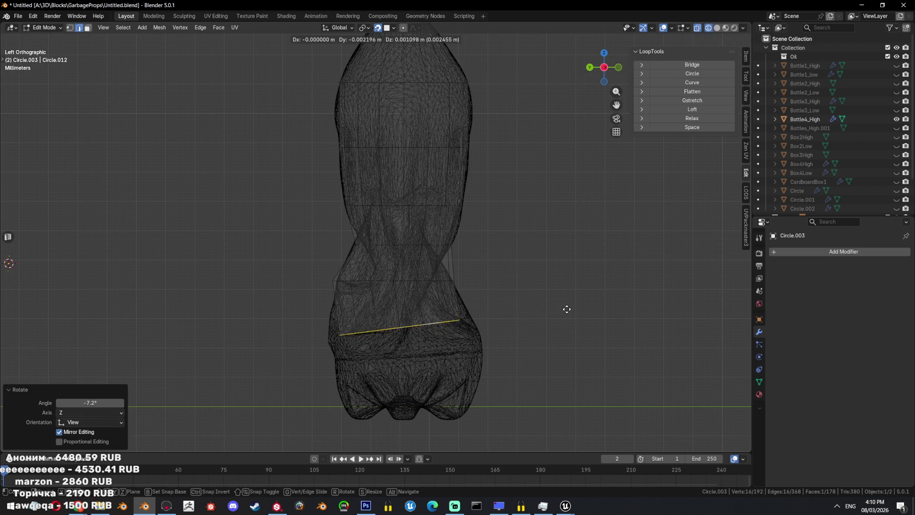
pyautogui.press('s')
pyautogui.click(603, 297)
# - Extrude the next loop and rotate it level with the bottle
pyautogui.press('e')
pyautogui.press('z')
pyautogui.keyDown('ctrl'); pyautogui.scroll(-3, 602, 297); pyautogui.keyUp('ctrl')
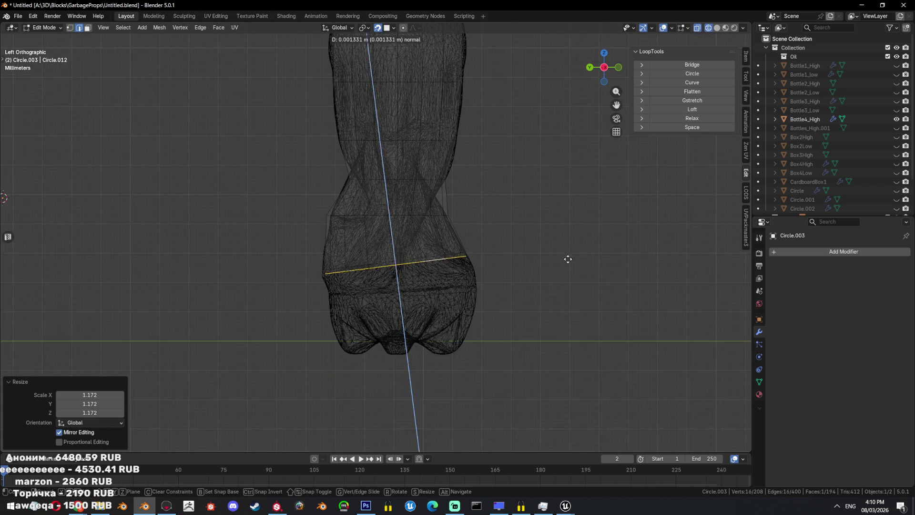
pyautogui.click(580, 289)
pyautogui.press('r')
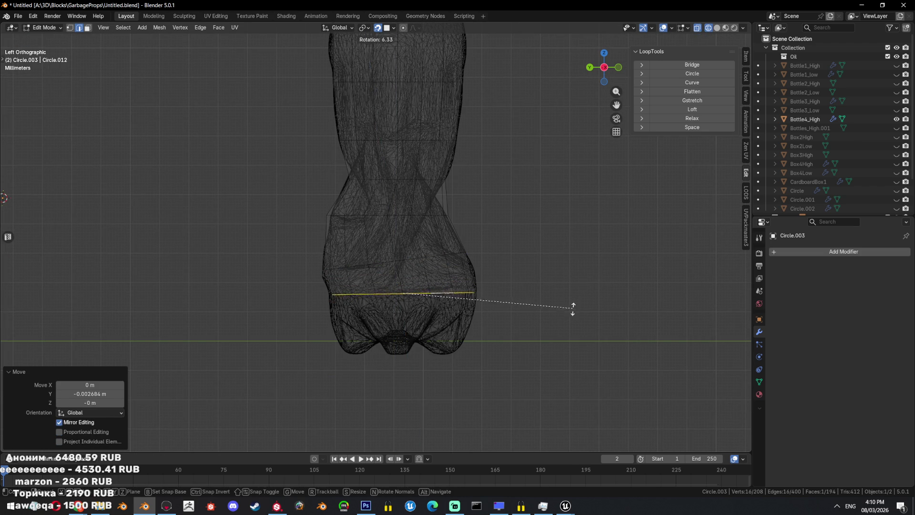
pyautogui.click(569, 317)
# - Extrude the last loop to the base at 0.960 scale, inset the bottom face, and return to Object Mode
pyautogui.press('e')
pyautogui.press('z')
pyautogui.click(564, 351)
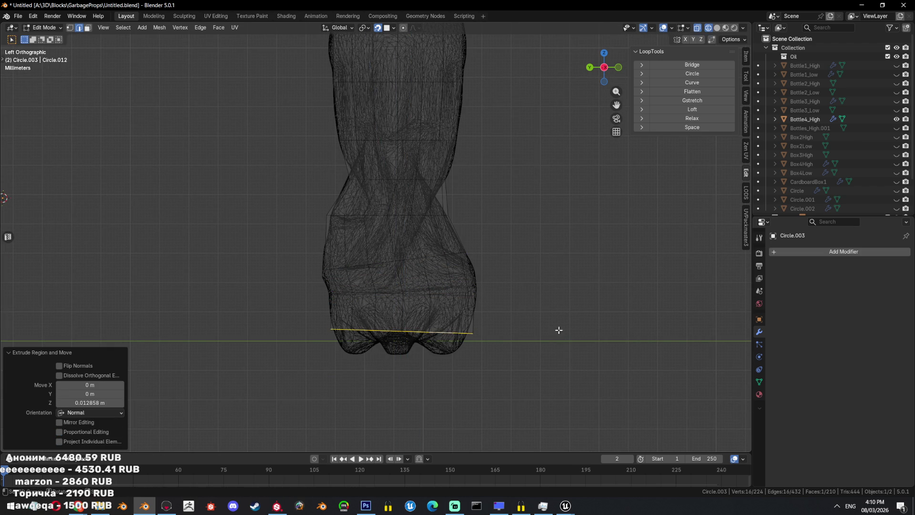
pyautogui.press('s')
pyautogui.click(536, 340)
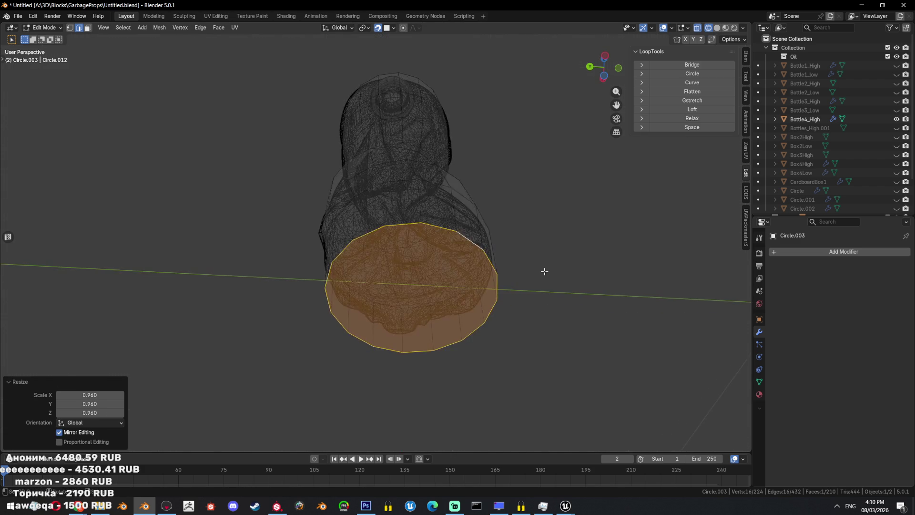
pyautogui.press('i')
pyautogui.click(549, 311)
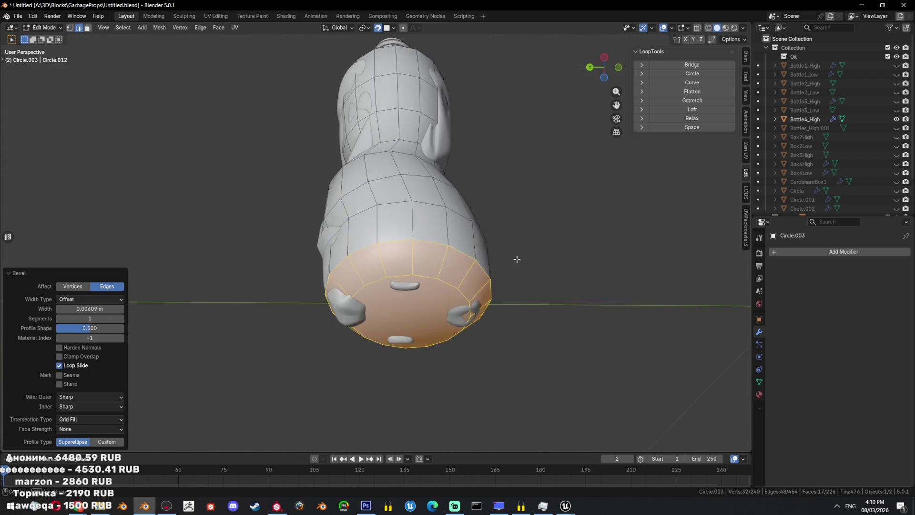
pyautogui.hotkey('shift', 'z')
pyautogui.moveTo(549, 311); pyautogui.dragTo(467, 260, button='middle')
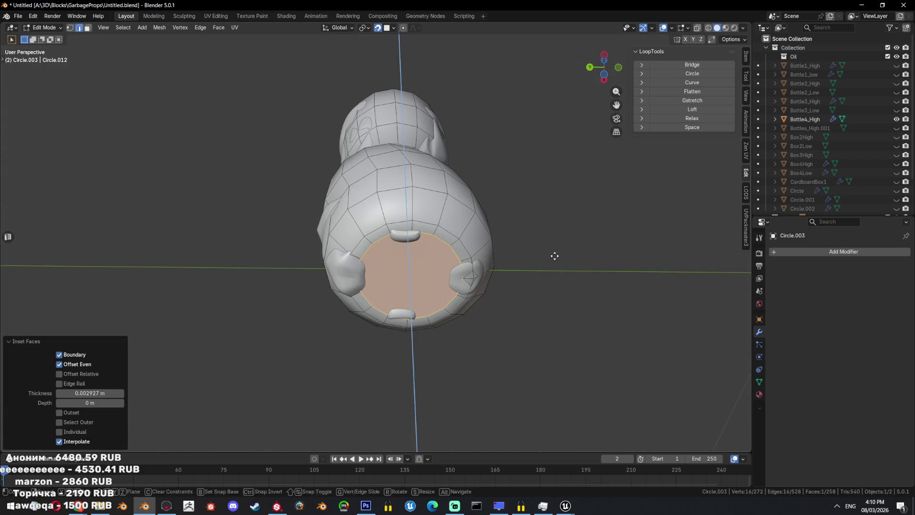
pyautogui.press('Tab')
pyautogui.moveTo(599, 248); pyautogui.dragTo(559, 329, button='middle')
pyautogui.click(834, 251)
# - Add a Shrinkwrap modifier to the low-poly bottle with Bottle4_High as its target
pyautogui.write('s')
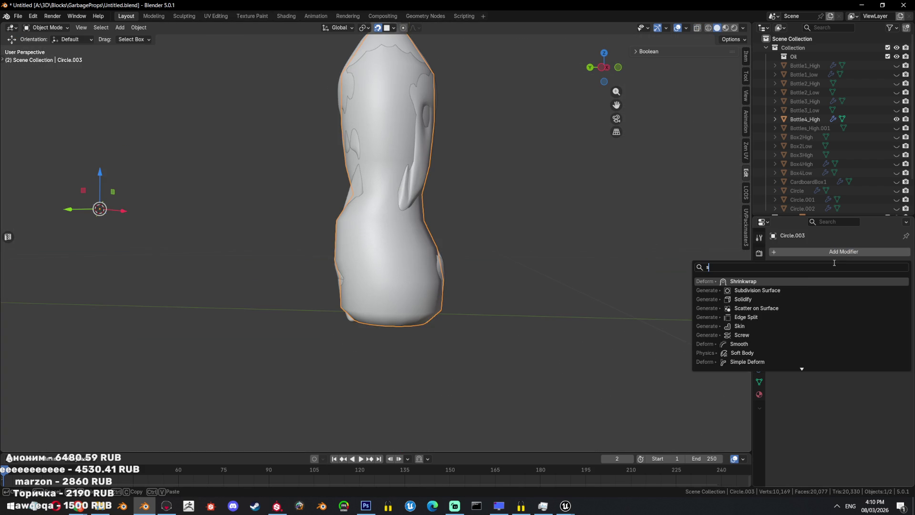
pyautogui.click(798, 285)
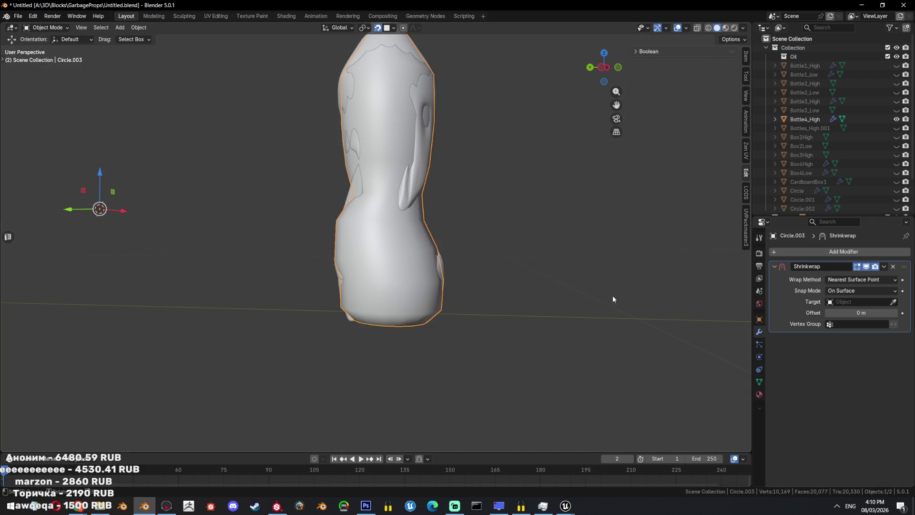
pyautogui.scroll(-5, 468, 210)
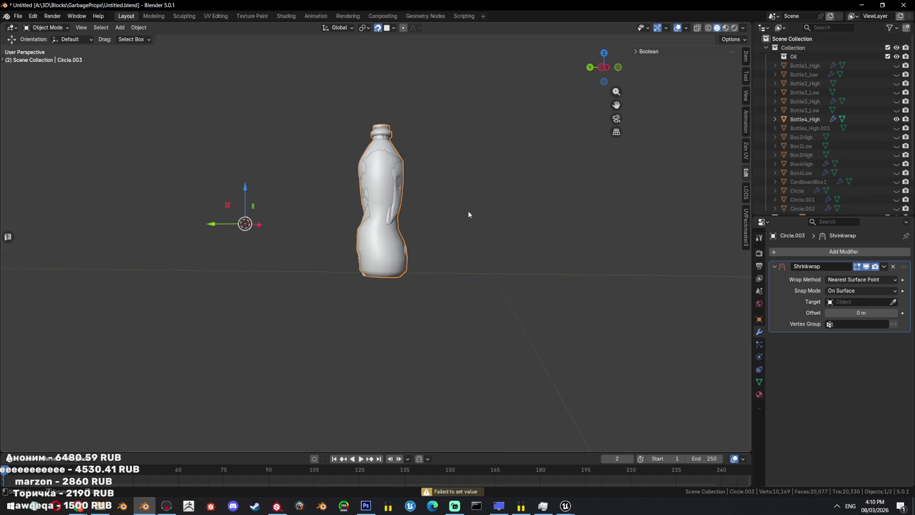
pyautogui.hotkey('shift', 'z')
pyautogui.scroll(3, 485, 216)
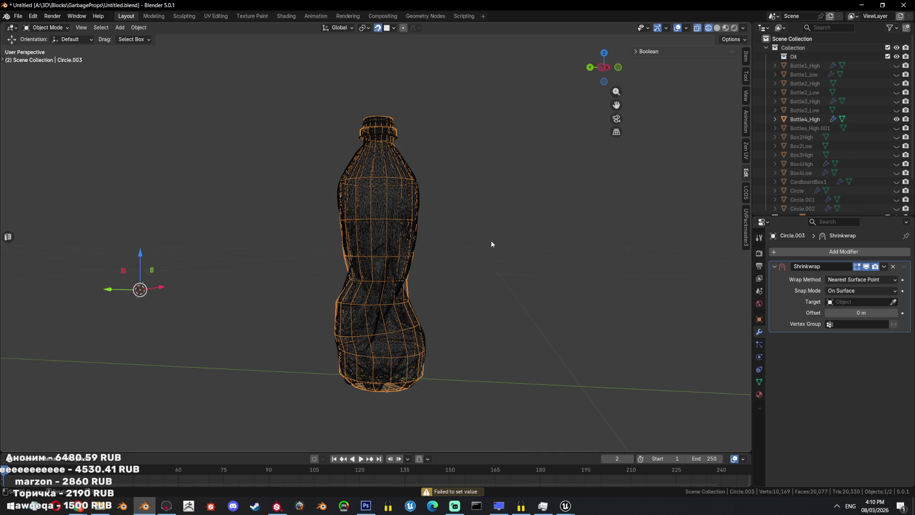
pyautogui.click(893, 302)
pyautogui.click(420, 236)
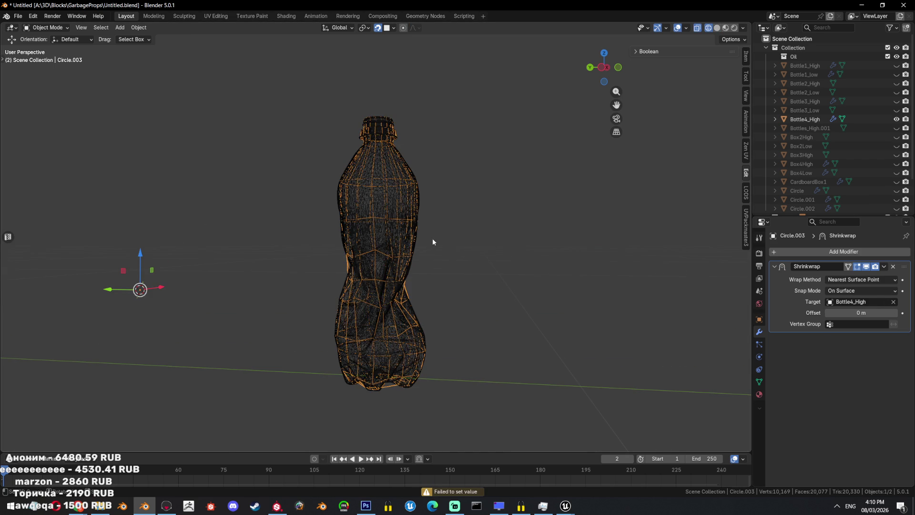
# - Return to solid shading, hide Bottle4_High, and save the file
pyautogui.hotkey('shift', 'z')
pyautogui.hotkey('shift', 'h')
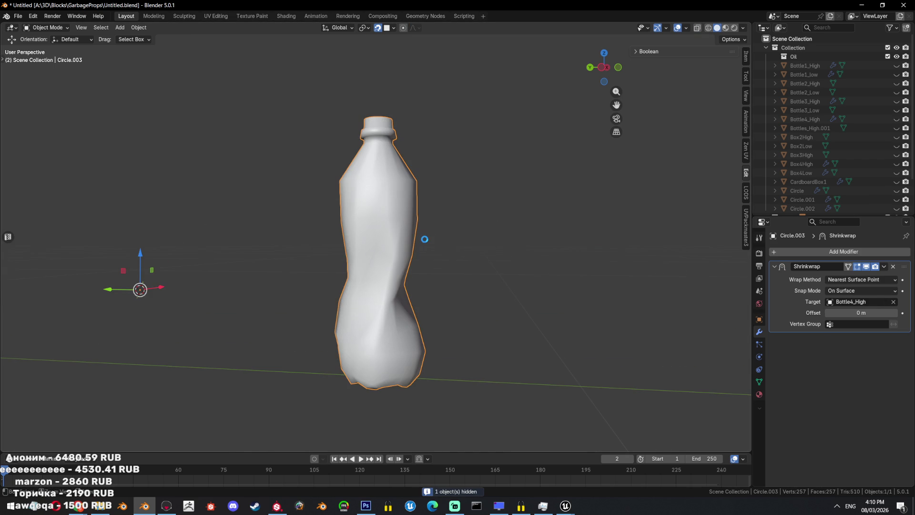
pyautogui.hotkey('ctrl', 's')
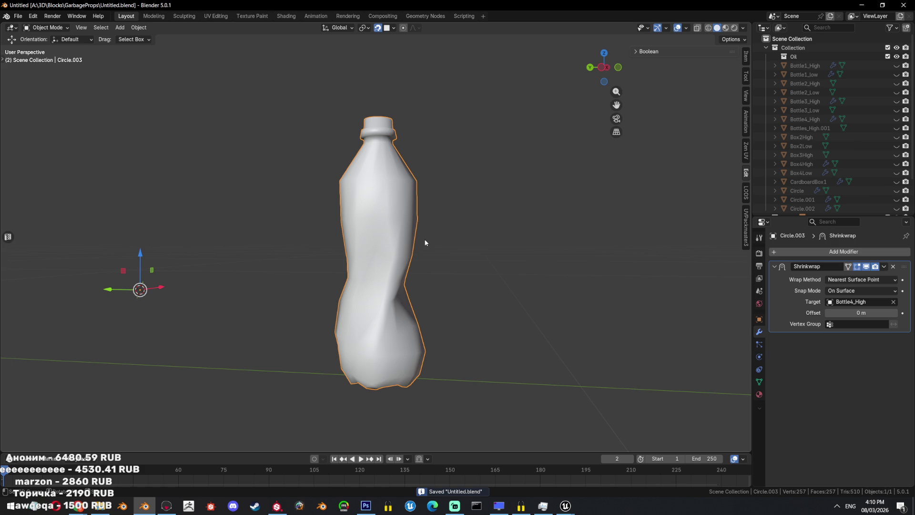
# - In Edit Mode, select the two neck loops, the bulge loop and the top cap loop
pyautogui.moveTo(429, 179); pyautogui.dragTo(456, 230, button='middle')
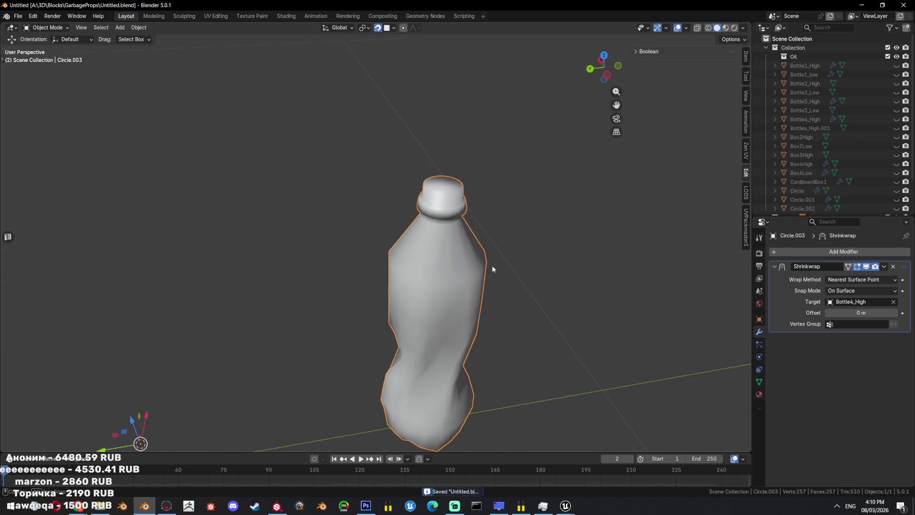
pyautogui.scroll(3, 456, 285)
pyautogui.press('Tab')
pyautogui.keyDown('alt'); pyautogui.click(422, 237); pyautogui.keyUp('alt')
pyautogui.keyDown('alt'); pyautogui.keyDown('shift'); pyautogui.click(422, 229); pyautogui.keyUp('shift'); pyautogui.keyUp('alt')
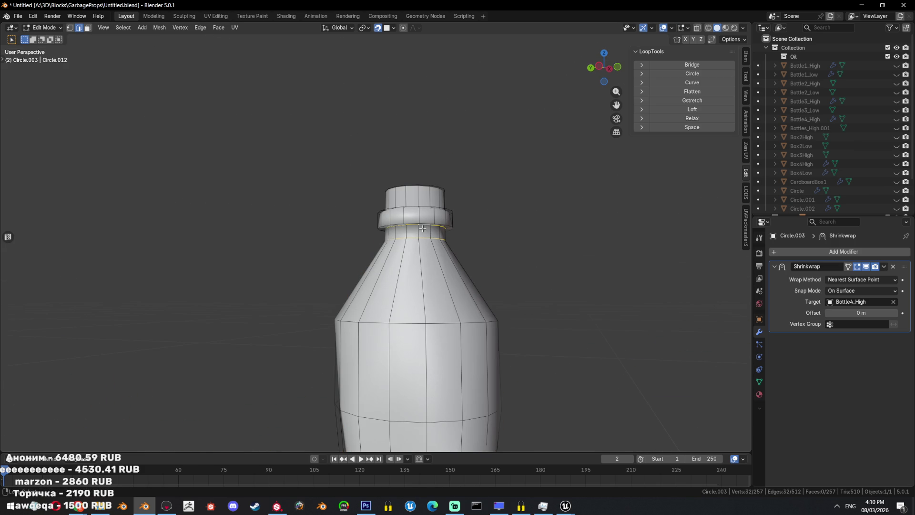
pyautogui.scroll(5, 423, 230)
pyautogui.scroll(-5, 428, 143)
pyautogui.moveTo(429, 144); pyautogui.dragTo(453, 228, button='middle')
pyautogui.keyDown('alt'); pyautogui.keyDown('shift'); pyautogui.click(561, 200); pyautogui.keyUp('shift'); pyautogui.keyUp('alt')
pyautogui.keyDown('alt'); pyautogui.keyDown('shift'); pyautogui.click(477, 129); pyautogui.keyUp('shift'); pyautogui.keyUp('alt')
pyautogui.hotkey('alt', 'z')
# - Mark the selected neck and cap loops as both seams and sharp edges
pyautogui.hotkey('ctrl', 'e')
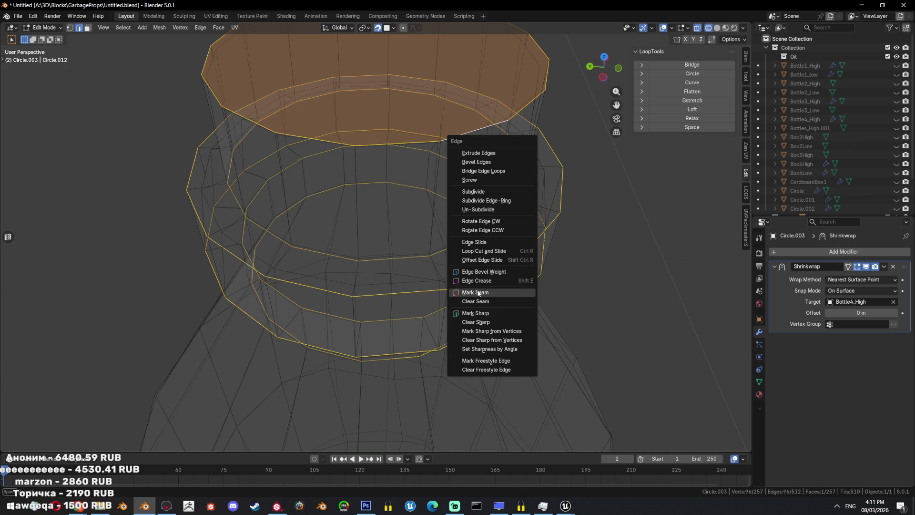
pyautogui.click(498, 292)
pyautogui.hotkey('ctrl', 'e')
pyautogui.click(495, 351)
pyautogui.press('super')
pyautogui.press('Escape')
pyautogui.press('super')
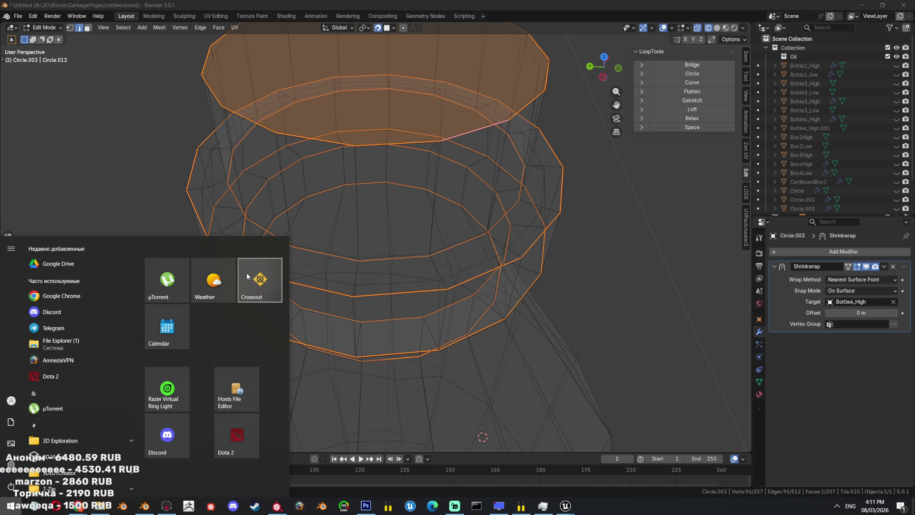
# - Launch Windows Calculator via a 'calc' search and key in 16 after clearing a trial 4 ×
pyautogui.write('calc')
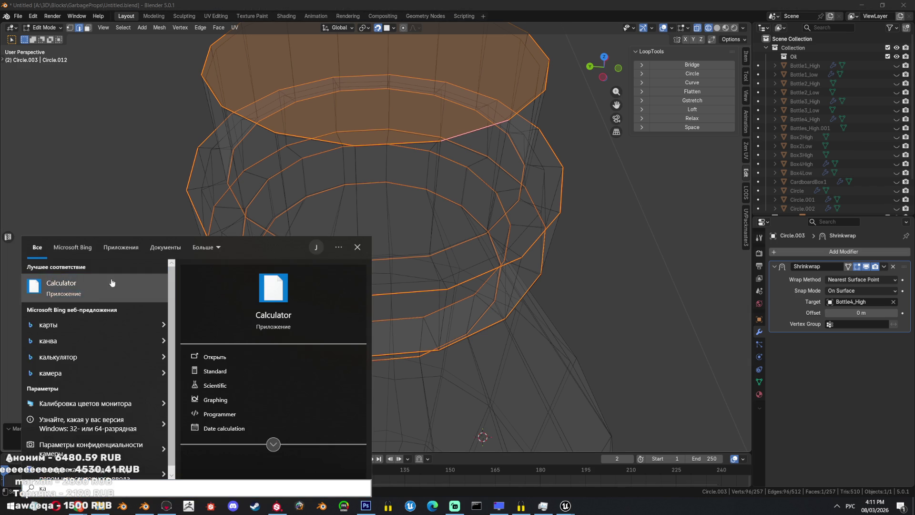
pyautogui.press('Return')
pyautogui.click(187, 379)
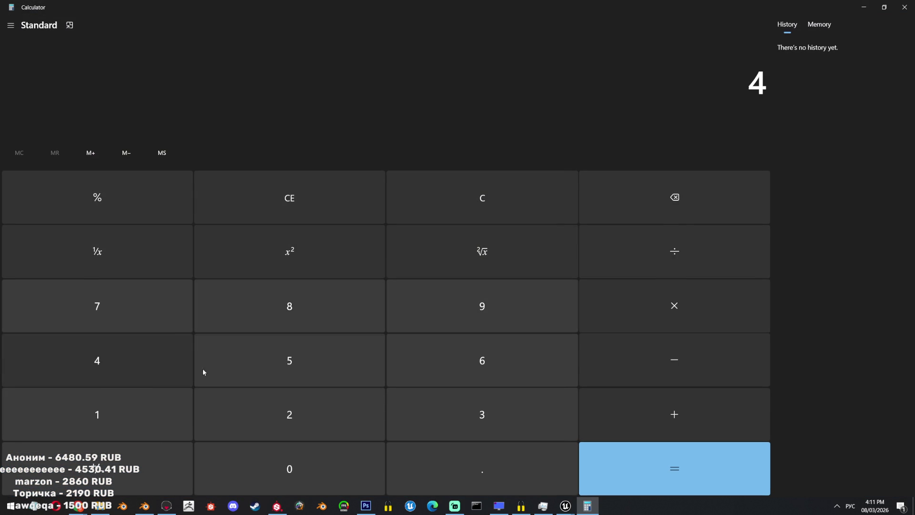
pyautogui.click(649, 315)
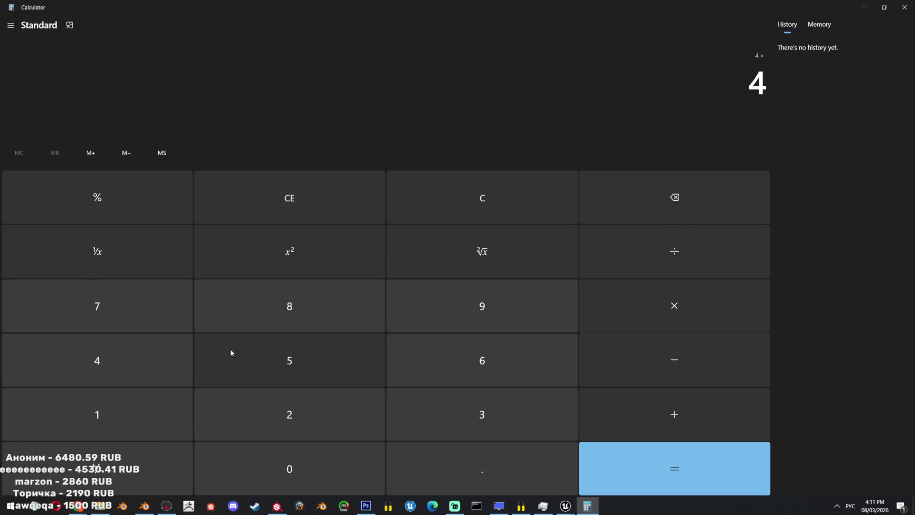
pyautogui.click(483, 197)
pyautogui.press('1')
pyautogui.click(494, 348)
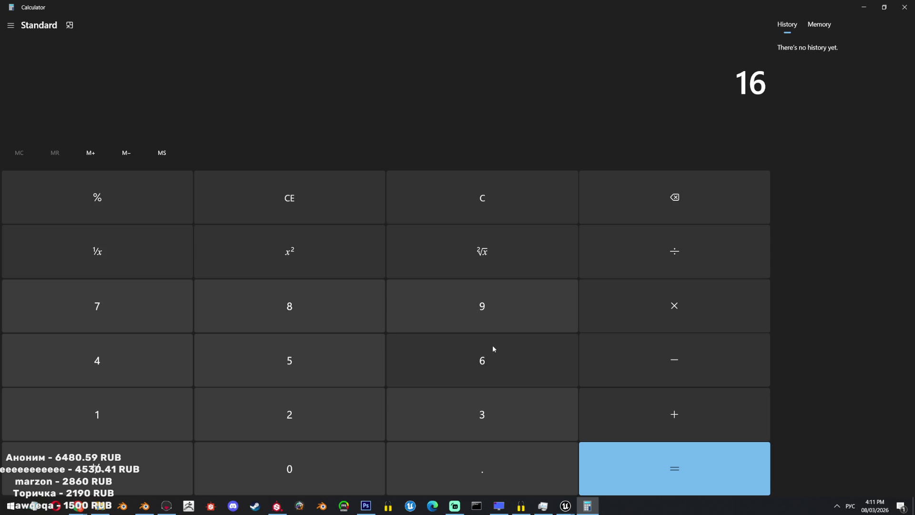
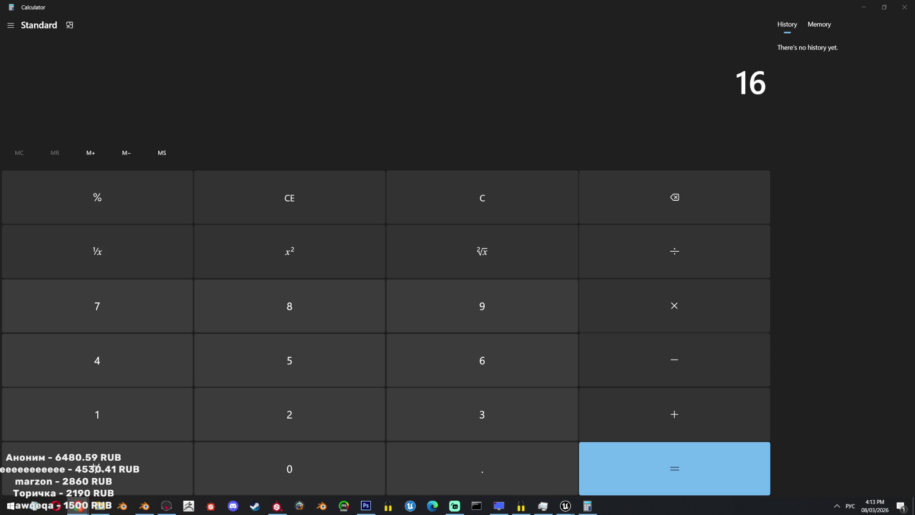
# - Close Windows Calculator so the Blender window behind it is visible
pyautogui.click(905, 6)
# - Inspect the shrinkwrapped low bottle in side wireframe view, toggling the Shrinkwrap result to compare
pyautogui.press('ctrl+KP_3')
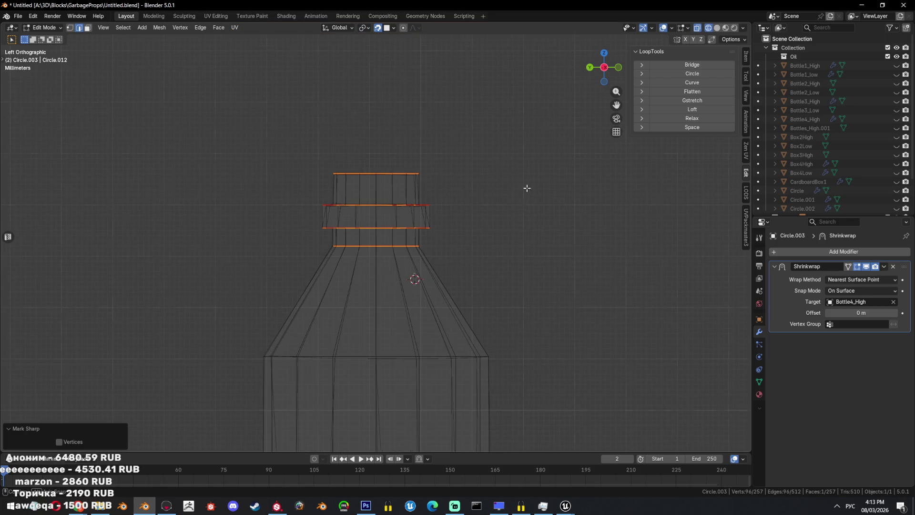
pyautogui.hotkey('shift', 'z')
pyautogui.keyDown('shift'); pyautogui.moveTo(496, 276); pyautogui.dragTo(496, 158, button='middle'); pyautogui.keyUp('shift')
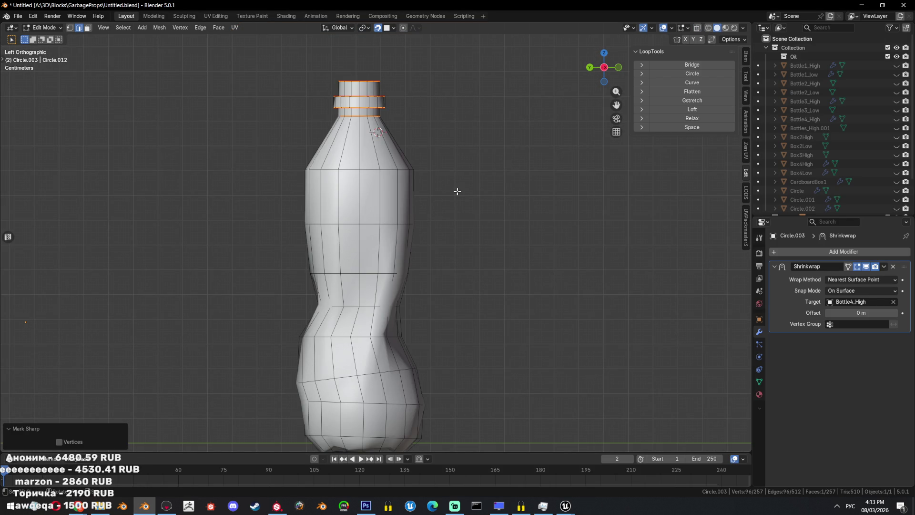
pyautogui.press('Tab')
pyautogui.scroll(-2, 457, 190)
pyautogui.hotkey('shift', 'z')
pyautogui.keyDown('shift'); pyautogui.moveTo(455, 263); pyautogui.dragTo(462, 225, button='middle'); pyautogui.keyUp('shift')
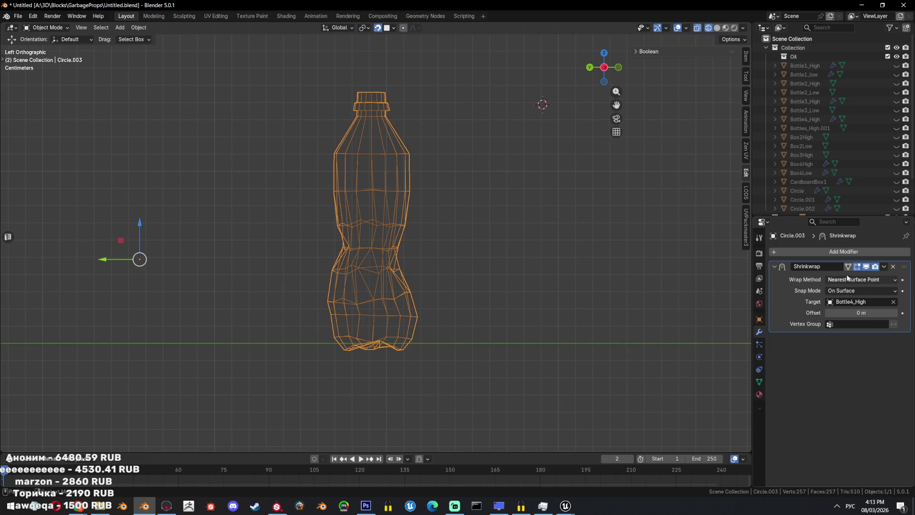
pyautogui.click(867, 267)
pyautogui.click(866, 267)
pyautogui.scroll(-2, 873, 184)
pyautogui.scroll(2, 873, 184)
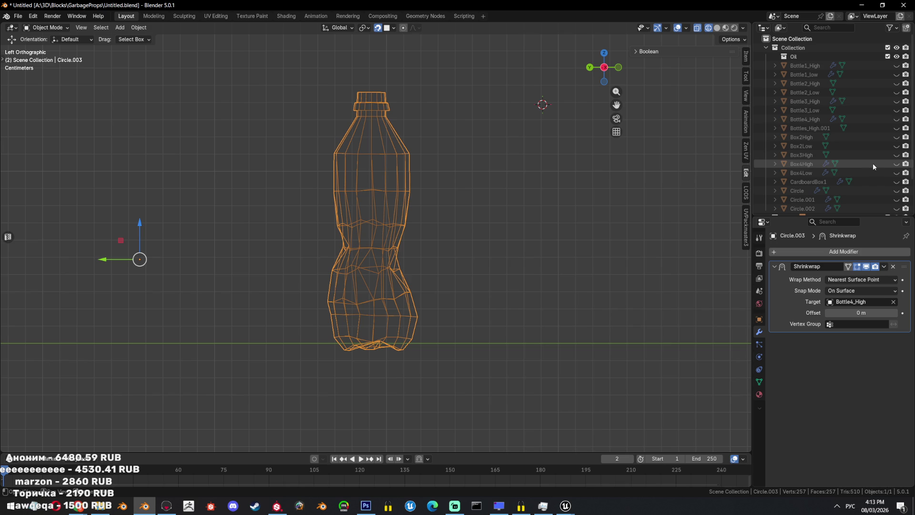
# - Unhide Bottle4_High in the Outliner and copy its name
pyautogui.click(897, 119)
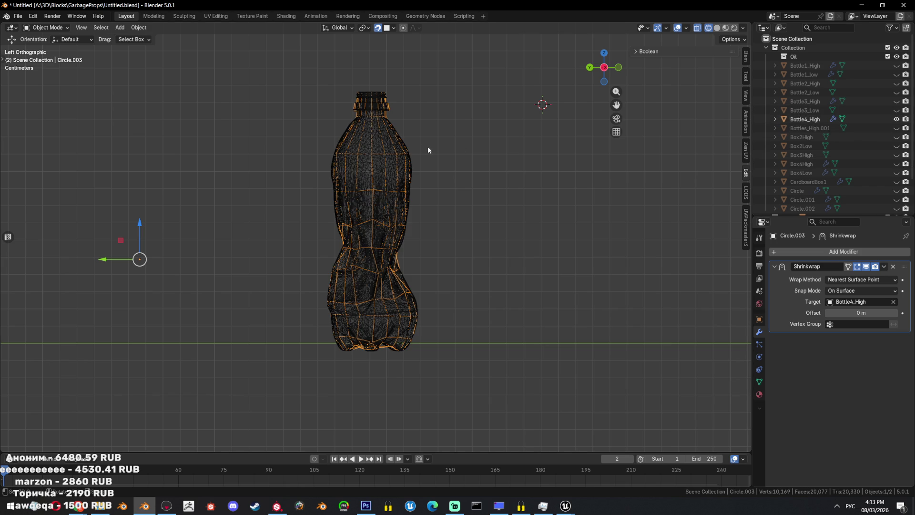
pyautogui.click(805, 120)
pyautogui.doubleClick(808, 119)
pyautogui.hotkey('ctrl', 'c')
pyautogui.press('Escape')
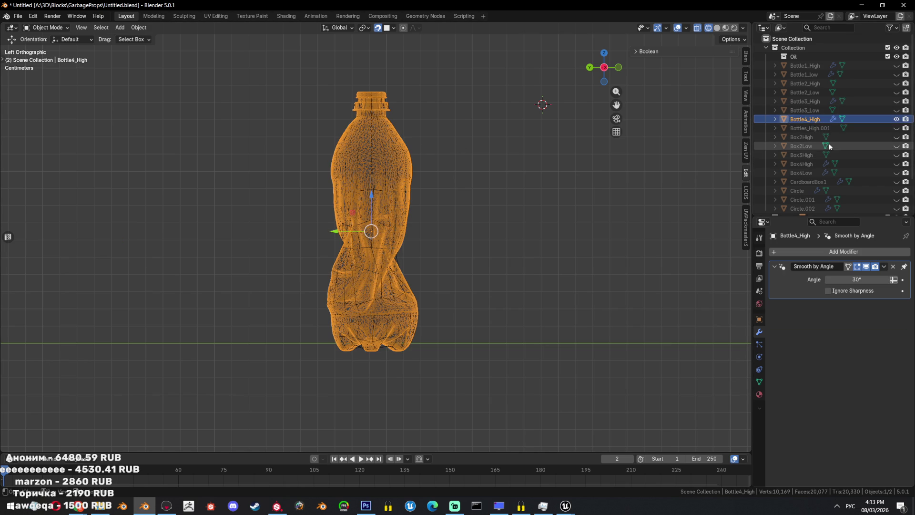
pyautogui.scroll(-2, 820, 158)
# - Rename Circle.003 to Bottle4_Low and save the blend file
pyautogui.doubleClick(794, 206)
pyautogui.hotkey('ctrl', 'v')
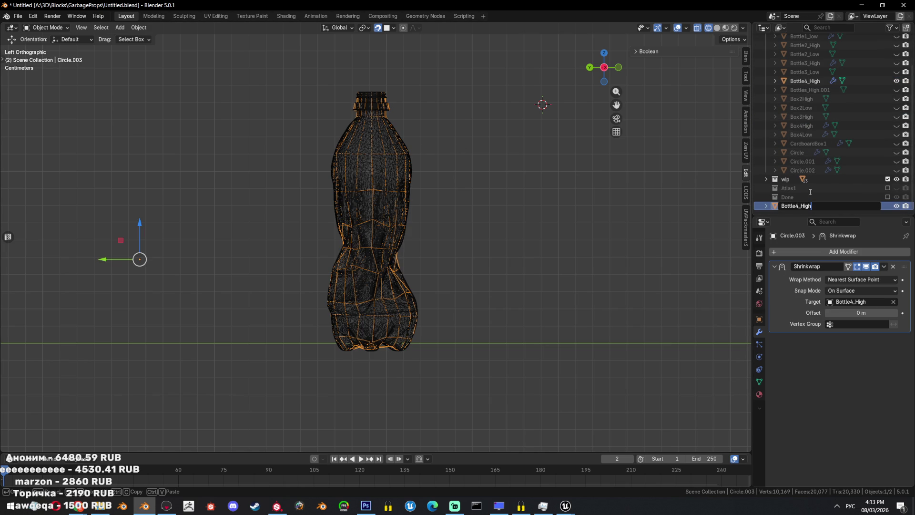
pyautogui.press('BackSpace')
pyautogui.press('BackSpace')
pyautogui.press('BackSpace')
pyautogui.press('BackSpace')
pyautogui.hotkey('alt', 'shift')
pyautogui.write('Low')
pyautogui.press('Return')
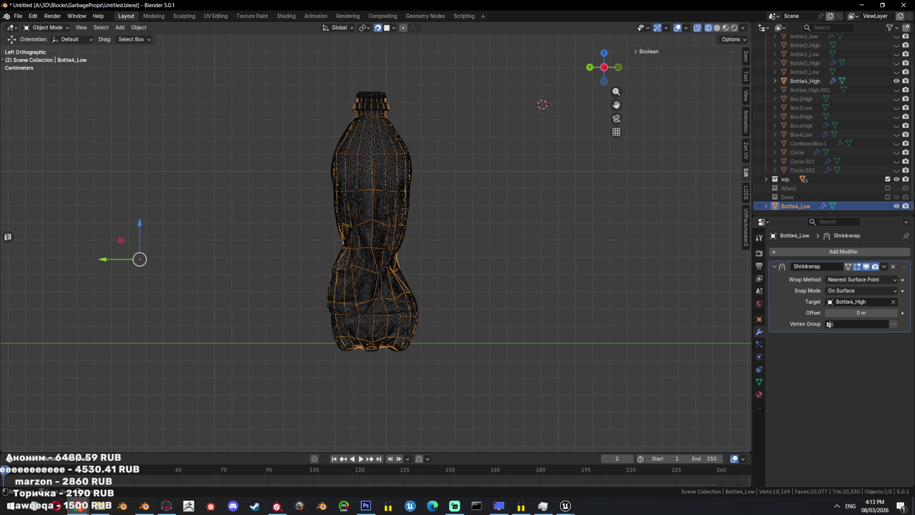
pyautogui.hotkey('ctrl', 's')
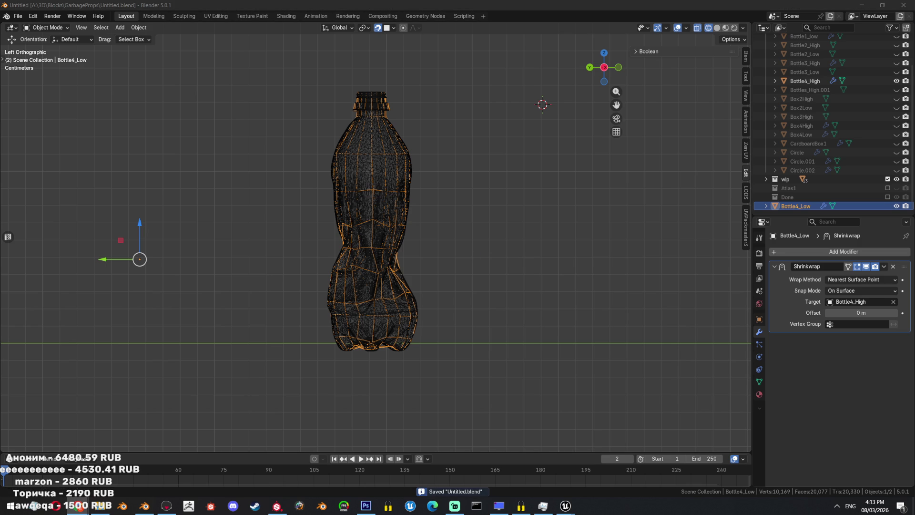
pyautogui.hotkey('alt', 'Tab')
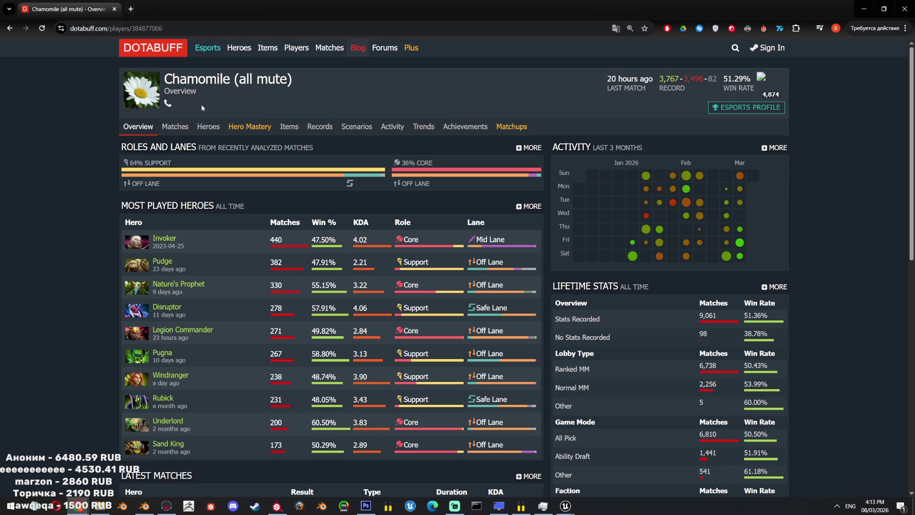
# - Filter the player's matches to Ranked Matchmaking for This Week
pyautogui.click(175, 126)
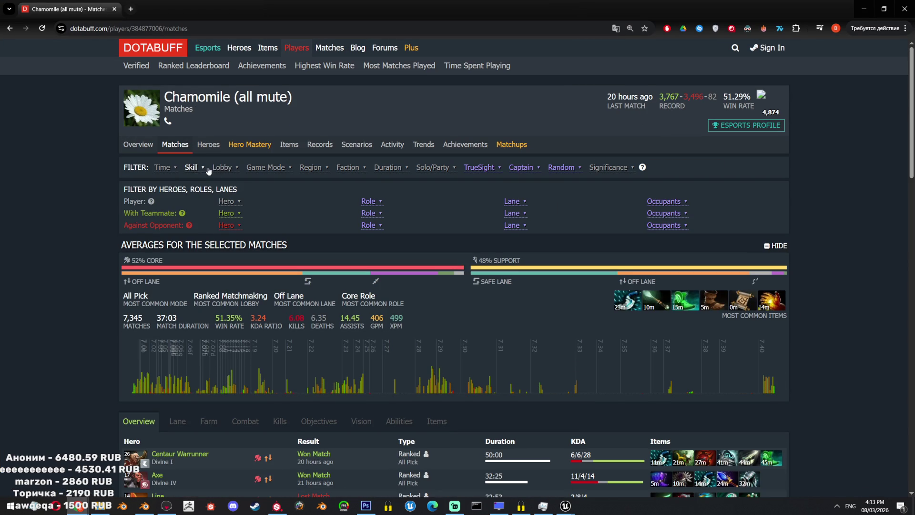
pyautogui.click(223, 168)
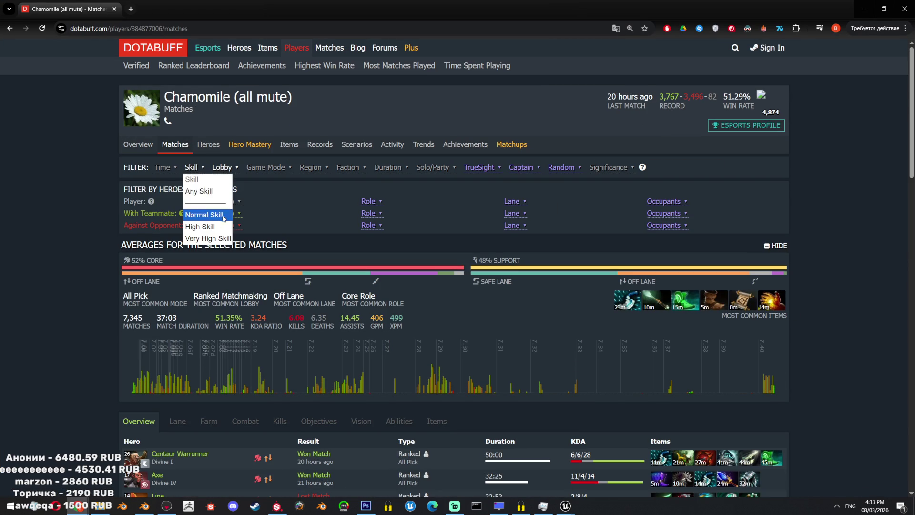
pyautogui.click(247, 227)
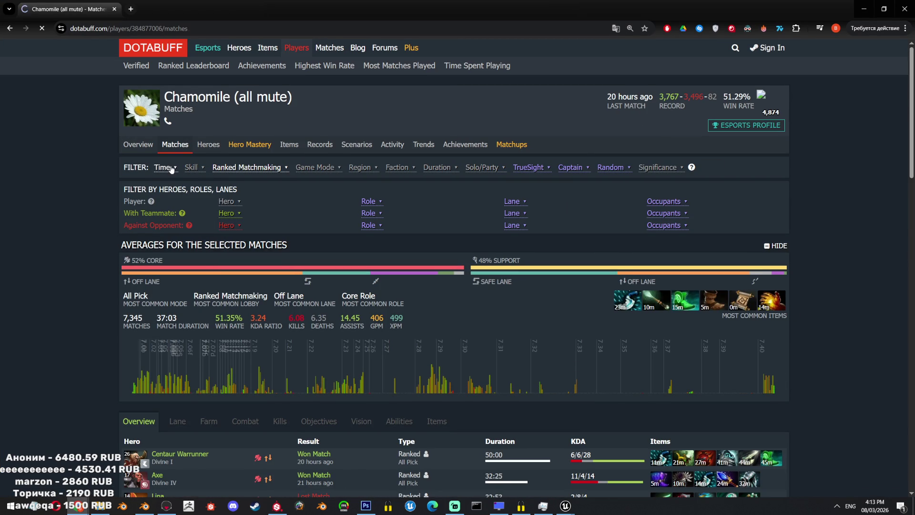
pyautogui.click(176, 170)
pyautogui.click(164, 215)
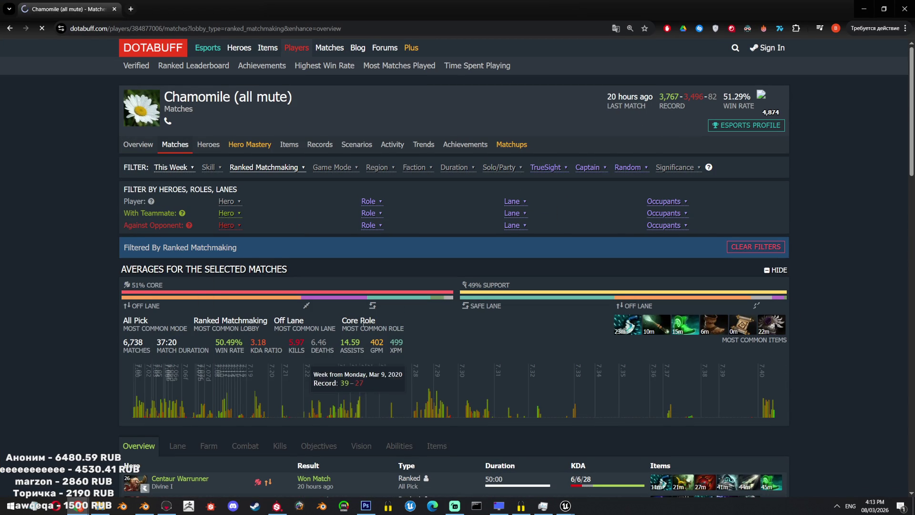
# - Check this week's ranked win rate of 67.24 in the match list
pyautogui.scroll(-2, 322, 304)
pyautogui.moveTo(216, 253); pyautogui.dragTo(242, 253)
pyautogui.click(242, 254)
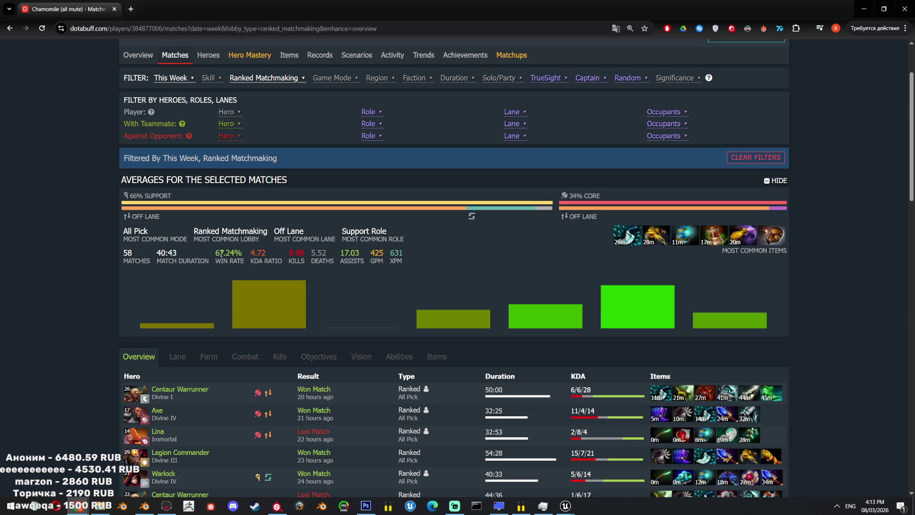
pyautogui.moveTo(216, 253); pyautogui.dragTo(237, 254)
pyautogui.click(267, 301)
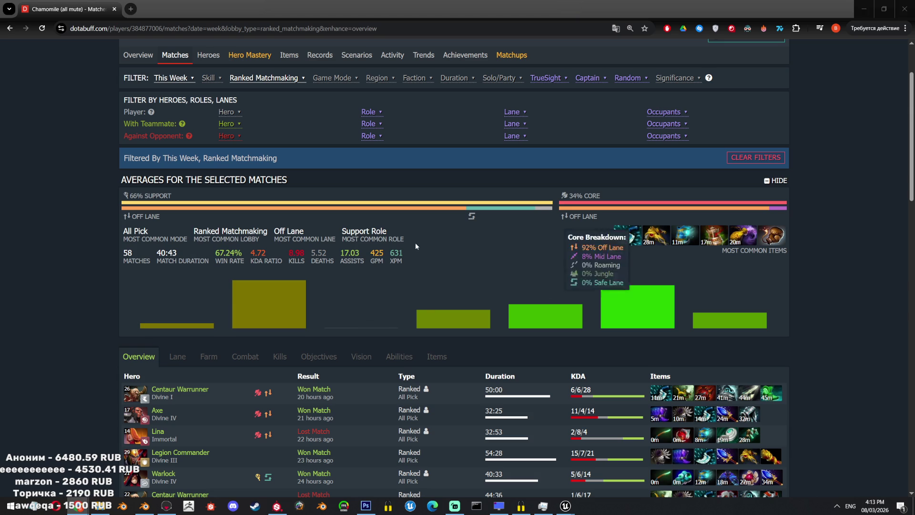
pyautogui.scroll(1, 285, 270)
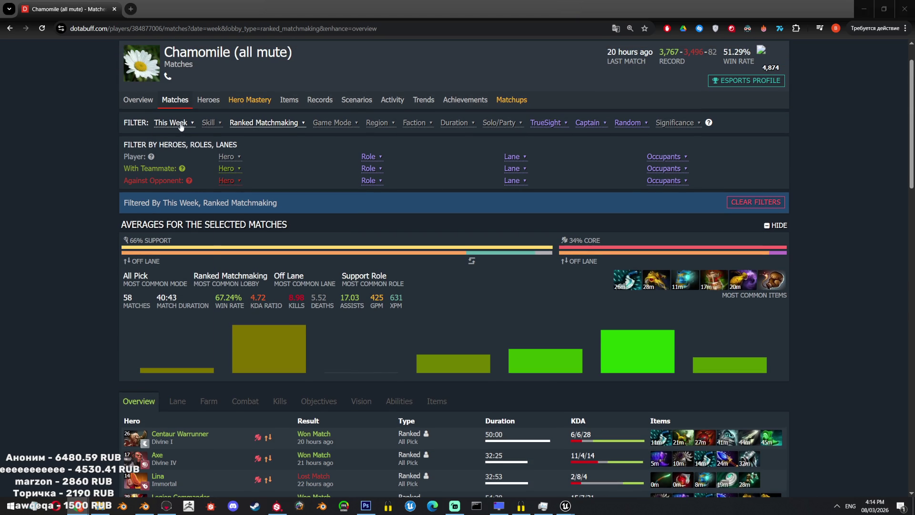
# - Widen the time range to Last 3 Months, then narrow it to This Month and check the win rate
pyautogui.click(181, 125)
pyautogui.click(177, 193)
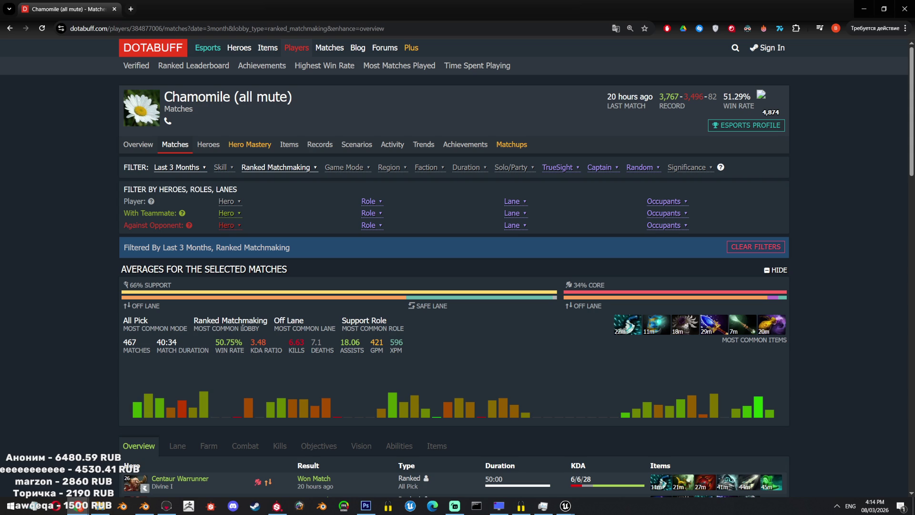
pyautogui.click(191, 168)
pyautogui.click(199, 224)
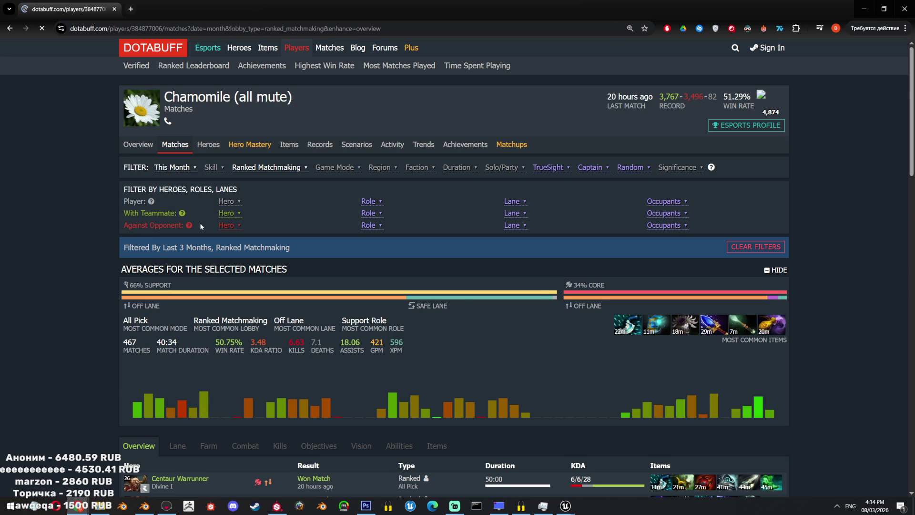
pyautogui.moveTo(216, 342); pyautogui.dragTo(231, 341)
pyautogui.click(233, 342)
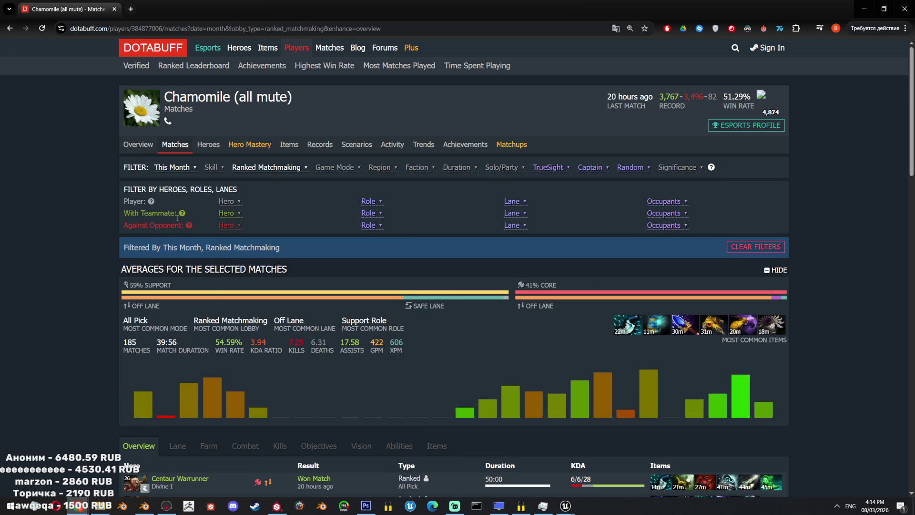
# - Switch the time range between Last 3 Months and This Month, ending back on This Week
pyautogui.click(175, 168)
pyautogui.click(203, 237)
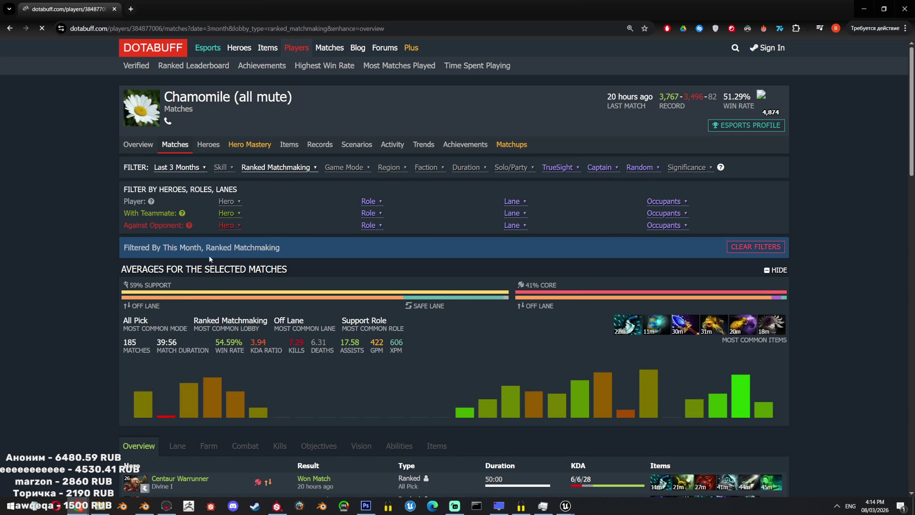
pyautogui.click(195, 168)
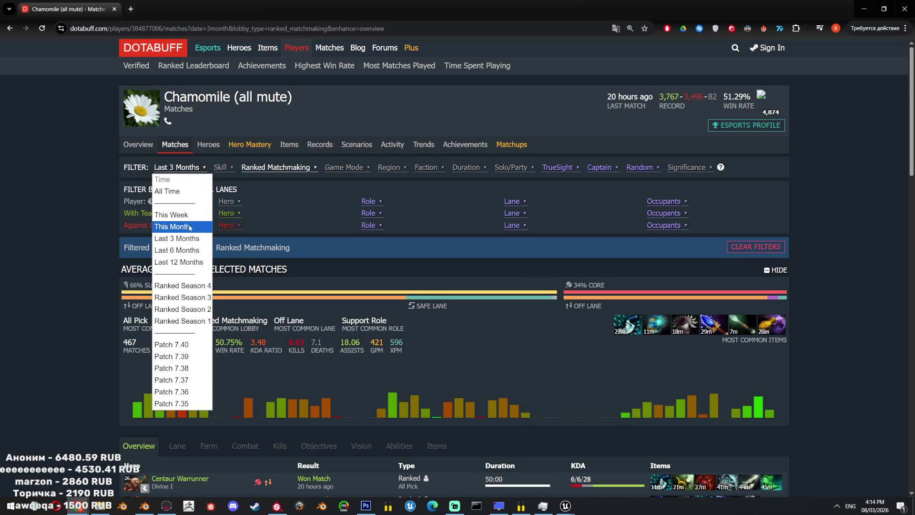
pyautogui.click(190, 228)
pyautogui.click(191, 170)
pyautogui.click(181, 215)
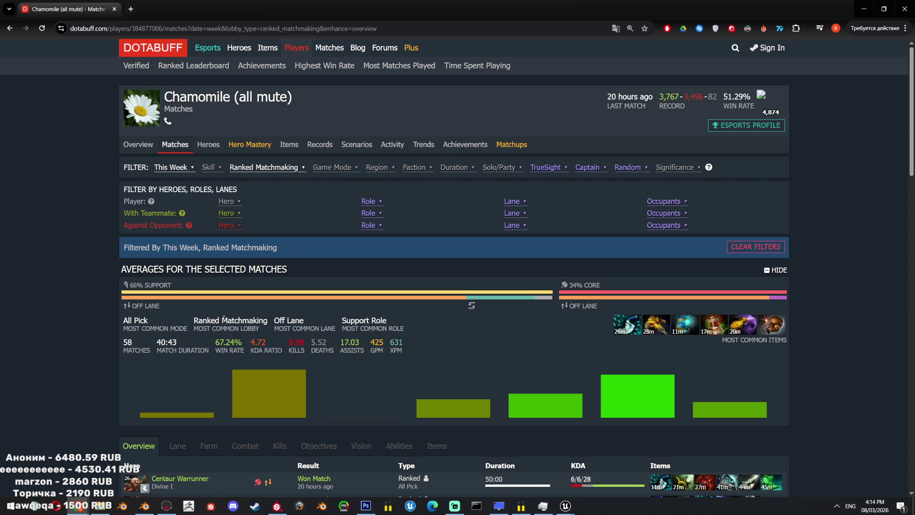
# - Open the player's Heroes page and its time range filter
pyautogui.scroll(-5, 376, 221)
pyautogui.scroll(3, 376, 221)
pyautogui.scroll(-2, 297, 174)
pyautogui.scroll(3, 270, 139)
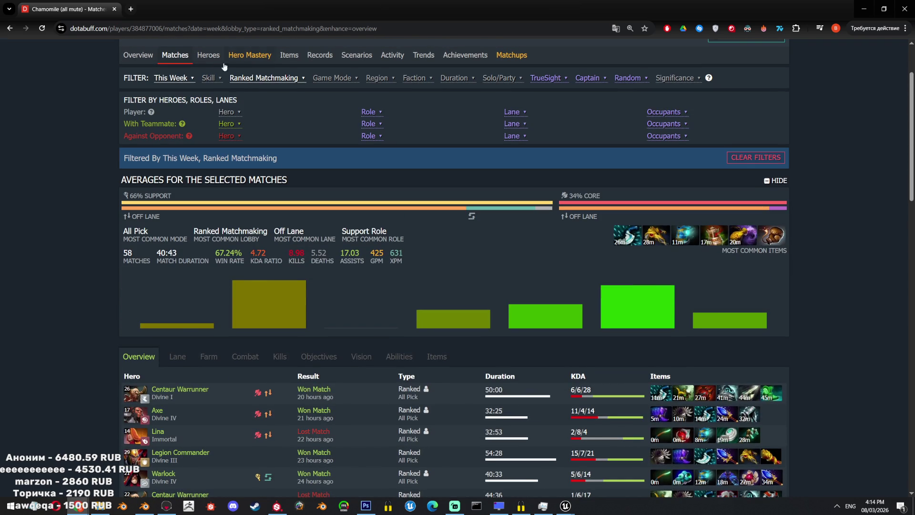
pyautogui.click(208, 55)
pyautogui.click(164, 169)
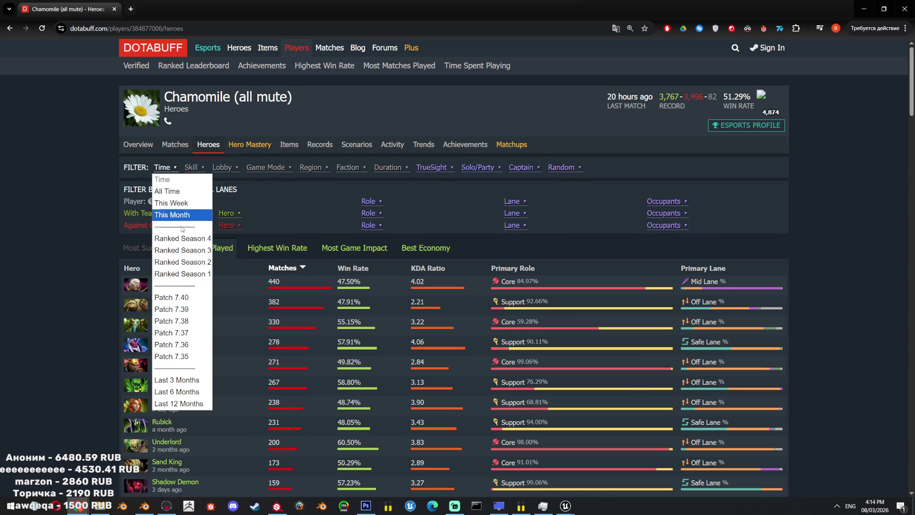
# - Limit the Heroes list to This Week, review it, and go back to Blender
pyautogui.click(171, 203)
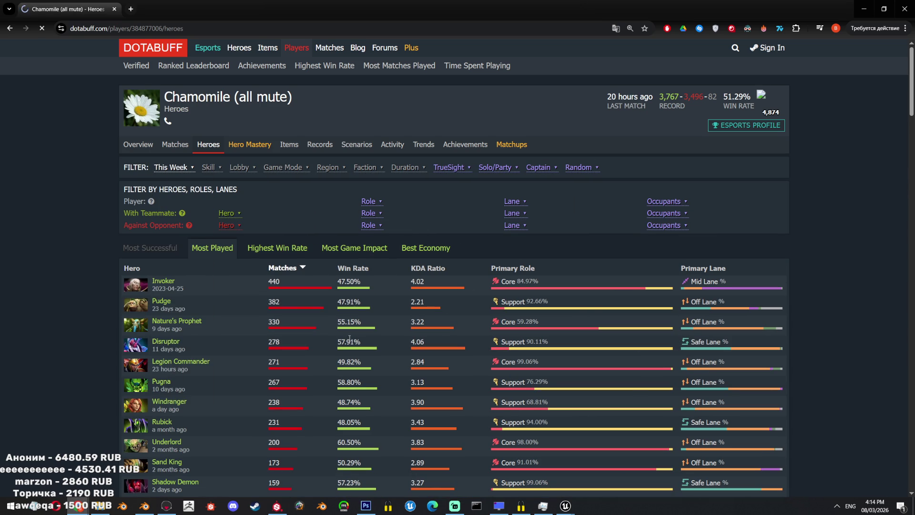
pyautogui.scroll(-1, 353, 305)
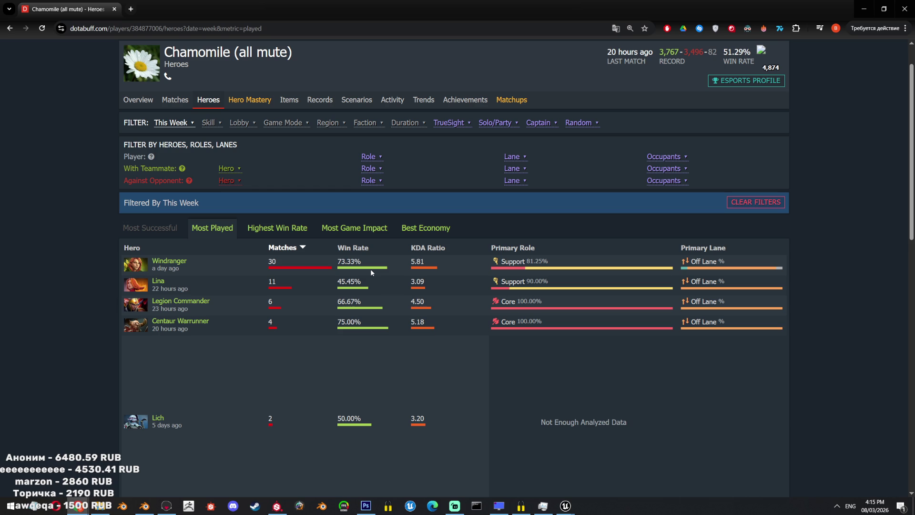
pyautogui.click(904, 8)
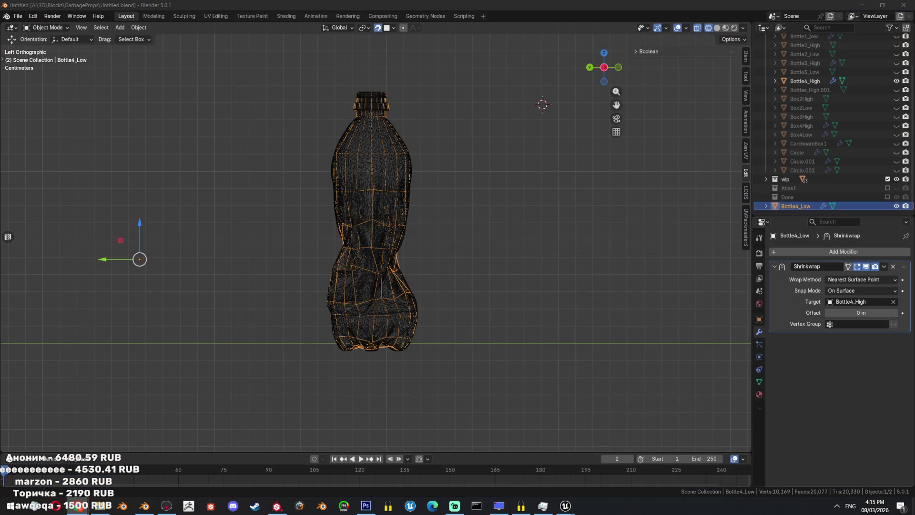
# - Hide Bottle4_High and edit the low bottle's mesh in solid perspective view
pyautogui.scroll(2, 469, 254)
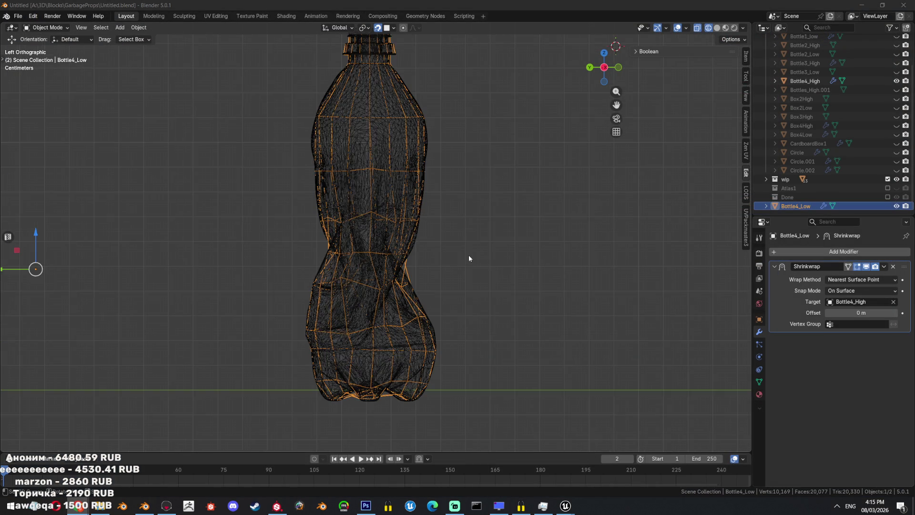
pyautogui.scroll(1, 470, 259)
pyautogui.moveTo(473, 254)
pyautogui.mouseDown(button='middle')
pyautogui.moveTo(487, 263)
pyautogui.moveTo(348, 349)
pyautogui.moveTo(379, 196)
pyautogui.moveTo(425, 259)
pyautogui.moveTo(472, 265)
pyautogui.mouseUp(button='middle')
pyautogui.hotkey('shift', 'z')
pyautogui.hotkey('shift', 'h')
pyautogui.press('Tab')
# - Mark a seam along a side edge path, the bottom loop and the connecting edge
pyautogui.click(348, 349)
pyautogui.keyDown('ctrl'); pyautogui.click(379, 196); pyautogui.keyUp('ctrl')
pyautogui.keyDown('alt'); pyautogui.keyDown('shift'); pyautogui.click(472, 265); pyautogui.keyUp('shift'); pyautogui.keyUp('alt')
pyautogui.keyDown('ctrl'); pyautogui.click(452, 245); pyautogui.keyUp('ctrl')
pyautogui.hotkey('ctrl', 'e')
pyautogui.click(587, 261)
# - Apply the Shrinkwrap modifier to Bottle4_Low in object mode
pyautogui.press('Tab')
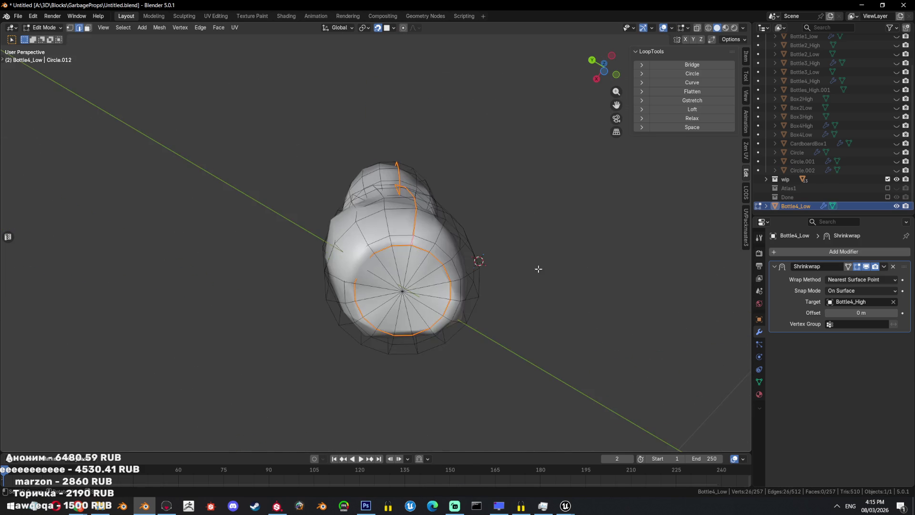
pyautogui.moveTo(525, 263); pyautogui.dragTo(477, 239, button='middle')
pyautogui.click(885, 267)
pyautogui.click(865, 276)
# - Select the whole mesh and unwrap it along its seams in the UV Editing workspace
pyautogui.press('Tab')
pyautogui.scroll(-3, 476, 286)
pyautogui.press('a')
pyautogui.click(223, 16)
pyautogui.press('u')
pyautogui.click(517, 130)
pyautogui.press('Tab')
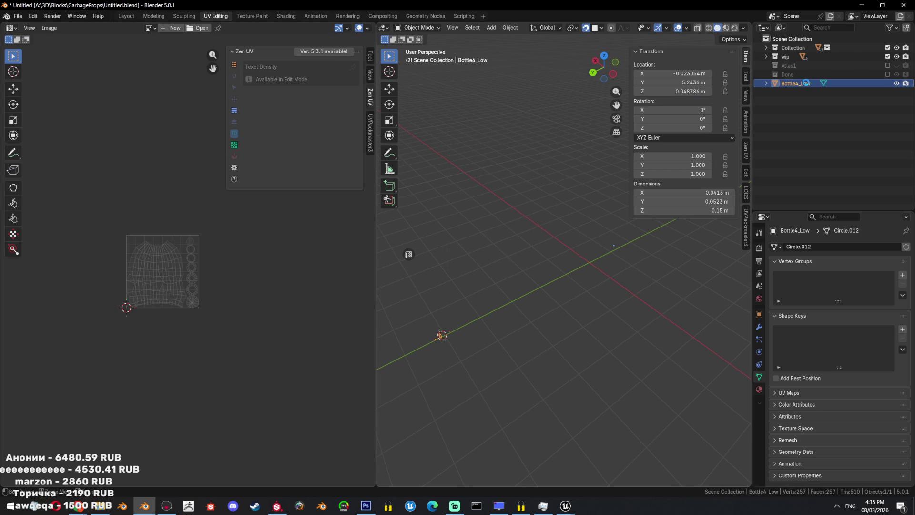
# - Save the file, move Bottle4_Low into Collection, and return to the Layout workspace
pyautogui.hotkey('ctrl', 's')
pyautogui.moveTo(796, 87); pyautogui.dragTo(793, 48)
pyautogui.click(125, 17)
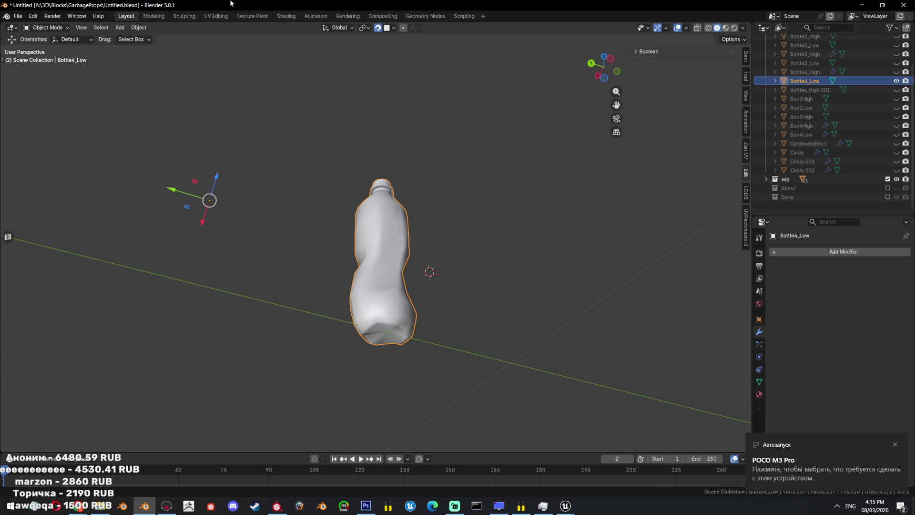
# - Unhide Bottles_High.001 and reveal all other hidden objects
pyautogui.scroll(5, 376, 202)
pyautogui.moveTo(452, 333)
pyautogui.mouseDown(button='middle')
pyautogui.moveTo(434, 227)
pyautogui.moveTo(429, 253)
pyautogui.mouseUp(button='middle')
pyautogui.scroll(-4, 429, 253)
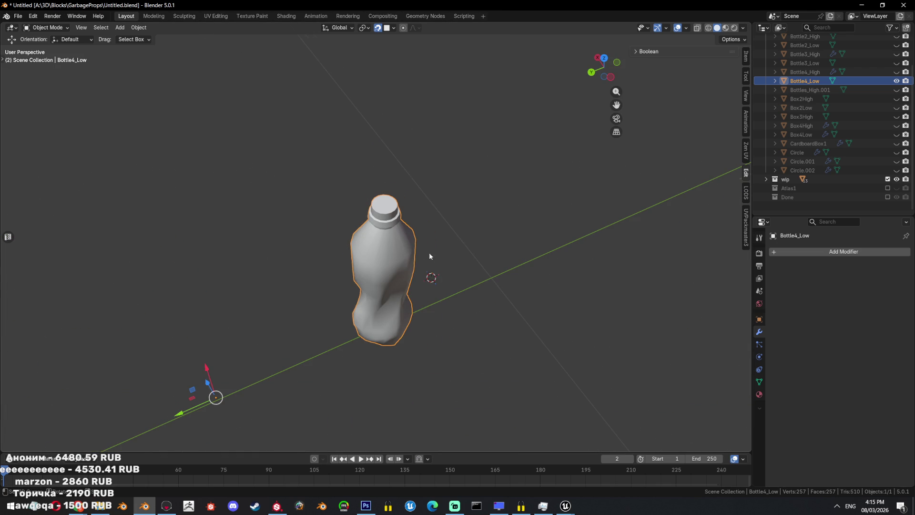
pyautogui.scroll(1, 854, 130)
pyautogui.click(896, 98)
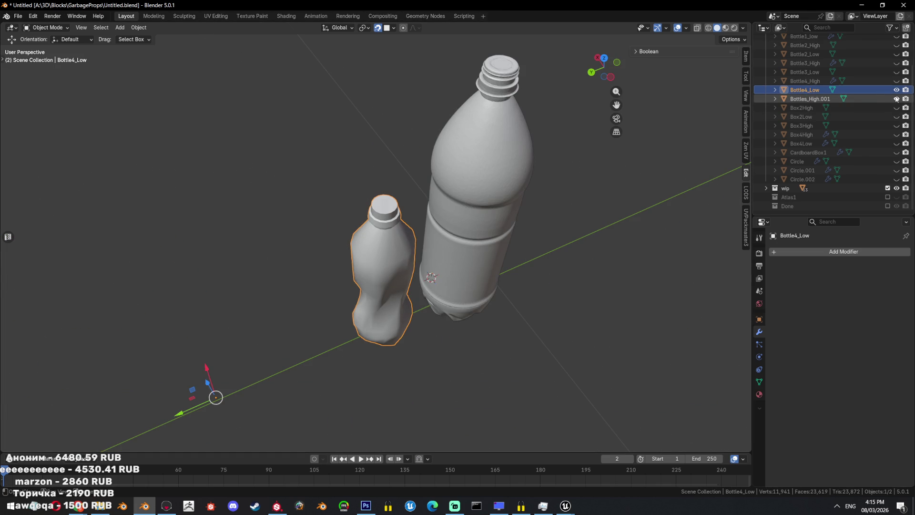
pyautogui.click(810, 99)
pyautogui.hotkey('alt', 'h')
# - Select the tall bottle Bottles_High.001, checking it against Bottle4_High in wireframe
pyautogui.moveTo(509, 194); pyautogui.dragTo(448, 197, button='middle')
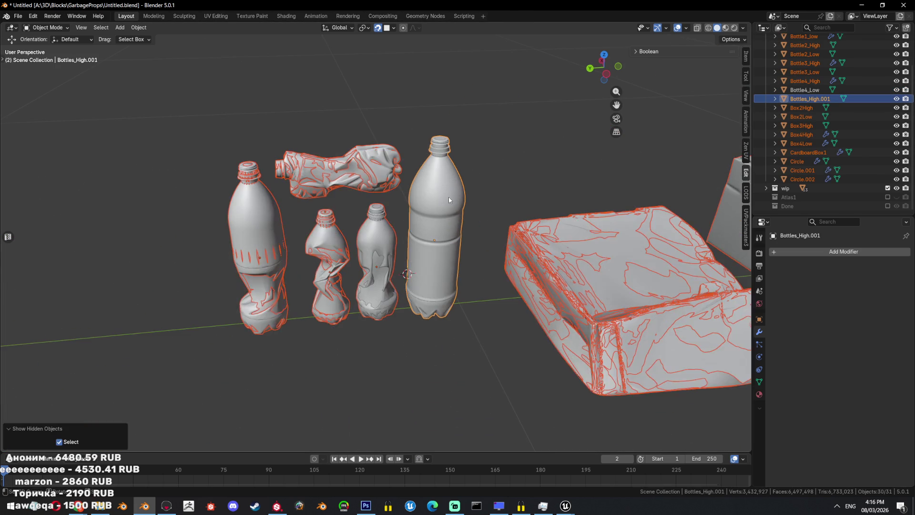
pyautogui.click(448, 197)
pyautogui.hotkey('shift', 'z')
pyautogui.click(388, 247)
pyautogui.click(462, 195)
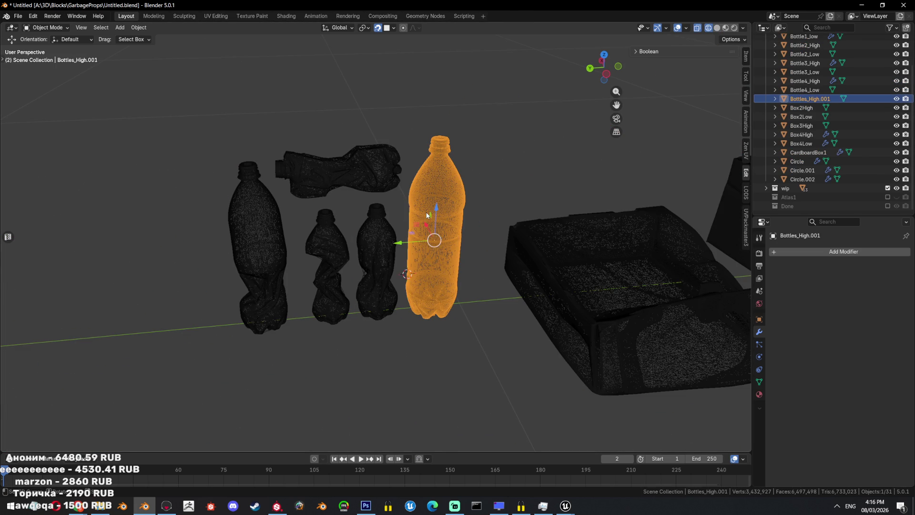
pyautogui.hotkey('shift', 'z')
pyautogui.scroll(2, 816, 101)
# - Rename the tall bottle Bottle5_High and hide every other object
pyautogui.press('F2')
pyautogui.write('Bottle5_Hi')
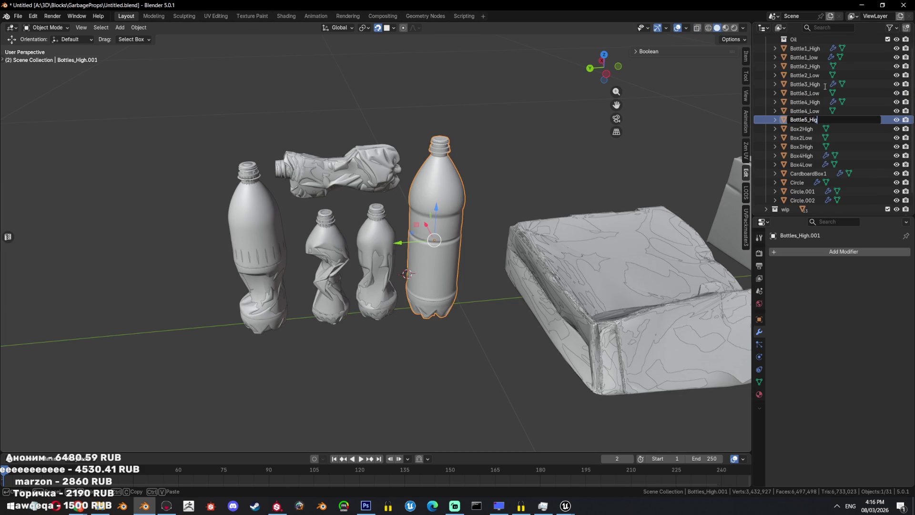
pyautogui.write('gh')
pyautogui.press('Return')
pyautogui.rightClick(505, 202)
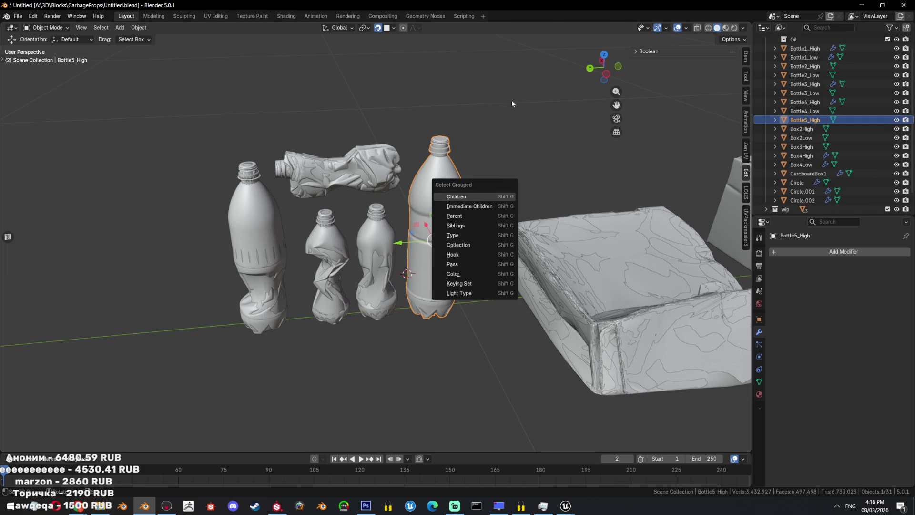
pyautogui.hotkey('shift', 'h')
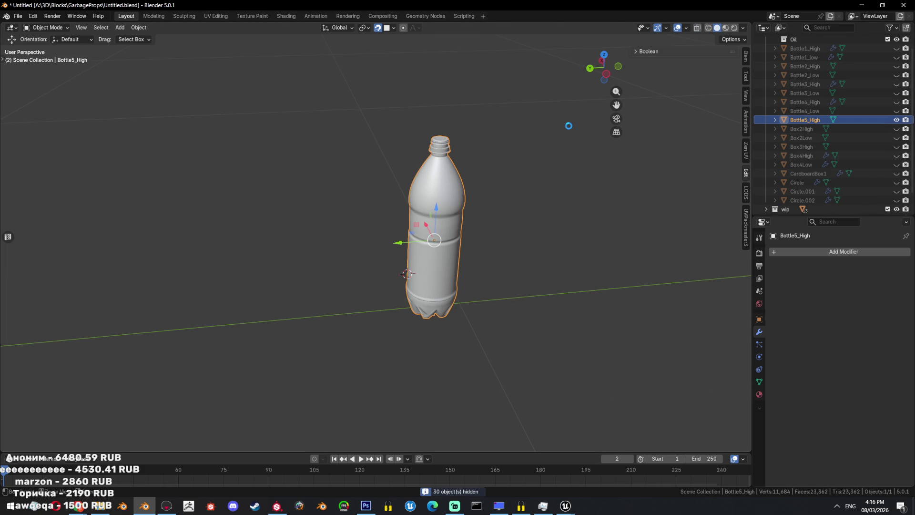
# - Save the file and view Bottle5_High from the left at a tilted angle
pyautogui.hotkey('ctrl', 's')
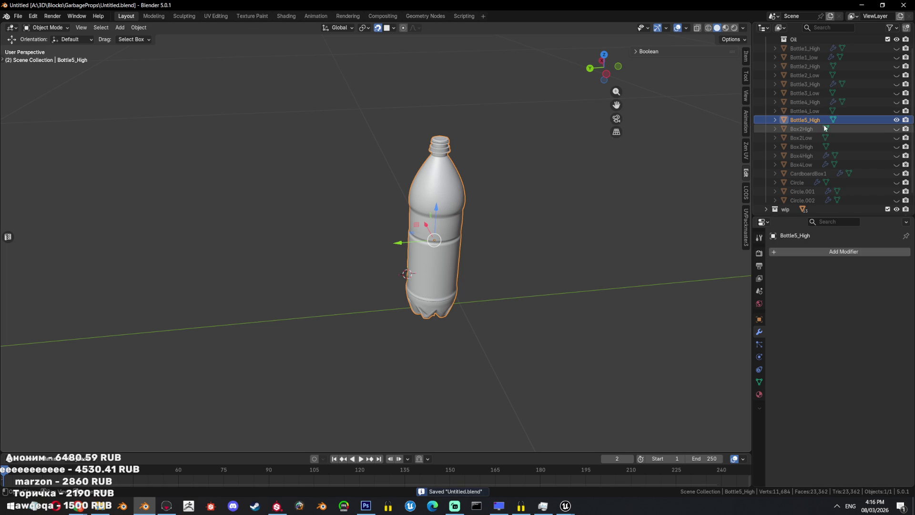
pyautogui.scroll(-2, 840, 182)
pyautogui.press('ctrl+KP_3')
pyautogui.keyDown('shift'); pyautogui.moveTo(488, 168); pyautogui.dragTo(432, 175, button='middle'); pyautogui.keyUp('shift')
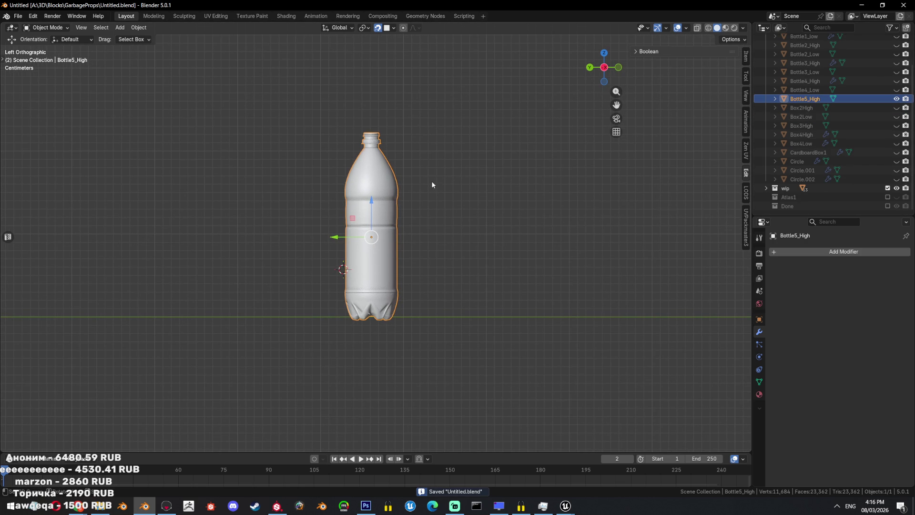
pyautogui.moveTo(439, 186); pyautogui.dragTo(430, 241, button='middle')
# - Add a new 16-vertex circle mesh, Circle.003, to the scene
pyautogui.click(439, 228)
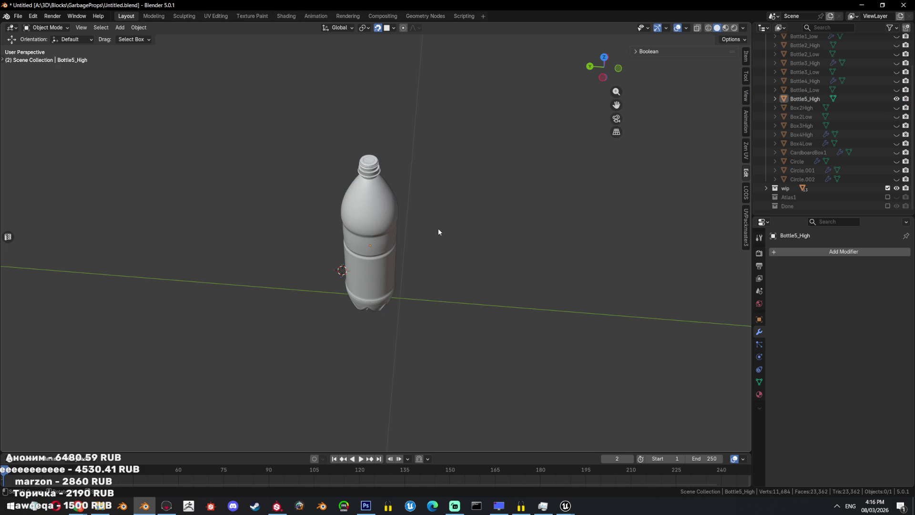
pyautogui.hotkey('shift', 'a')
pyautogui.click(472, 245)
pyautogui.scroll(-5, 451, 214)
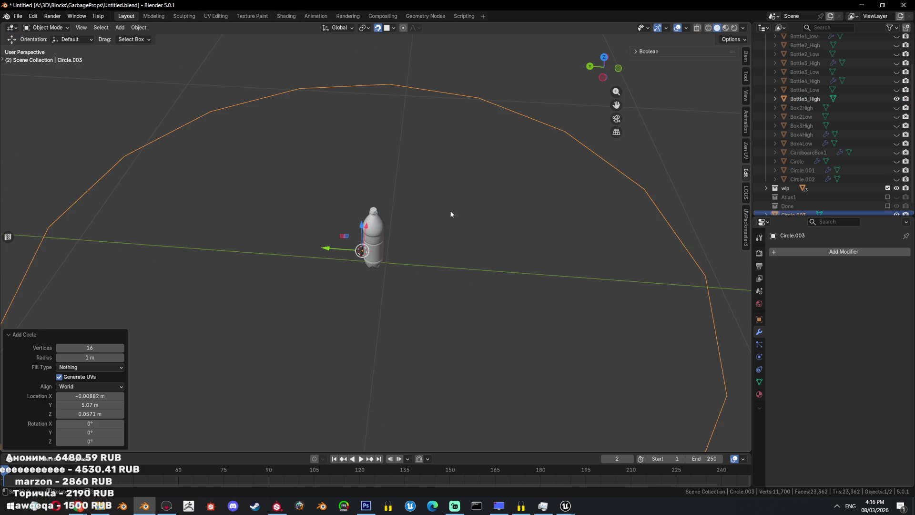
# - Set the bottle's origin to its volume centre and snap Circle.003 onto it
pyautogui.click(372, 229)
pyautogui.hotkey('ctrl', 'alt', 'shift', 'c')
pyautogui.click(443, 279)
pyautogui.hotkey('shift', 's')
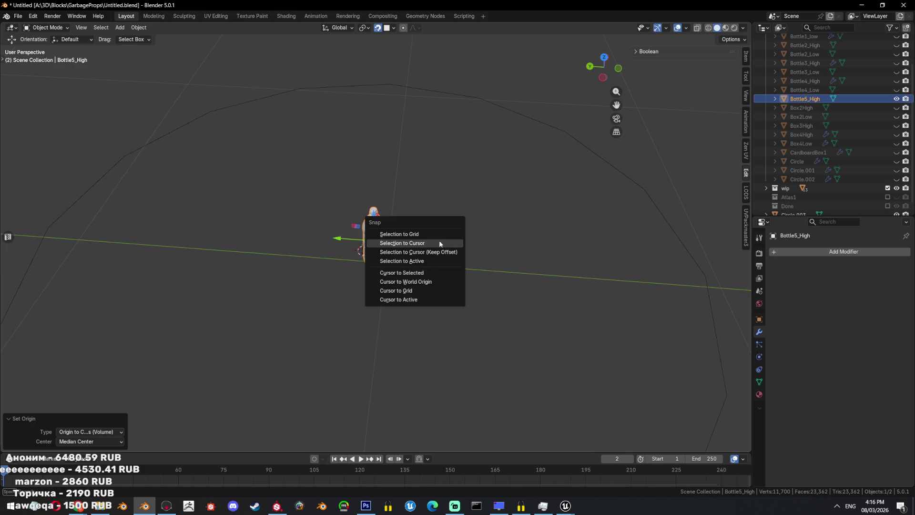
pyautogui.click(441, 273)
pyautogui.click(532, 125)
pyautogui.hotkey('shift', 's')
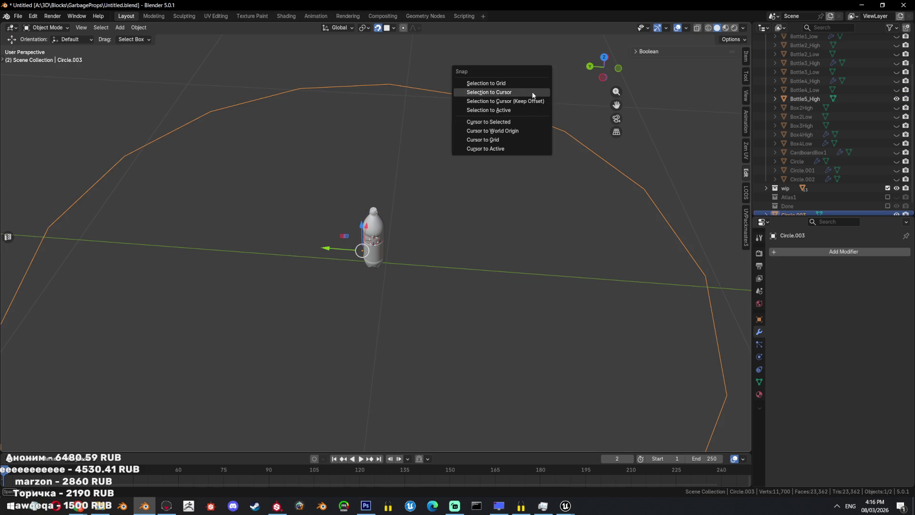
pyautogui.click(533, 95)
# - Shrink the circle to 0.270 to fit around the bottle
pyautogui.press('s')
pyautogui.click(400, 242)
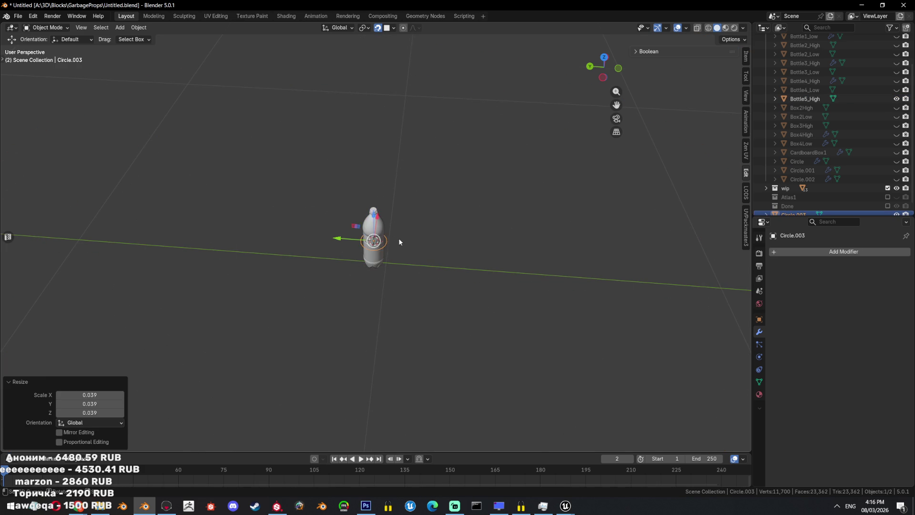
pyautogui.scroll(5, 453, 217)
pyautogui.press('ctrl+KP_3')
# - Raise the circle along Z near the bottle top and adjust its size
pyautogui.press('g')
pyautogui.press('z')
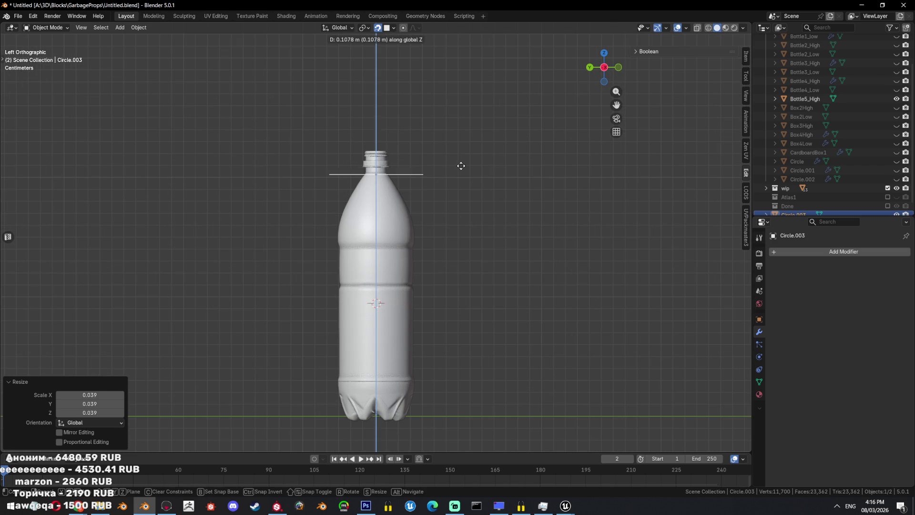
pyautogui.click(457, 139)
pyautogui.moveTo(458, 138); pyautogui.dragTo(519, 242, button='middle')
pyautogui.press('s')
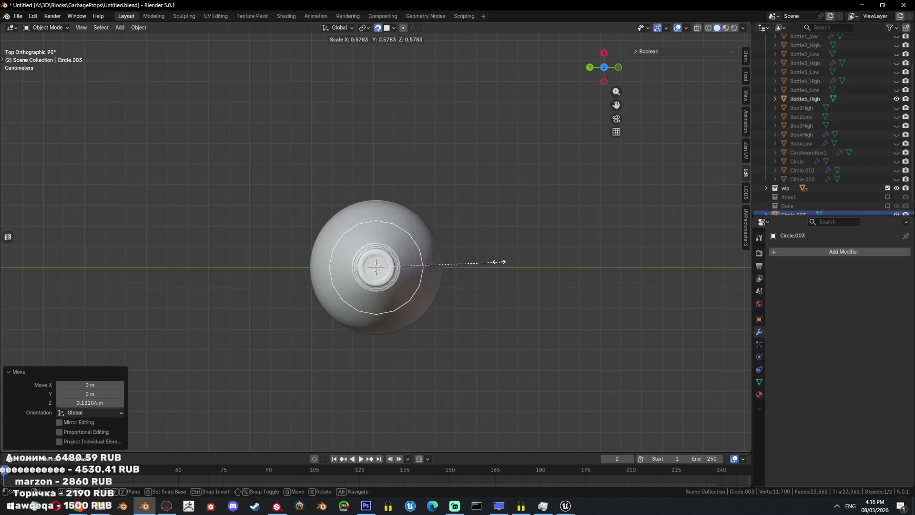
pyautogui.click(431, 259)
pyautogui.scroll(4, 495, 290)
pyautogui.press('s')
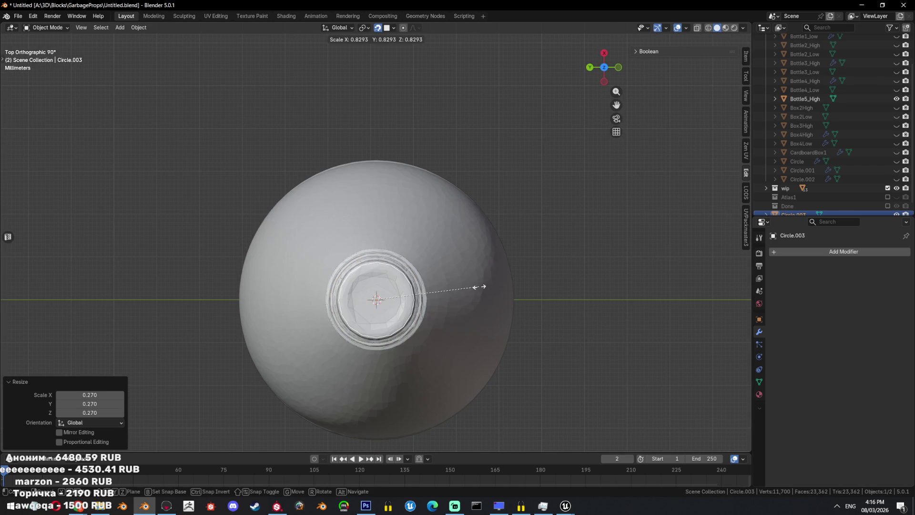
pyautogui.rightClick(479, 286)
# - Give Bottle5_High auto smooth shading, then enter Edit Mode on Circle.003
pyautogui.press('ctrl+KP_3')
pyautogui.keyDown('shift'); pyautogui.moveTo(486, 189); pyautogui.dragTo(483, 250, button='middle'); pyautogui.keyUp('shift')
pyautogui.click(482, 250)
pyautogui.rightClick(434, 228)
pyautogui.click(433, 227)
pyautogui.keyDown('shift'); pyautogui.moveTo(446, 104); pyautogui.dragTo(425, 239, button='middle'); pyautogui.keyUp('shift')
pyautogui.rightClick(426, 239)
pyautogui.click(425, 248)
pyautogui.click(411, 159)
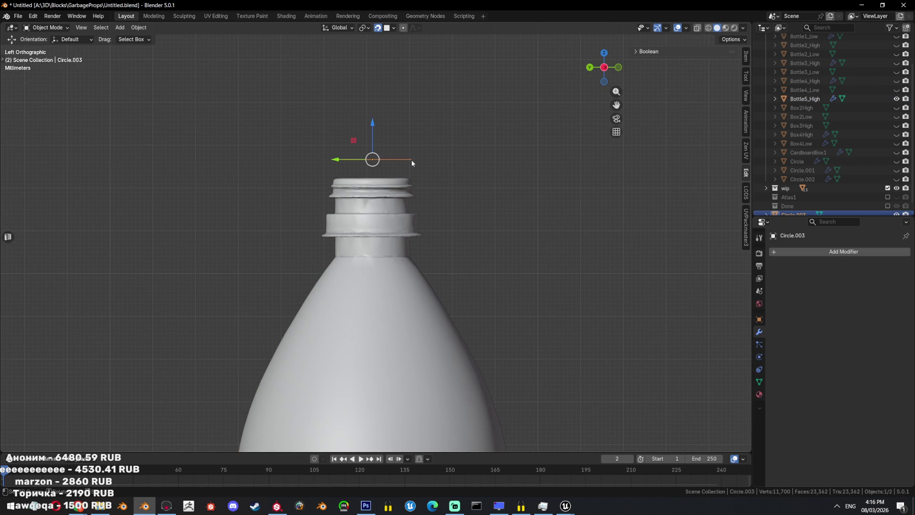
pyautogui.press('Tab')
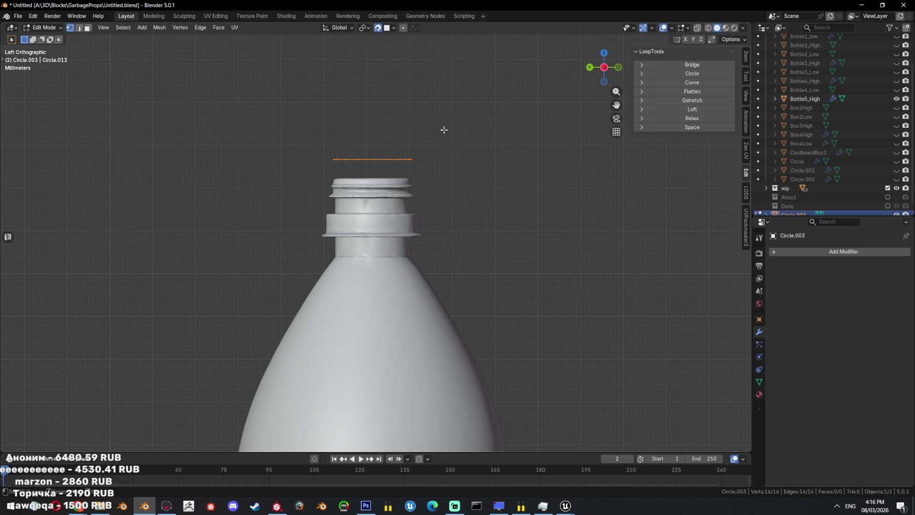
# - Lower the circle vertically onto the bottle cap
pyautogui.moveTo(450, 135); pyautogui.dragTo(426, 236, button='middle')
pyautogui.press('g')
pyautogui.press('z')
pyautogui.click(417, 237)
pyautogui.press('g')
pyautogui.hotkey('shift', 'z')
pyautogui.press('Escape')
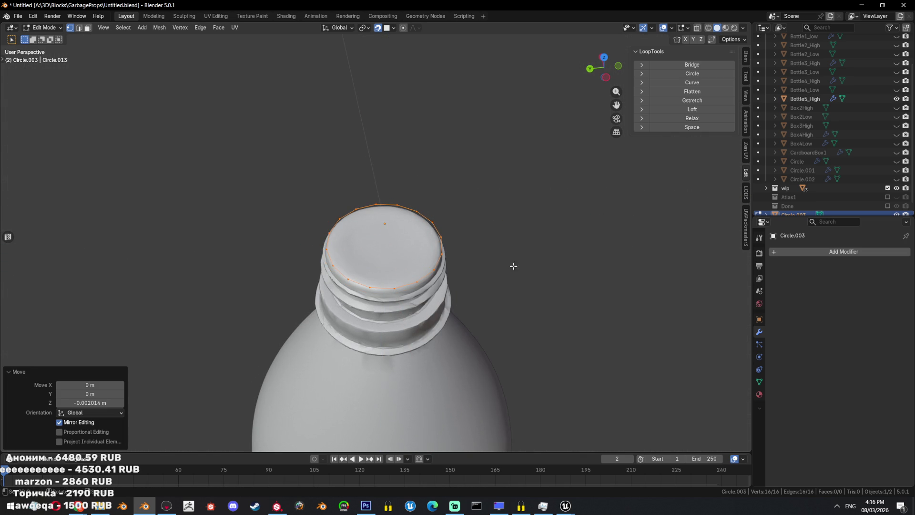
# - Fill the circle with a face and extrude it down over the cap
pyautogui.press('f')
pyautogui.press('ctrl+KP_3')
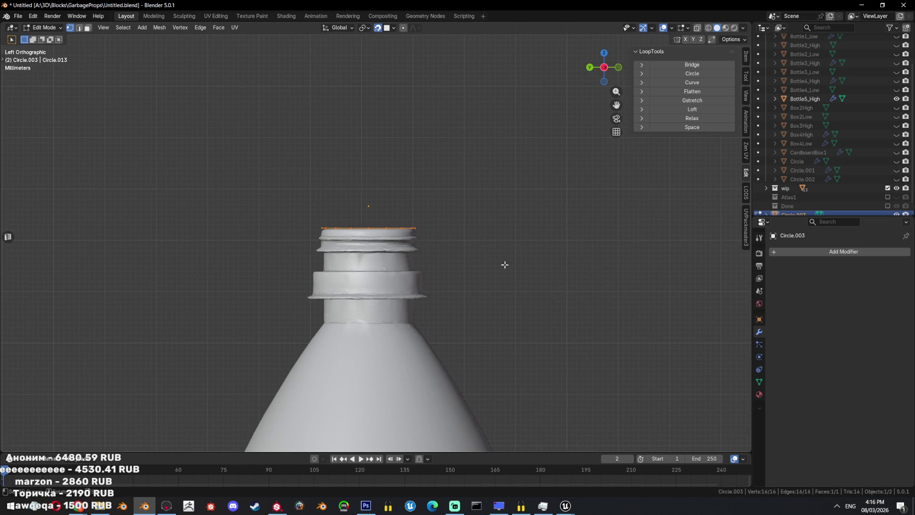
pyautogui.scroll(1, 525, 219)
pyautogui.press('e')
pyautogui.press('z')
pyautogui.click(532, 260)
# - Give the cap mesh auto smooth shading with a Smooth by Angle modifier
pyautogui.press('a')
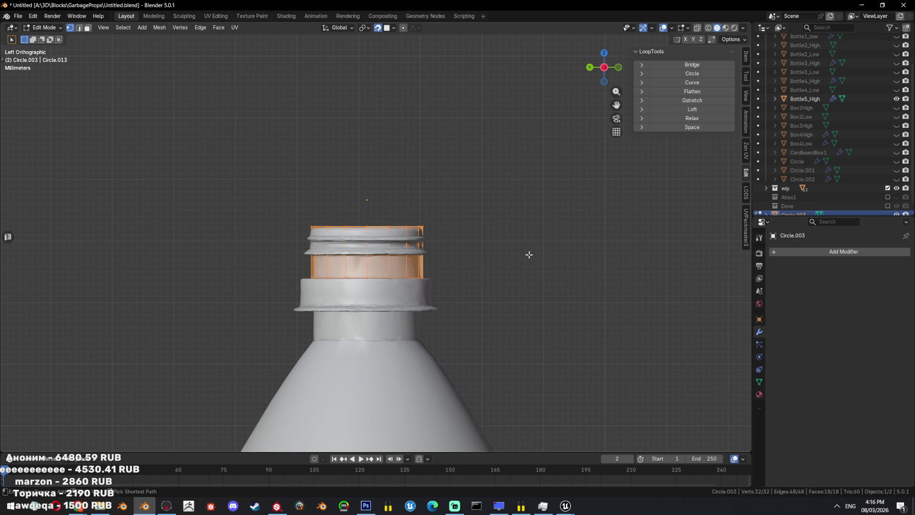
pyautogui.press('Tab')
pyautogui.rightClick(479, 243)
pyautogui.click(479, 241)
pyautogui.press('Tab')
# - Extrude the cap's bottom straight down along Z
pyautogui.press('2')
pyautogui.press('e')
pyautogui.press('z')
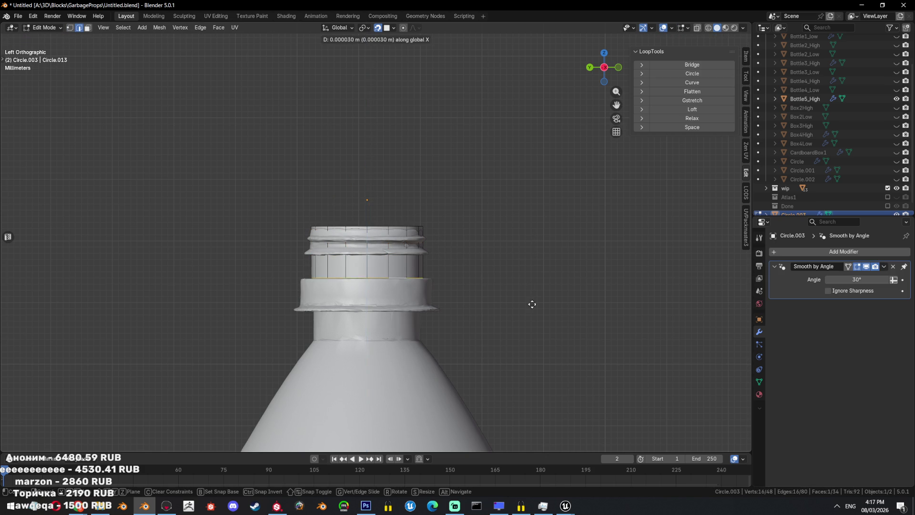
pyautogui.click(526, 320)
# - Extrude the side face ring and push it outward with Alt+S into a thicker collar
pyautogui.press('3')
pyautogui.press('e')
pyautogui.click(562, 280)
pyautogui.press('e')
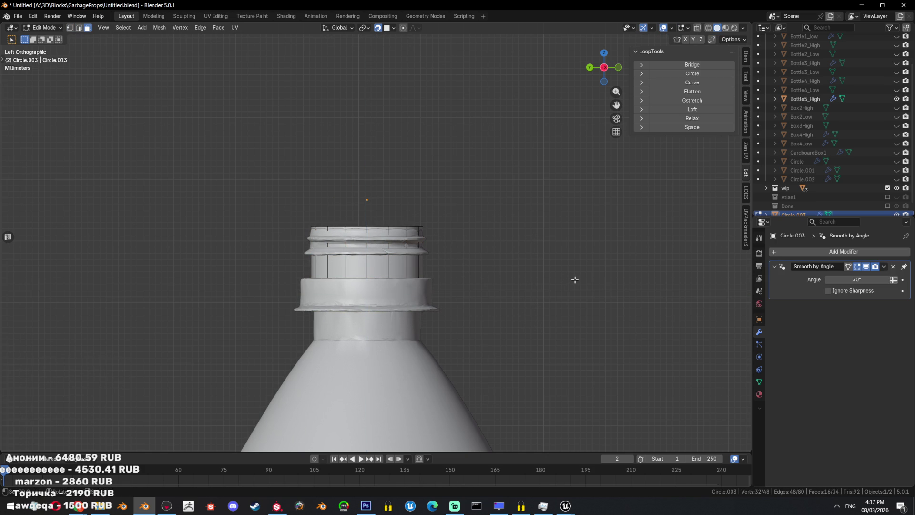
pyautogui.rightClick(562, 280)
pyautogui.hotkey('alt', 's')
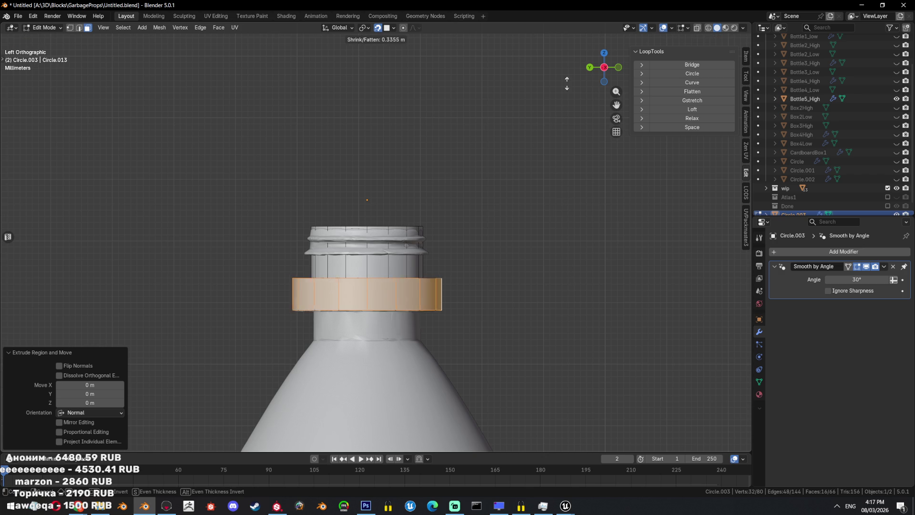
pyautogui.click(474, 327)
# - Extrude the collar's bottom face down 0.005 m, then deeper toward the shoulder
pyautogui.moveTo(475, 327)
pyautogui.mouseDown(button='middle')
pyautogui.moveTo(417, 312)
pyautogui.moveTo(396, 249)
pyautogui.mouseUp(button='middle')
pyautogui.click(403, 223)
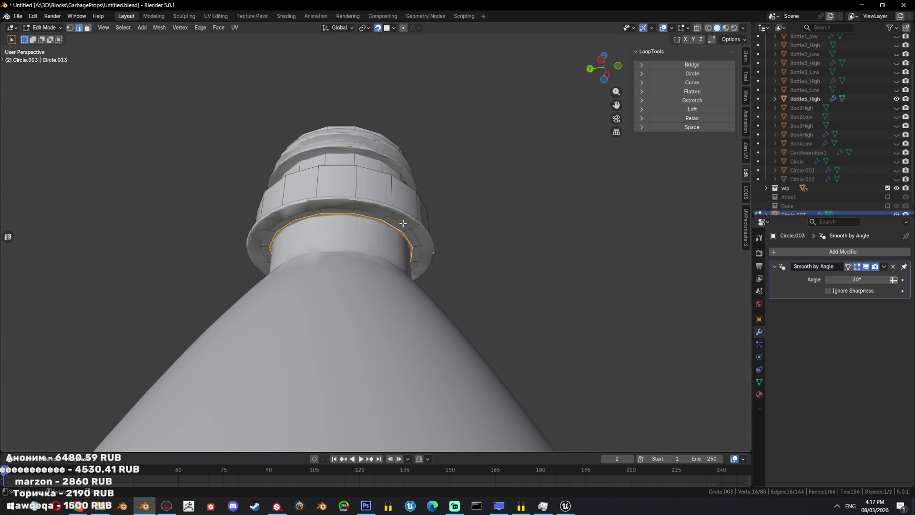
pyautogui.press('ctrl+KP_3')
pyautogui.scroll(-2, 523, 210)
pyautogui.press('e')
pyautogui.click(521, 211)
pyautogui.press('e')
pyautogui.click(496, 367)
# - Show the high-poly bottle as wireframe, then lower and widen the face loop to the shoulder
pyautogui.hotkey('shift', 'z')
pyautogui.keyDown('shift'); pyautogui.moveTo(496, 364); pyautogui.dragTo(502, 259, button='middle'); pyautogui.keyUp('shift')
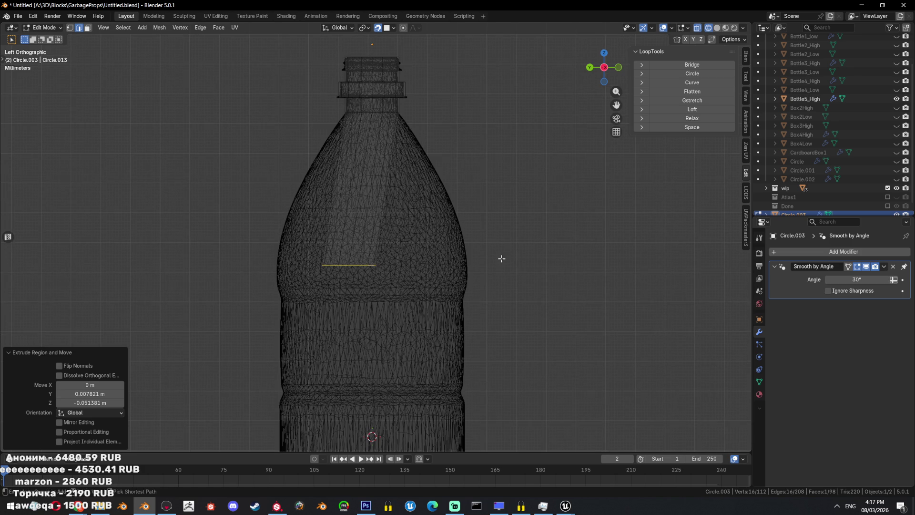
pyautogui.hotkey('ctrl', 'z')
pyautogui.press('e')
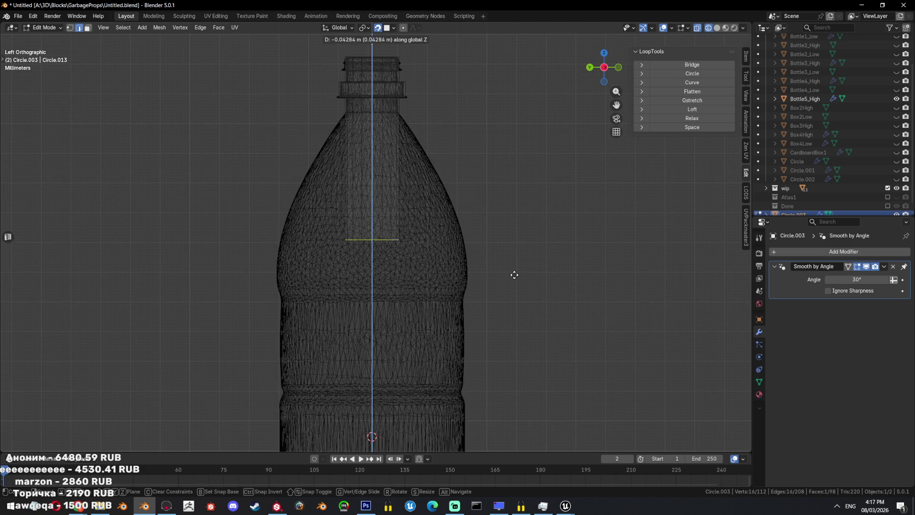
pyautogui.click(513, 287)
pyautogui.press('s')
pyautogui.click(399, 205)
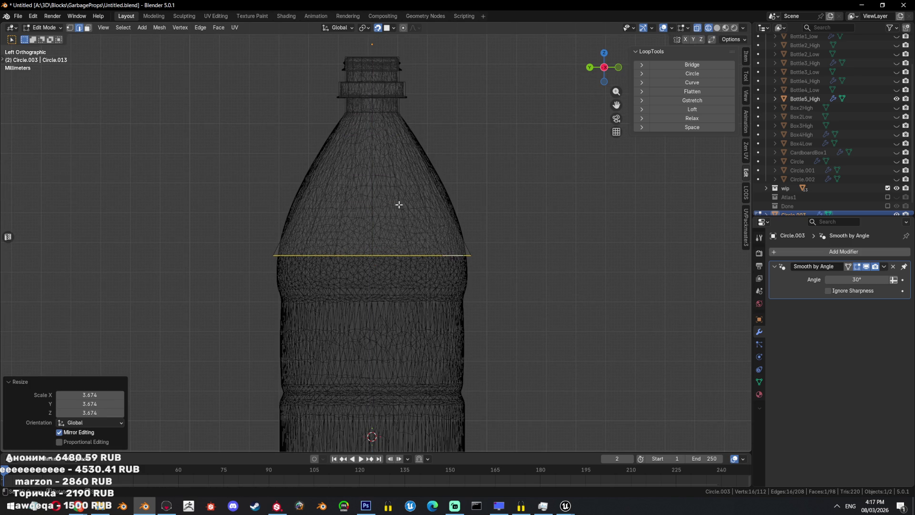
# - Add a mid-cone edge loop, widen it to 1.141, then undo those changes
pyautogui.keyDown('ctrl'); pyautogui.keyDown('alt'); pyautogui.click(409, 180); pyautogui.keyUp('alt'); pyautogui.keyUp('ctrl')
pyautogui.hotkey('ctrl', 'e')
pyautogui.click(429, 80)
pyautogui.keyDown('alt'); pyautogui.click(414, 184); pyautogui.keyUp('alt')
pyautogui.press('s')
pyautogui.click(591, 173)
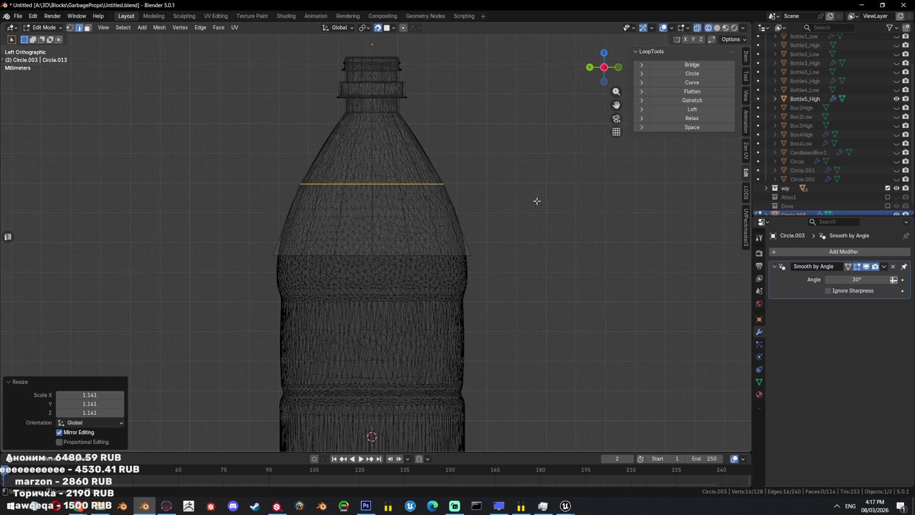
pyautogui.hotkey('ctrl', 'z')
pyautogui.hotkey('ctrl', 'z')
pyautogui.scroll(-2, 476, 143)
pyautogui.hotkey('ctrl', 'z')
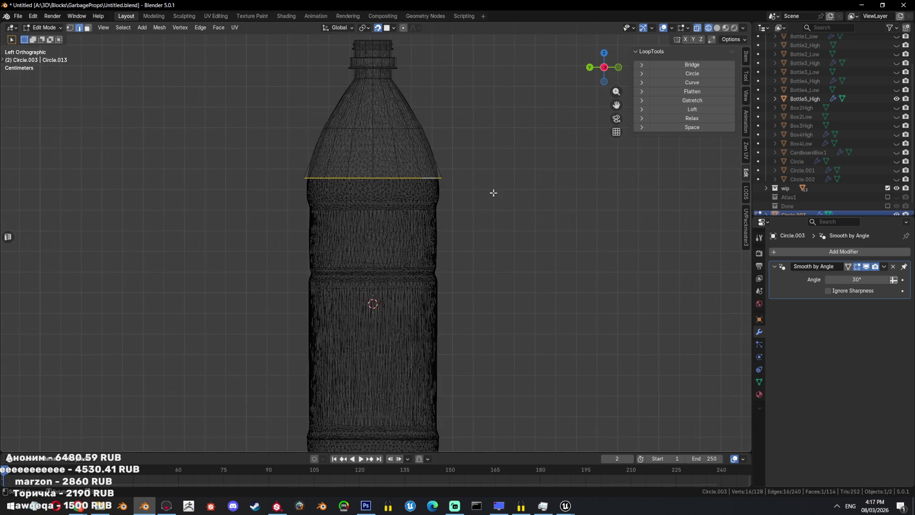
# - Extrude the edge loop straight down and scale it to 0.913
pyautogui.press('e')
pyautogui.press('z')
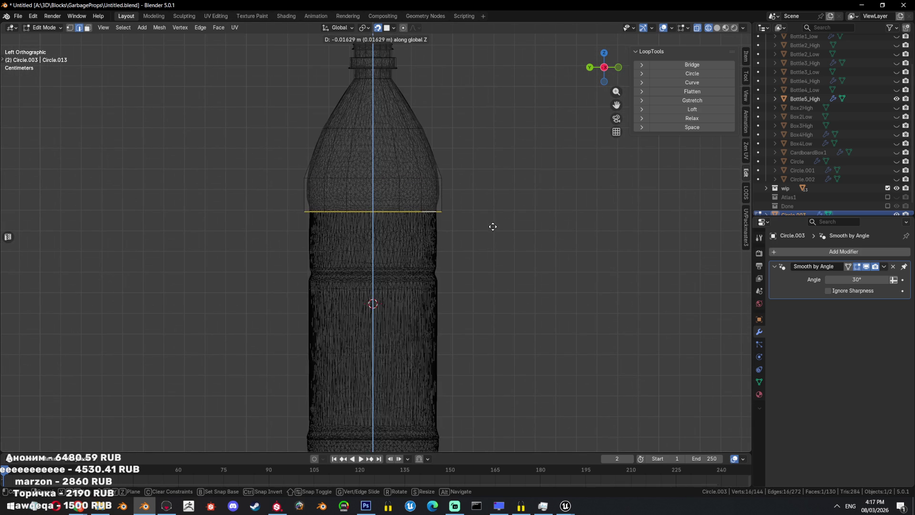
pyautogui.click(490, 223)
pyautogui.press('s')
pyautogui.click(482, 221)
pyautogui.keyDown('shift'); pyautogui.moveTo(481, 223); pyautogui.dragTo(486, 195, button='middle'); pyautogui.keyUp('shift')
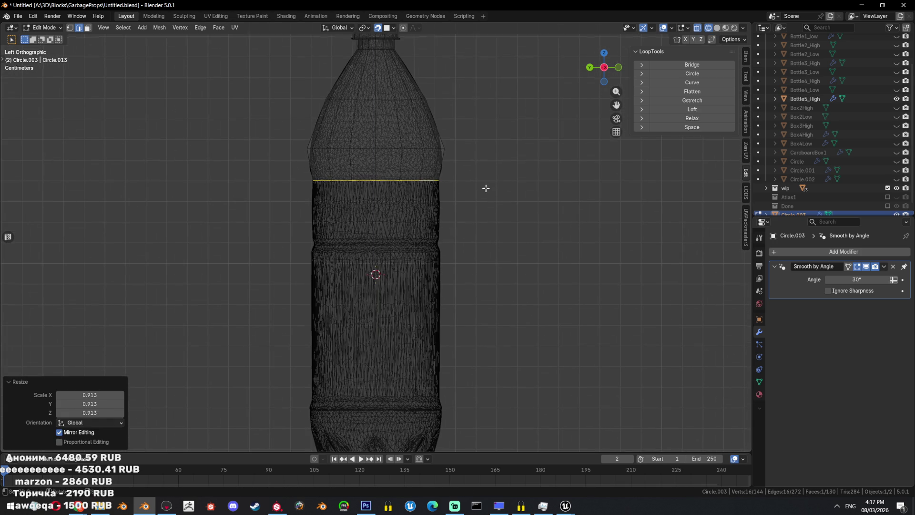
# - Extrude the loop downward twice more along Z, following the bottle body
pyautogui.press('e')
pyautogui.press('z')
pyautogui.click(487, 245)
pyautogui.press('e')
pyautogui.press('z')
pyautogui.click(484, 256)
# - Move the last loop down to the bottle's base and add a loop cut across the body
pyautogui.keyDown('shift'); pyautogui.moveTo(485, 255); pyautogui.dragTo(492, 218, button='middle'); pyautogui.keyUp('shift')
pyautogui.press('e')
pyautogui.rightClick(492, 218)
pyautogui.press('g')
pyautogui.press('z')
pyautogui.press('z')
pyautogui.click(489, 310)
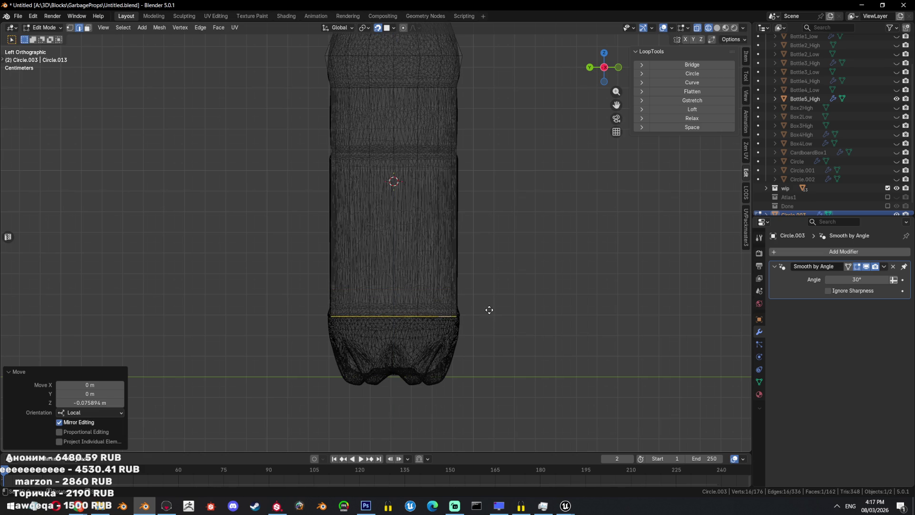
pyautogui.hotkey('ctrl', 'r')
pyautogui.click(402, 151)
# - Resize the new loop cut across the bottle body
pyautogui.press('a')
pyautogui.keyDown('alt'); pyautogui.click(401, 150); pyautogui.keyUp('alt')
pyautogui.press('s')
pyautogui.click(521, 157)
# - Extrude the bottom loop slightly down and shrink it to 0.716
pyautogui.press('a')
pyautogui.scroll(-4, 442, 292)
pyautogui.keyDown('alt'); pyautogui.click(414, 303); pyautogui.keyUp('alt')
pyautogui.scroll(3, 487, 241)
pyautogui.press('e')
pyautogui.click(490, 250)
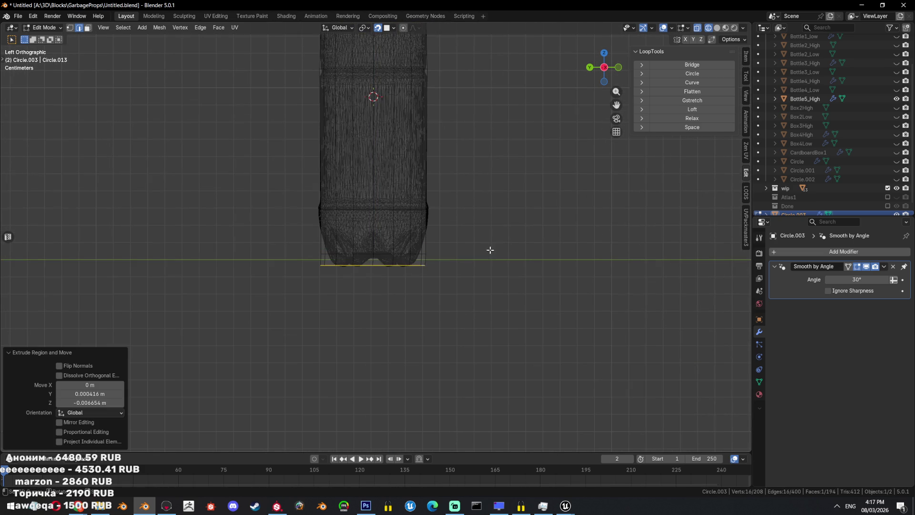
pyautogui.scroll(2, 490, 250)
pyautogui.press('s')
pyautogui.click(506, 237)
# - Add a ring of faces at the bottom and merge the base at its centre
pyautogui.moveTo(507, 237); pyautogui.dragTo(509, 176, button='middle')
pyautogui.hotkey('shift', 'z')
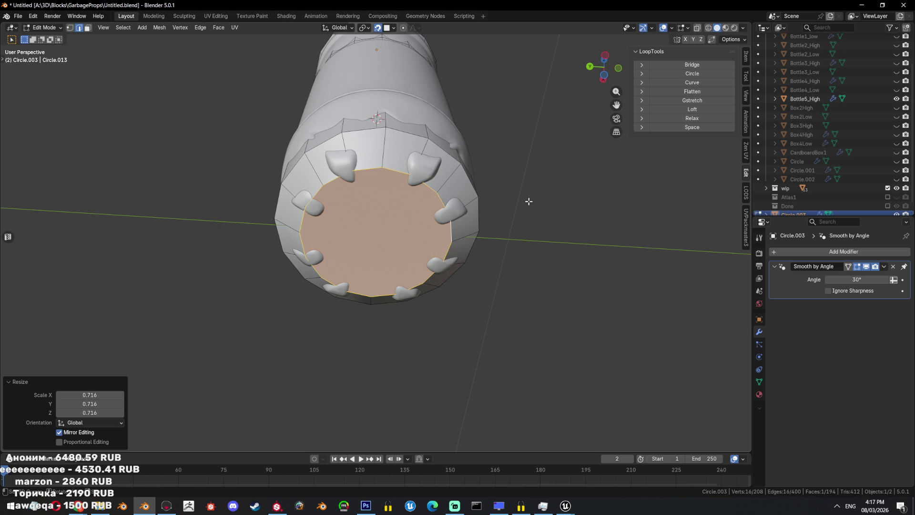
pyautogui.hotkey('ctrl', 'b')
pyautogui.click(396, 209)
pyautogui.press('m')
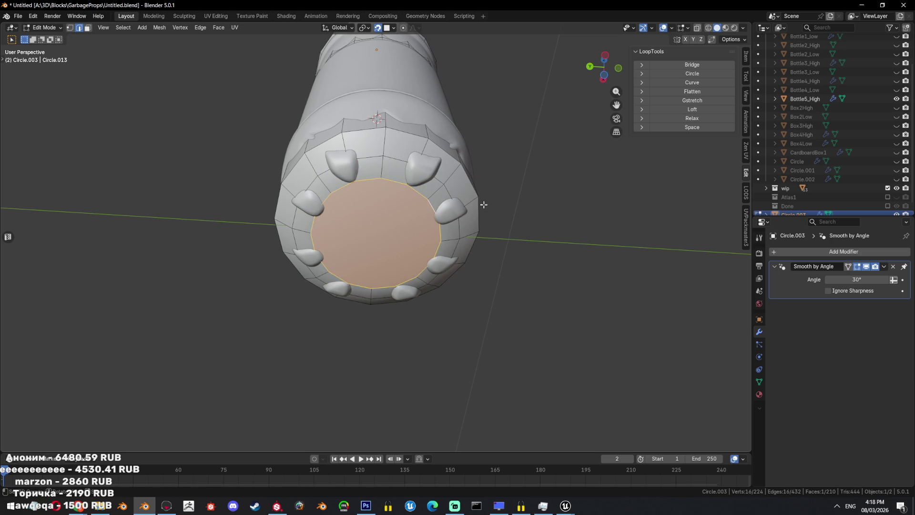
pyautogui.click(523, 194)
# - Raise the Smooth by Angle value to 61.1°, leave Edit Mode and hide the other bottle
pyautogui.moveTo(856, 279); pyautogui.dragTo(877, 280)
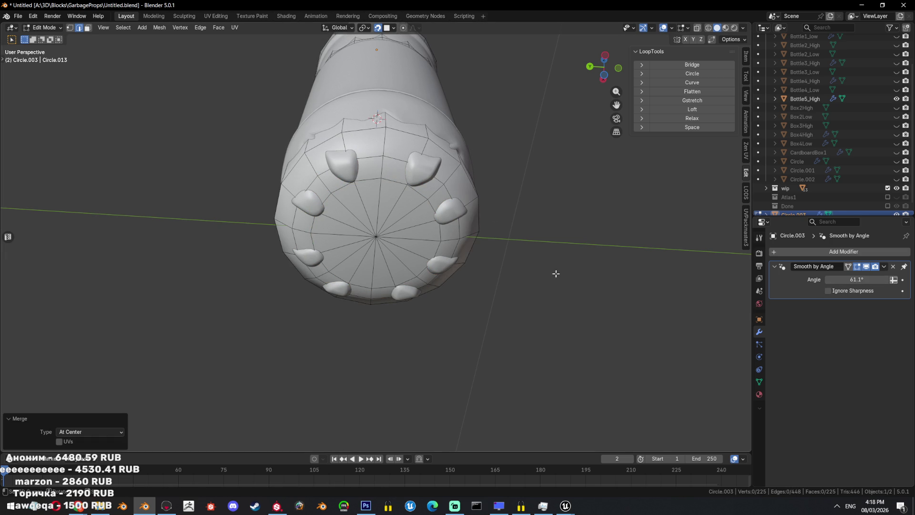
pyautogui.press('Tab')
pyautogui.scroll(-3, 556, 272)
pyautogui.hotkey('shift', 'h')
pyautogui.moveTo(476, 218)
pyautogui.mouseDown(button='middle')
pyautogui.moveTo(477, 260)
pyautogui.moveTo(453, 330)
pyautogui.mouseUp(button='middle')
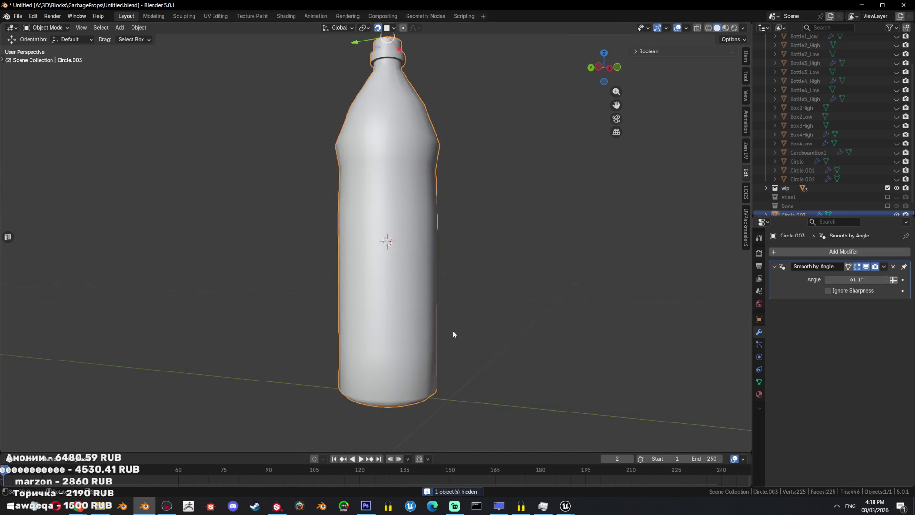
# - Rename Circle.003 to Bottle5_Low by pasting Bottle5_High's name and changing the suffix
pyautogui.scroll(-3, 453, 331)
pyautogui.scroll(-1, 880, 168)
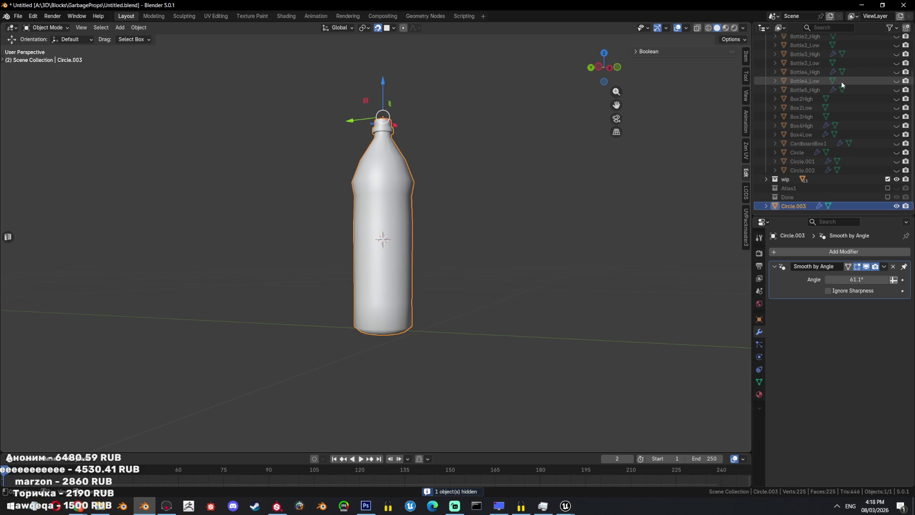
pyautogui.doubleClick(817, 91)
pyautogui.scroll(3, 814, 93)
pyautogui.press('Return')
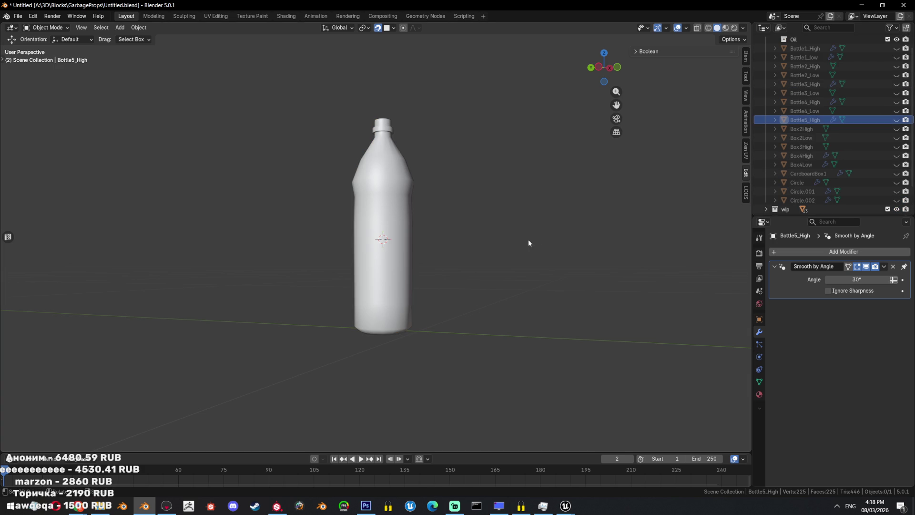
pyautogui.click(399, 229)
pyautogui.scroll(-3, 823, 170)
pyautogui.press('F2')
pyautogui.hotkey('ctrl', 'v')
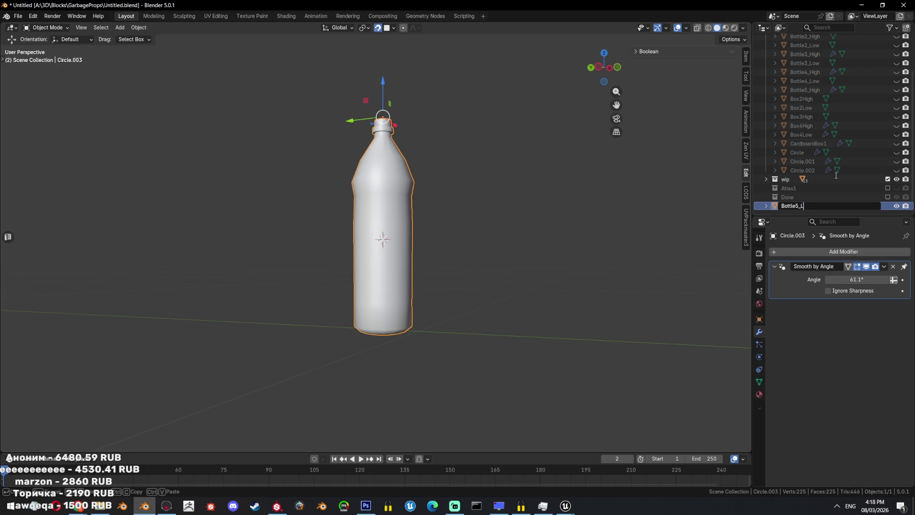
pyautogui.write('ow')
pyautogui.press('Return')
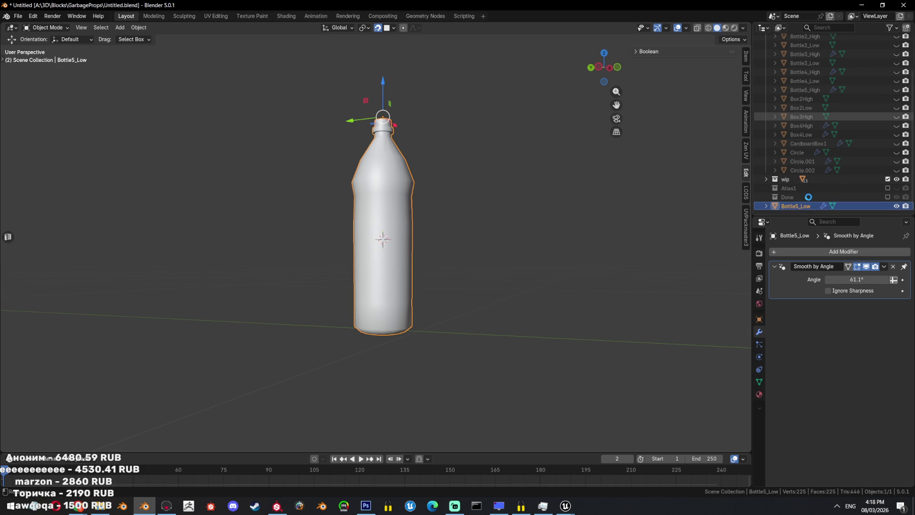
# - Save, move Bottle5_Low under Bottle5_High in the Outliner, and unhide Bottle5_High
pyautogui.hotkey('ctrl', 's')
pyautogui.moveTo(799, 209); pyautogui.dragTo(799, 138)
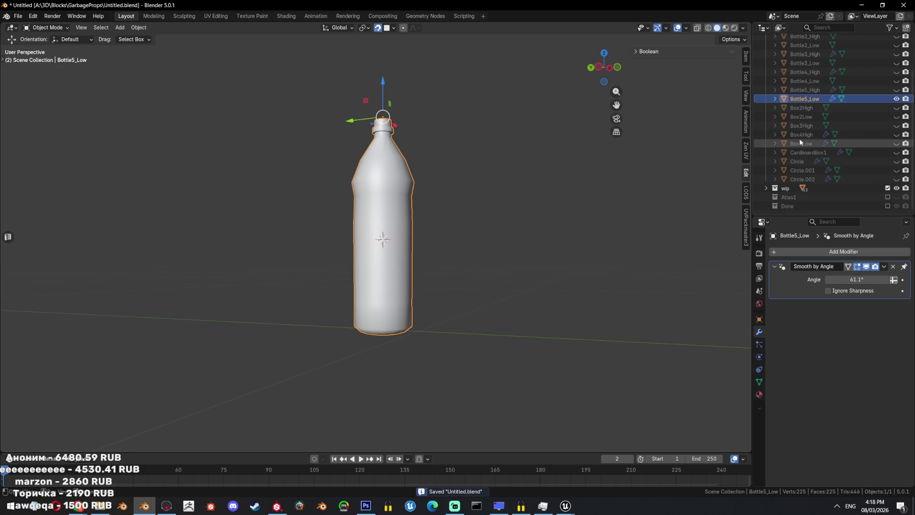
pyautogui.click(897, 107)
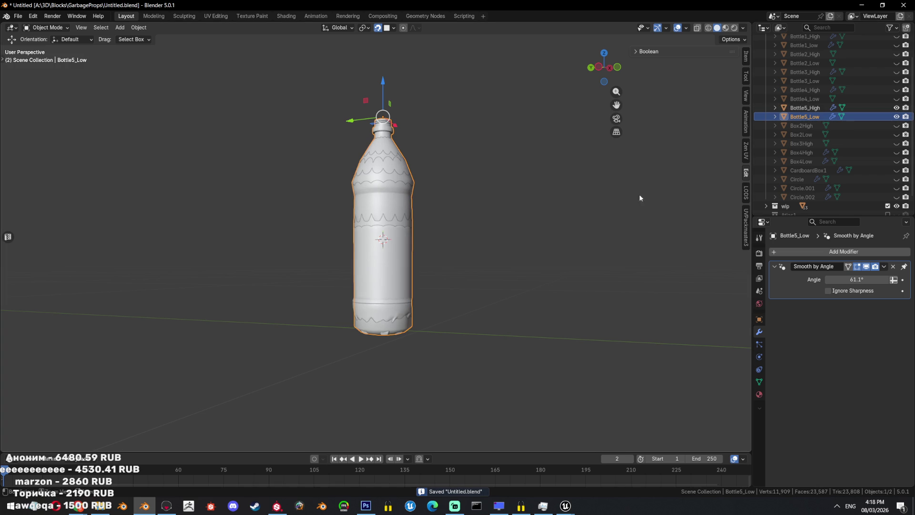
# - Compare both bottles, then hide Bottle5_High and frame Bottle5_Low on its own
pyautogui.moveTo(640, 194); pyautogui.dragTo(604, 248, button='middle')
pyautogui.hotkey('shift', 'h')
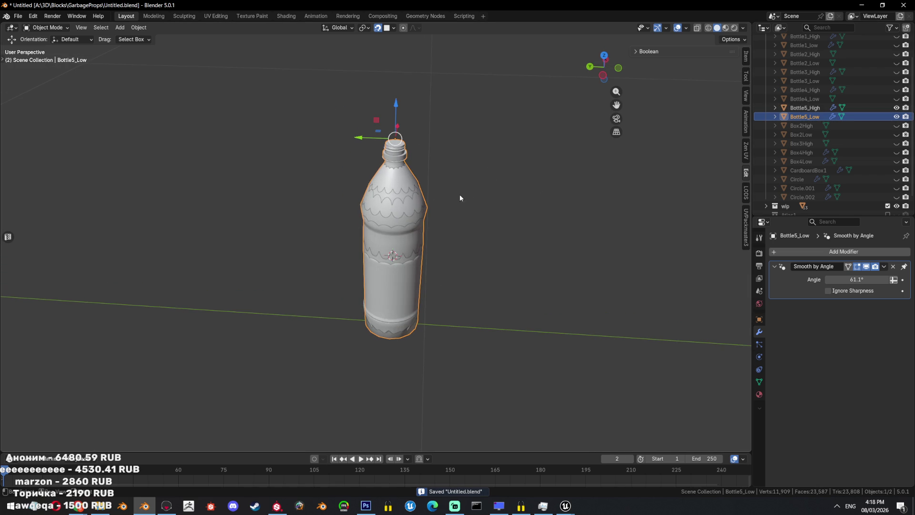
pyautogui.click(896, 108)
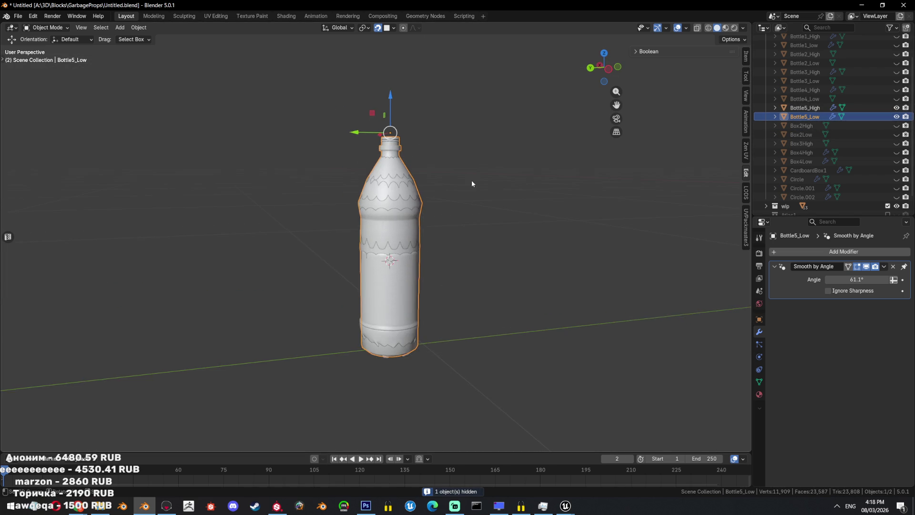
pyautogui.moveTo(471, 180); pyautogui.dragTo(463, 241, button='middle')
pyautogui.hotkey('shift', 'h')
pyautogui.press('KP_Decimal')
pyautogui.scroll(4, 453, 179)
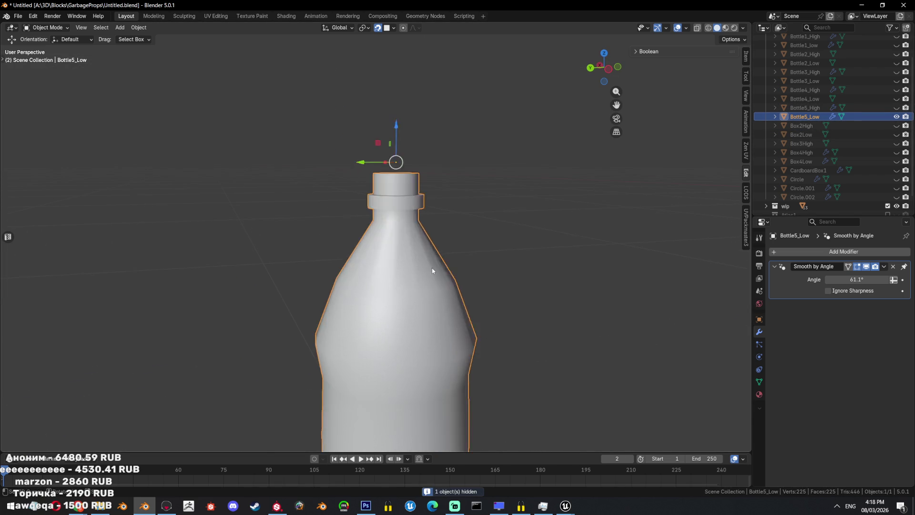
# - In Edit Mode, select the edge loops around the bottle cap and mark them sharp
pyautogui.press('Tab')
pyautogui.scroll(3, 399, 224)
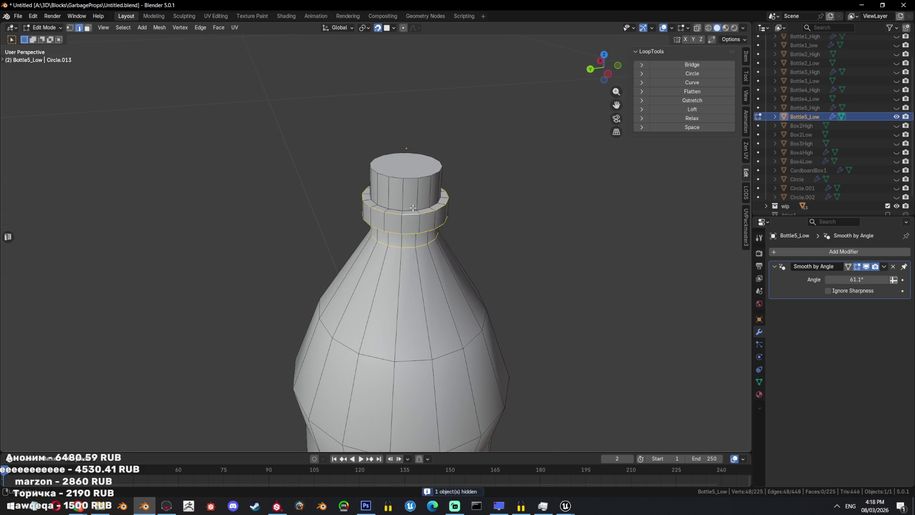
pyautogui.keyDown('alt'); pyautogui.click(438, 166); pyautogui.keyUp('alt')
pyautogui.keyDown('alt'); pyautogui.keyDown('shift'); pyautogui.click(439, 169); pyautogui.keyUp('shift'); pyautogui.keyUp('alt')
pyautogui.scroll(-2, 438, 169)
pyautogui.keyDown('alt'); pyautogui.keyDown('shift'); pyautogui.click(432, 174); pyautogui.keyUp('shift'); pyautogui.keyUp('alt')
pyautogui.hotkey('ctrl', 'e')
pyautogui.click(494, 322)
pyautogui.hotkey('ctrl', 'e')
pyautogui.click(451, 339)
pyautogui.scroll(-4, 480, 310)
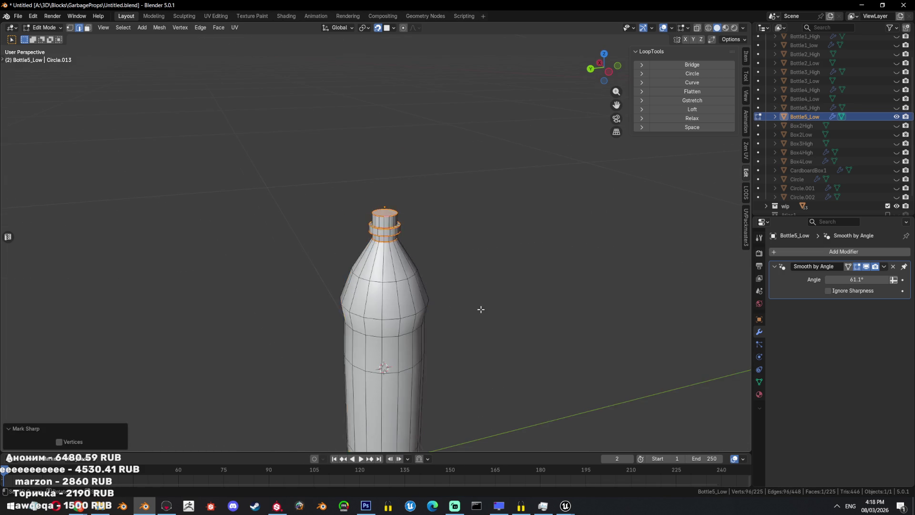
# - Inspect the sharpened bottle from below and the side, ending in Object Mode
pyautogui.press('Tab')
pyautogui.moveTo(494, 192); pyautogui.dragTo(481, 310, button='middle')
pyautogui.press('Tab')
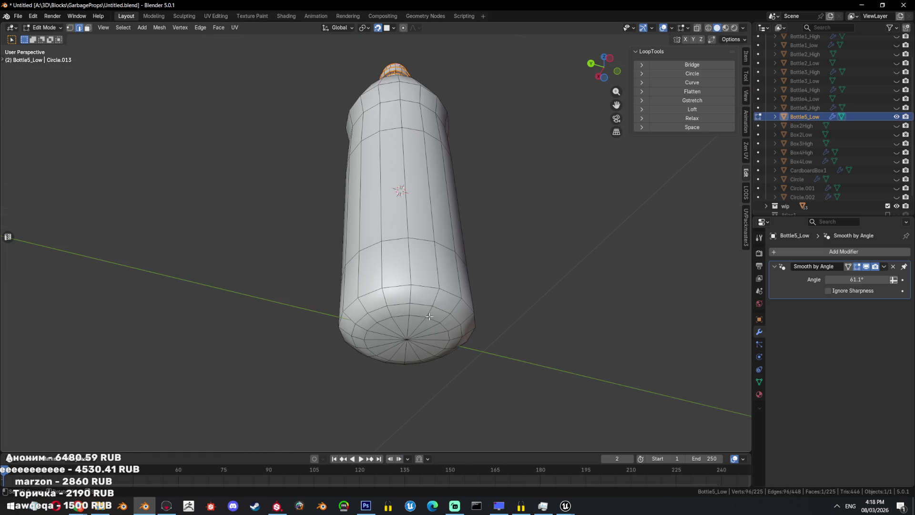
pyautogui.moveTo(504, 186); pyautogui.dragTo(505, 228, button='middle')
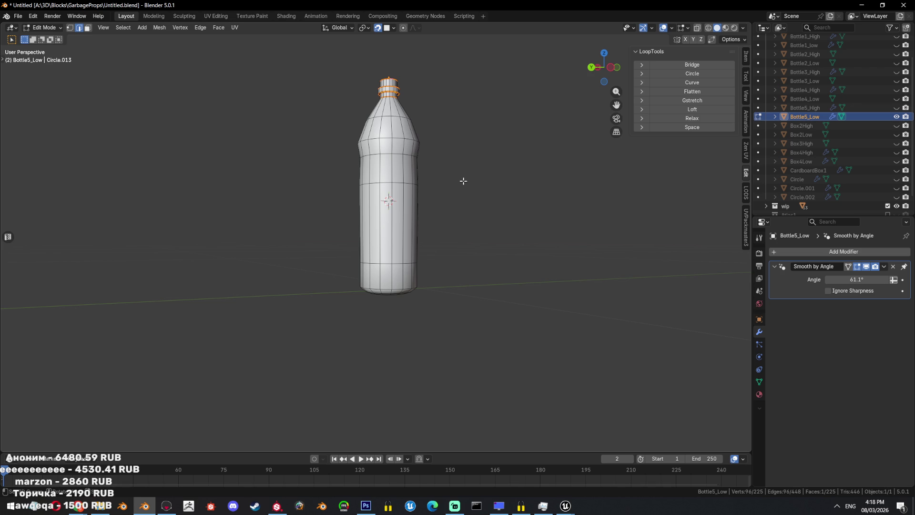
pyautogui.press('Tab')
pyautogui.moveTo(463, 181)
pyautogui.mouseDown(button='middle')
pyautogui.moveTo(424, 265)
pyautogui.moveTo(483, 213)
pyautogui.mouseUp(button='middle')
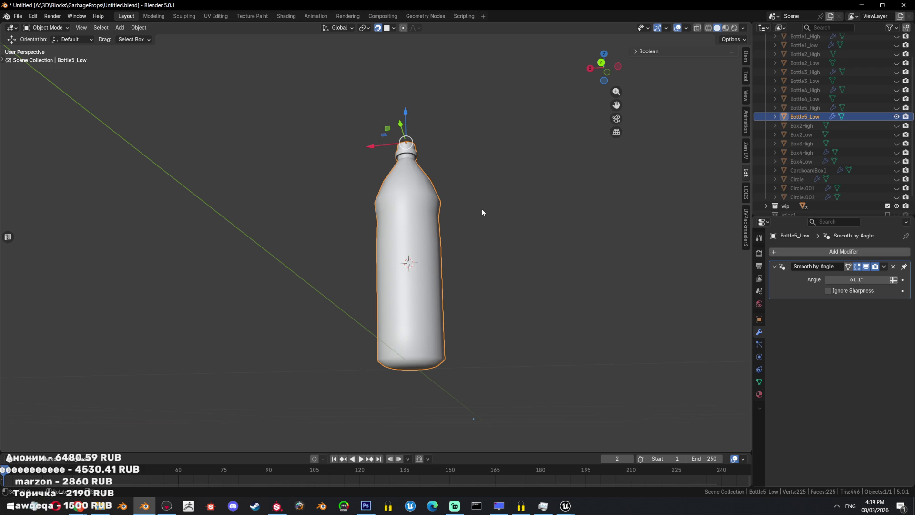
# - Enter Edit Mode on Bottle5_Low and select an edge on the bottle's side
pyautogui.keyDown('ctrl'); pyautogui.moveTo(471, 228); pyautogui.dragTo(509, 310, button='middle'); pyautogui.keyUp('ctrl')
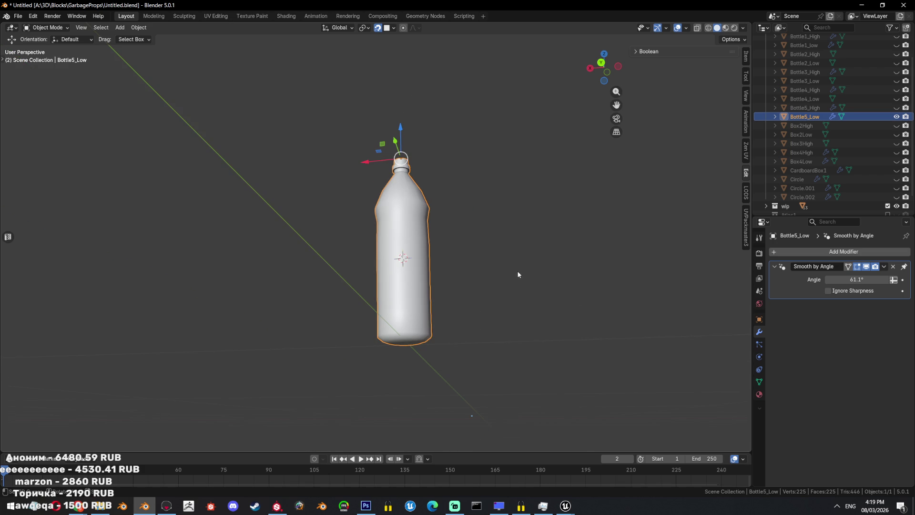
pyautogui.press('Tab')
pyautogui.moveTo(484, 302)
pyautogui.mouseDown(button='middle')
pyautogui.moveTo(469, 286)
pyautogui.moveTo(490, 301)
pyautogui.mouseUp(button='middle')
pyautogui.scroll(3, 468, 281)
pyautogui.press('Tab')
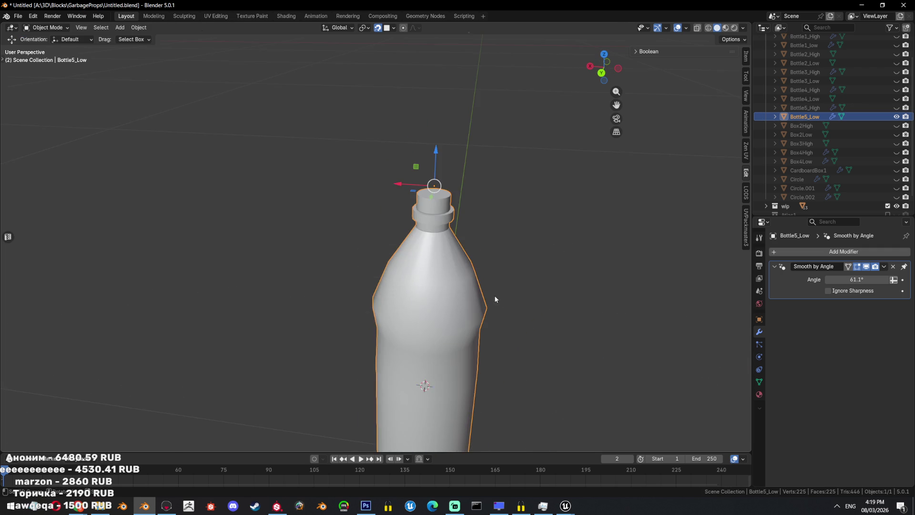
pyautogui.scroll(2, 427, 325)
pyautogui.press('Tab')
pyautogui.scroll(-2, 415, 251)
pyautogui.click(416, 251)
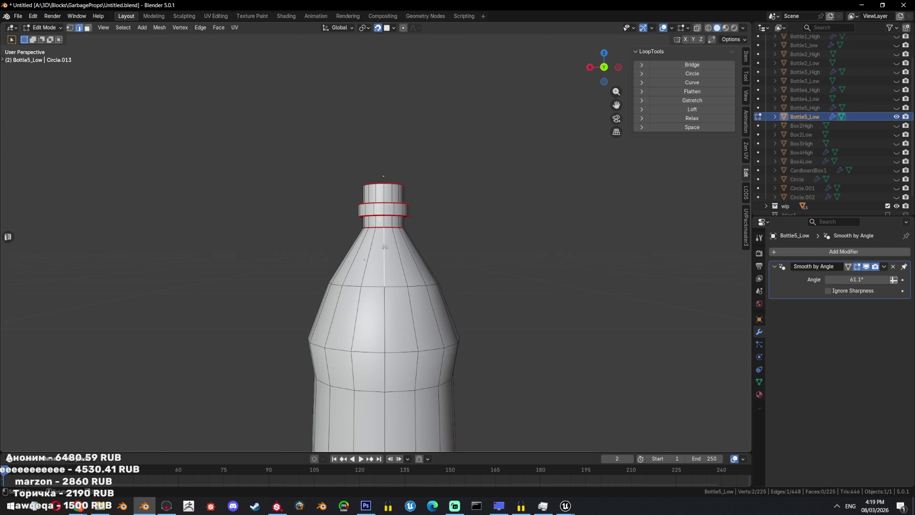
pyautogui.scroll(-4, 439, 253)
pyautogui.moveTo(458, 254)
pyautogui.mouseDown(button='middle')
pyautogui.moveTo(389, 255)
pyautogui.moveTo(396, 262)
pyautogui.mouseUp(button='middle')
# - Extend the selection to a vertical edge path and the bottom loop, then mark them as seams
pyautogui.keyDown('ctrl'); pyautogui.click(384, 265); pyautogui.keyUp('ctrl')
pyautogui.keyDown('alt'); pyautogui.click(396, 265); pyautogui.keyUp('alt')
pyautogui.rightClick(519, 258)
pyautogui.click(515, 245)
pyautogui.moveTo(530, 251)
pyautogui.mouseDown(button='middle')
pyautogui.moveTo(494, 295)
pyautogui.moveTo(493, 280)
pyautogui.mouseUp(button='middle')
# - Apply the Smooth by Angle modifier in Object Mode
pyautogui.press('Tab')
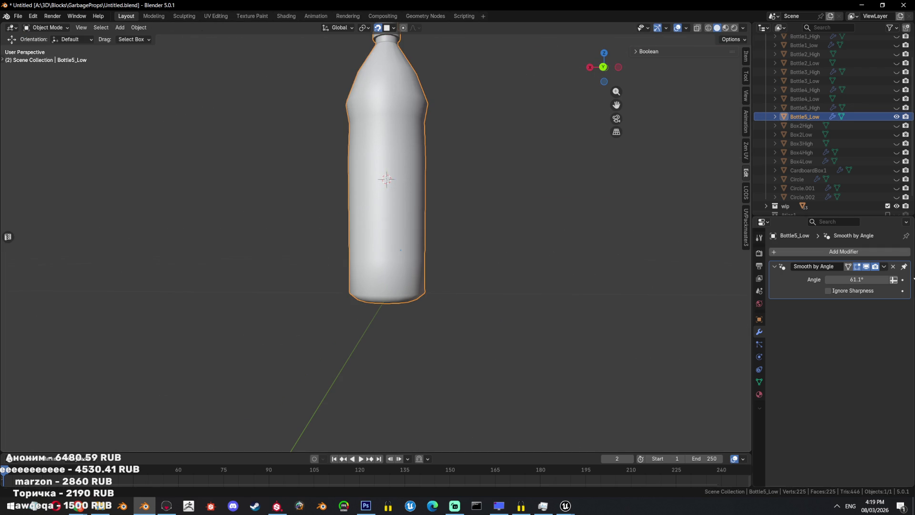
pyautogui.click(884, 267)
pyautogui.click(834, 277)
pyautogui.scroll(-5, 539, 208)
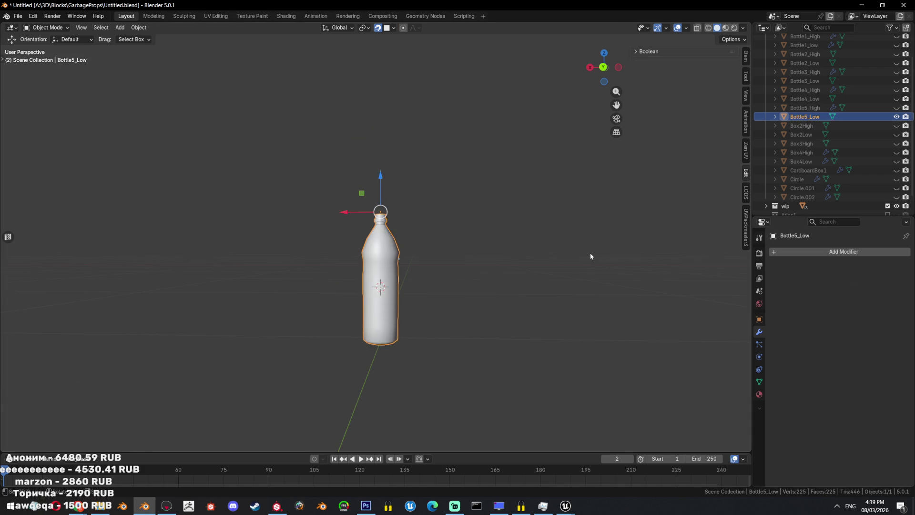
# - Select the whole mesh in Edit Mode, save, and switch to the UV Editing workspace
pyautogui.press('Tab')
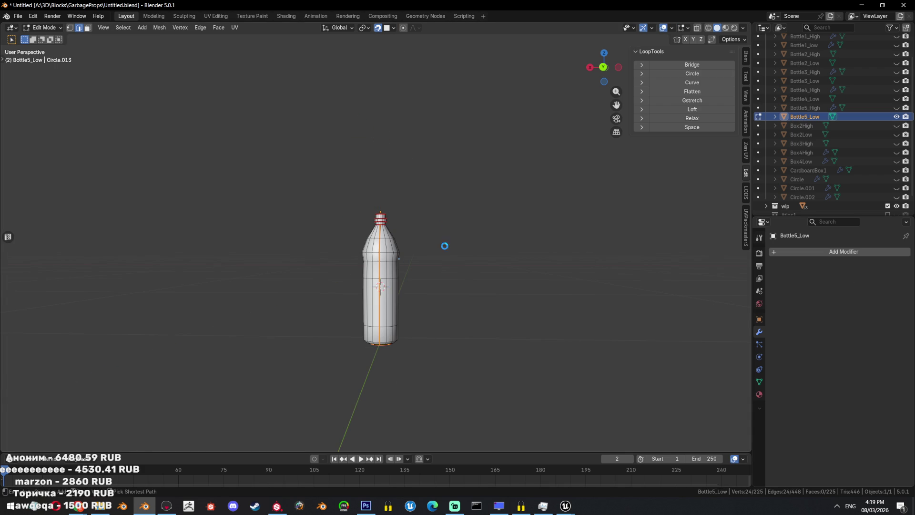
pyautogui.hotkey('ctrl', 's')
pyautogui.press('a')
pyautogui.scroll(3, 455, 244)
pyautogui.click(216, 16)
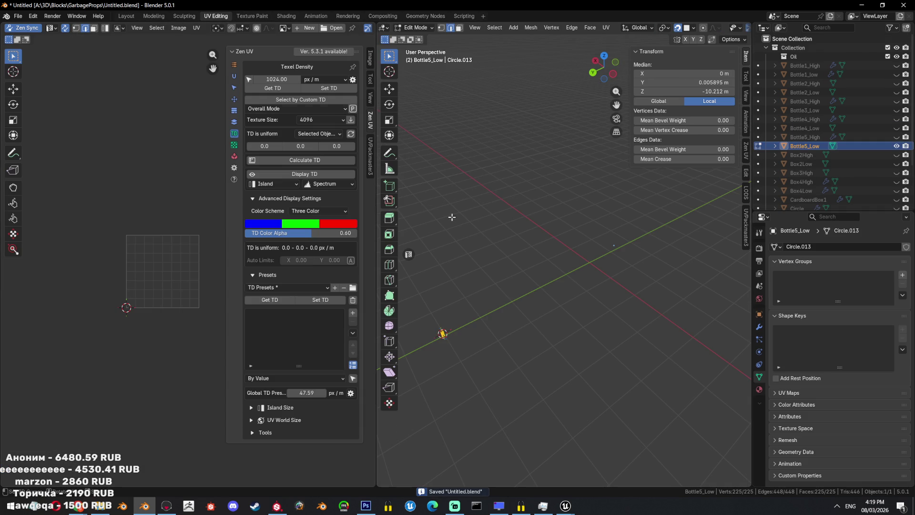
# - Unwrap Bottle5_Low's UVs, exit Edit Mode, and return to the Layout workspace
pyautogui.press('u')
pyautogui.click(488, 194)
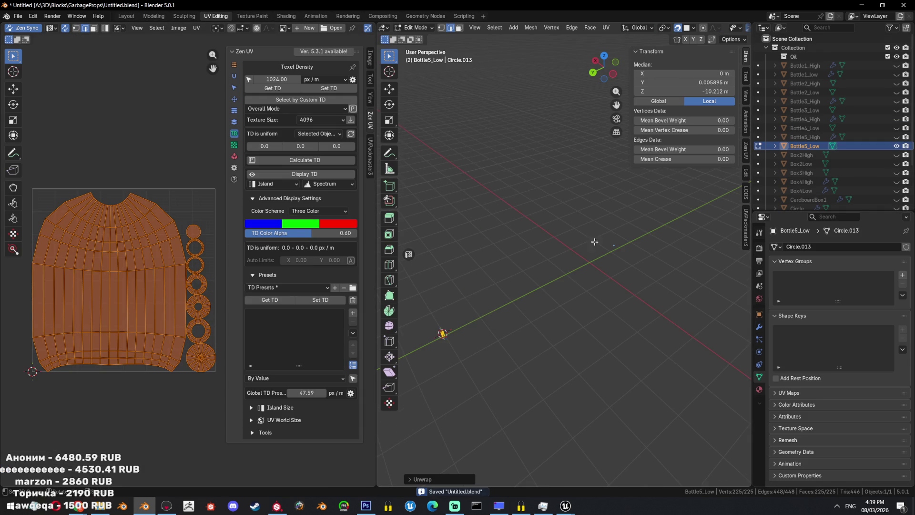
pyautogui.press('Tab')
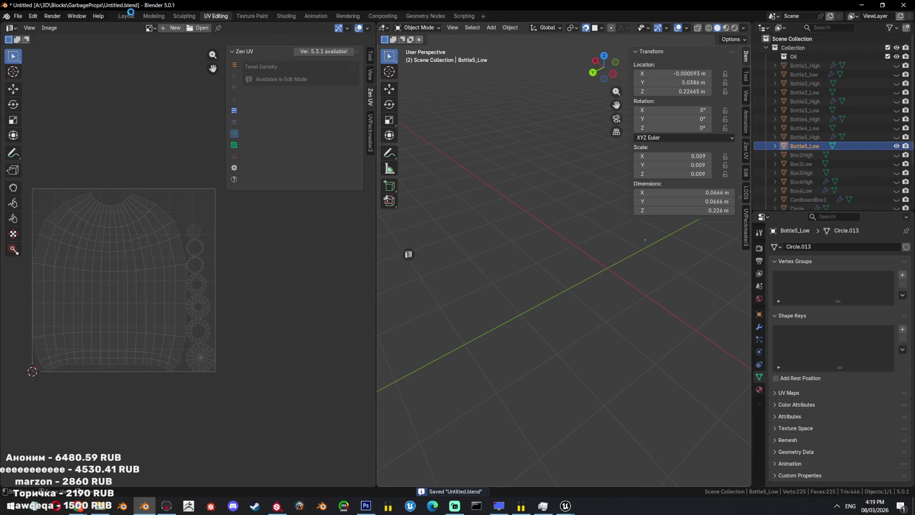
pyautogui.click(128, 16)
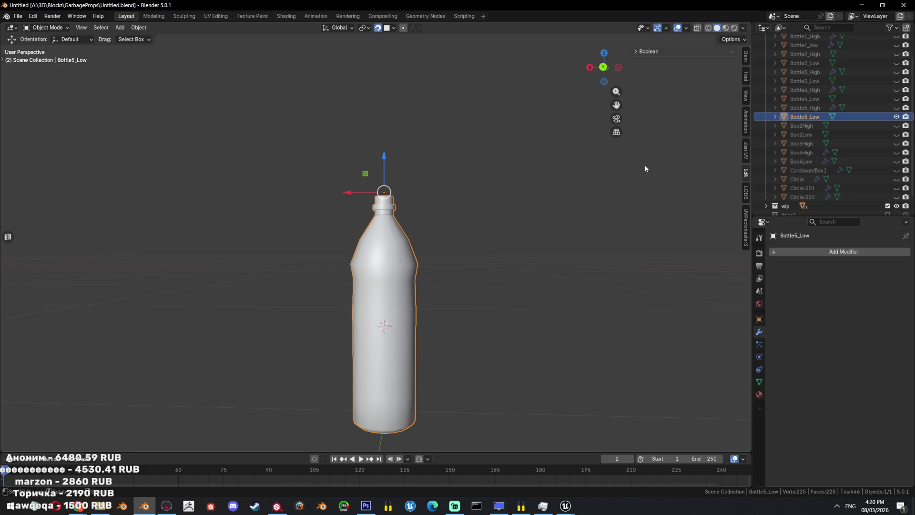
# - Make Box2High visible and frame the selection in the viewport
pyautogui.click(897, 125)
pyautogui.moveTo(677, 229); pyautogui.dragTo(590, 235, button='middle')
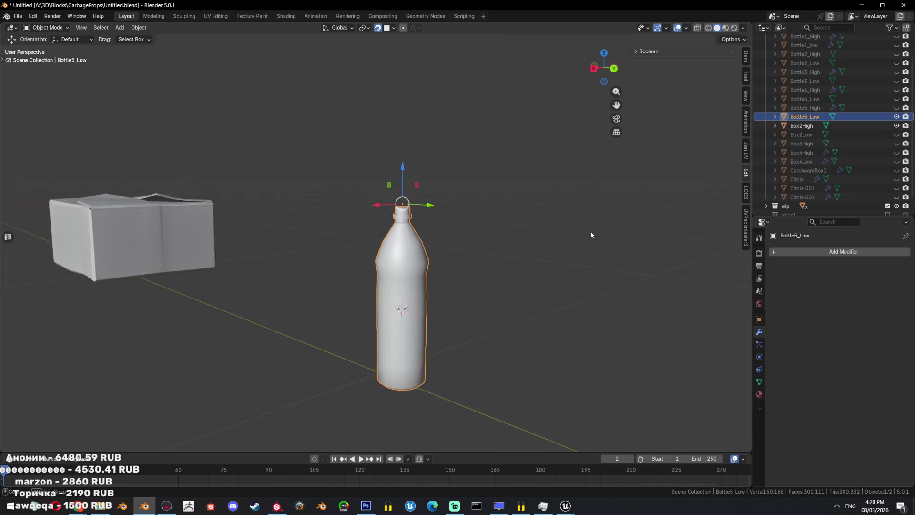
pyautogui.scroll(-3, 591, 230)
pyautogui.press('KP_Decimal')
pyautogui.scroll(-4, 405, 259)
# - Rename Box2High to Box1_High in the Outliner
pyautogui.doubleClick(811, 126)
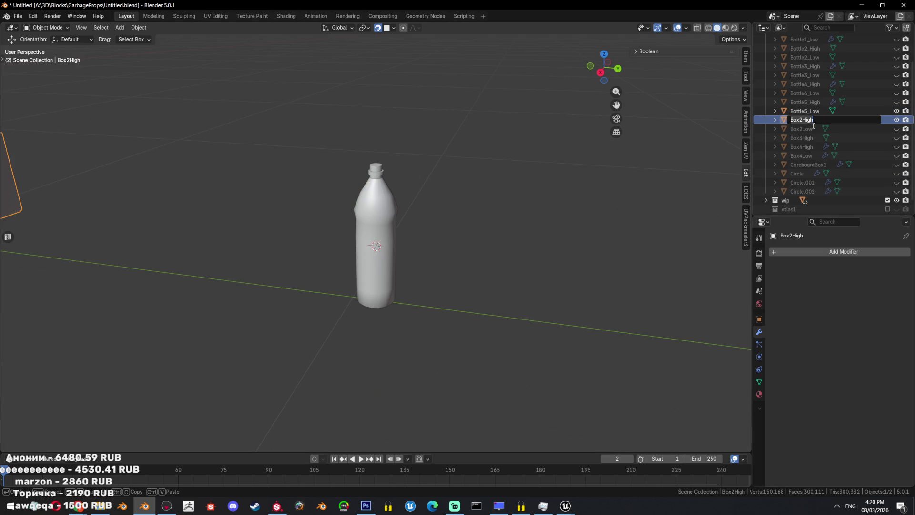
pyautogui.press('Escape')
pyautogui.scroll(1, 851, 137)
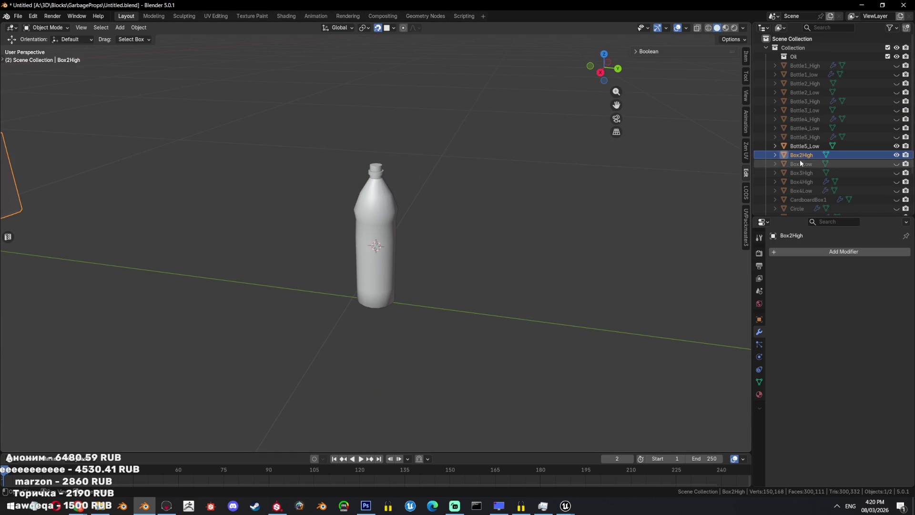
pyautogui.press('Up')
pyautogui.press('F2')
pyautogui.press('Return')
pyautogui.click(799, 130)
pyautogui.scroll(-1, 799, 132)
pyautogui.press('F2')
pyautogui.write('B')
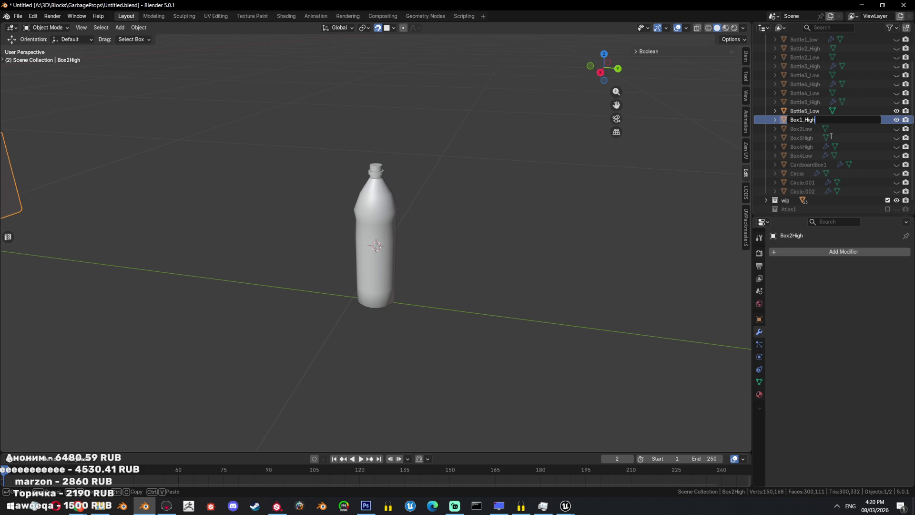
pyautogui.press('Return')
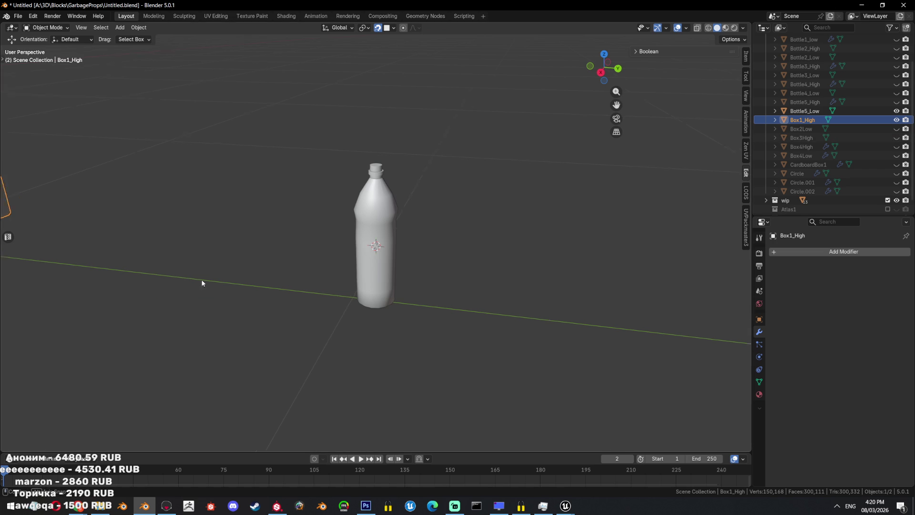
# - Frame Box1_High, then unhide Box2Low, rename it Box2_Low, and isolate it
pyautogui.press('KP_Decimal')
pyautogui.moveTo(231, 260)
pyautogui.mouseDown(button='middle')
pyautogui.moveTo(291, 289)
pyautogui.moveTo(305, 276)
pyautogui.mouseUp(button='middle')
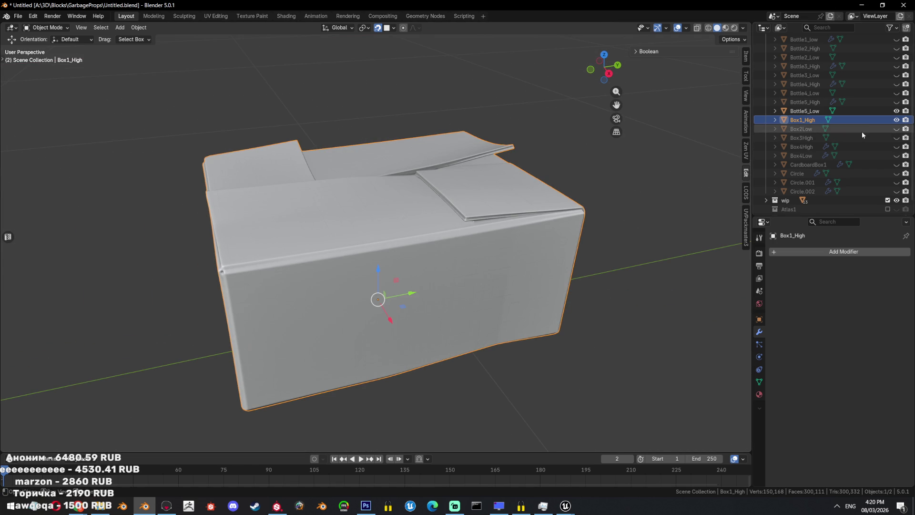
pyautogui.click(897, 129)
pyautogui.doubleClick(807, 130)
pyautogui.write('B')
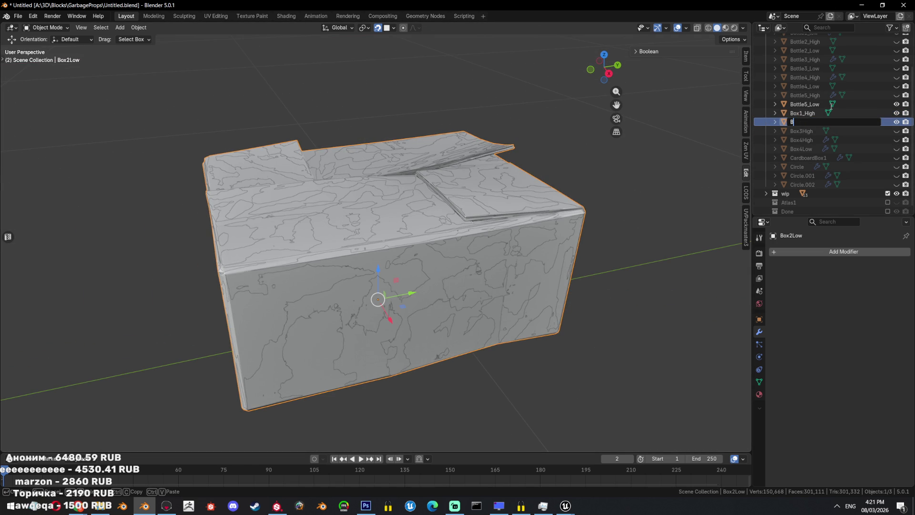
pyautogui.press('Return')
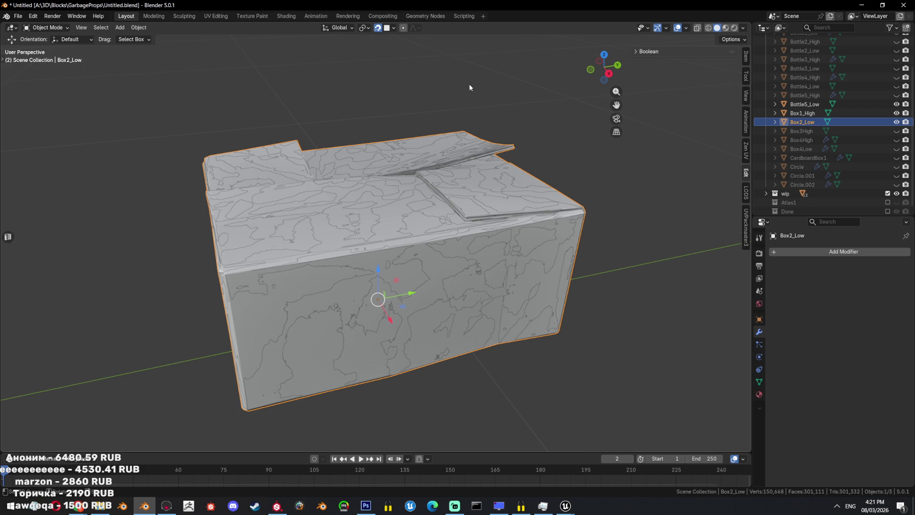
pyautogui.hotkey('shift', 'h')
# - Select all of the box's mesh in Edit Mode and apply Limited Dissolve
pyautogui.scroll(2, 467, 188)
pyautogui.moveTo(466, 188)
pyautogui.mouseDown(button='middle')
pyautogui.moveTo(408, 247)
pyautogui.moveTo(447, 227)
pyautogui.mouseUp(button='middle')
pyautogui.press('Tab')
pyautogui.scroll(4, 490, 206)
pyautogui.scroll(3, 491, 206)
pyautogui.press('a')
pyautogui.scroll(-3, 490, 206)
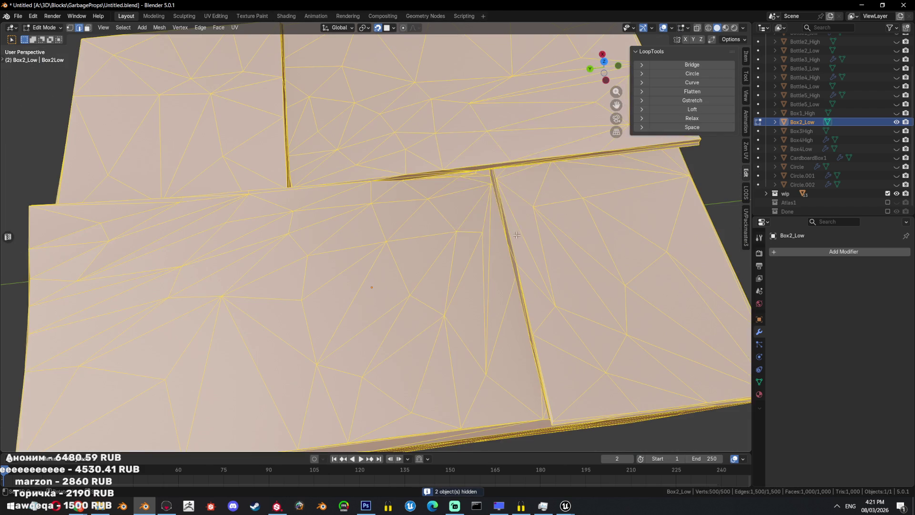
pyautogui.press('x')
pyautogui.click(506, 204)
# - Inspect the dissolved box from several sides, then view it shaded in Object Mode
pyautogui.scroll(3, 391, 253)
pyautogui.moveTo(391, 254)
pyautogui.mouseDown(button='middle')
pyautogui.moveTo(423, 224)
pyautogui.moveTo(433, 194)
pyautogui.mouseUp(button='middle')
pyautogui.scroll(3, 433, 194)
pyautogui.moveTo(447, 157)
pyautogui.mouseDown(button='middle')
pyautogui.moveTo(456, 211)
pyautogui.moveTo(406, 201)
pyautogui.moveTo(459, 256)
pyautogui.moveTo(493, 245)
pyautogui.moveTo(528, 209)
pyautogui.mouseUp(button='middle')
pyautogui.press('Tab')
pyautogui.scroll(-5, 411, 211)
pyautogui.scroll(-4, 528, 209)
pyautogui.moveTo(474, 165)
pyautogui.mouseDown(button='middle')
pyautogui.moveTo(519, 155)
pyautogui.moveTo(446, 230)
pyautogui.moveTo(537, 205)
pyautogui.moveTo(516, 294)
pyautogui.mouseUp(button='middle')
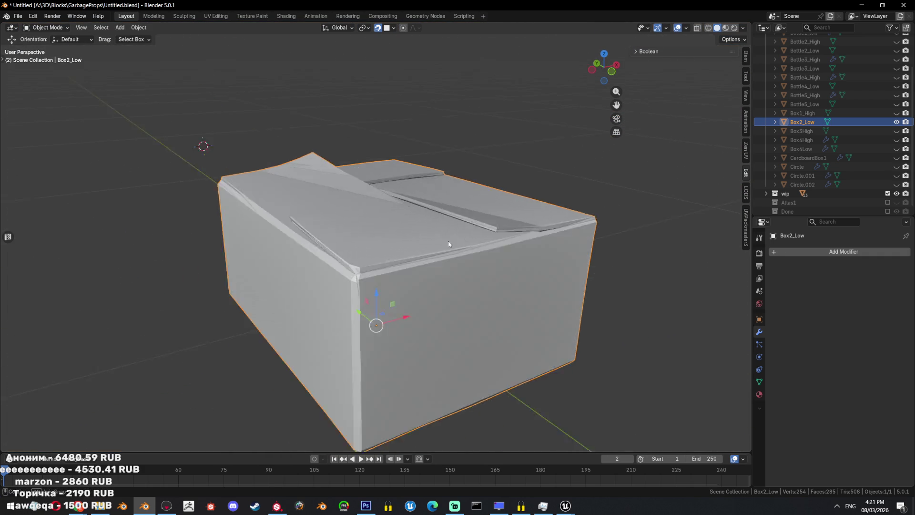
# - Re-enter Edit Mode and examine the box's top flaps from low angles
pyautogui.press('Tab')
pyautogui.scroll(4, 516, 295)
pyautogui.scroll(-5, 517, 292)
pyautogui.moveTo(517, 292)
pyautogui.mouseDown(button='middle')
pyautogui.moveTo(456, 239)
pyautogui.moveTo(421, 302)
pyautogui.moveTo(450, 307)
pyautogui.moveTo(448, 298)
pyautogui.mouseUp(button='middle')
pyautogui.scroll(4, 486, 267)
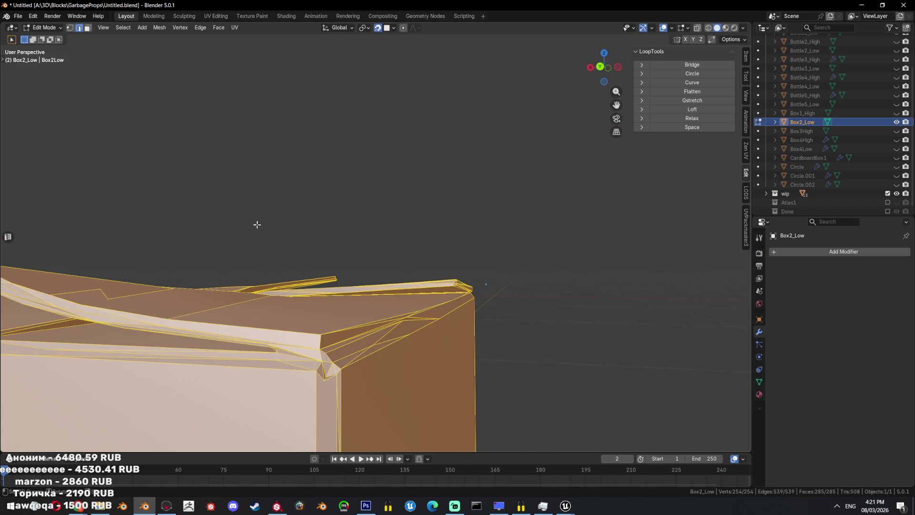
pyautogui.scroll(-5, 257, 225)
pyautogui.moveTo(257, 224); pyautogui.dragTo(456, 302, button='middle')
pyautogui.moveTo(390, 278); pyautogui.dragTo(511, 296, button='middle')
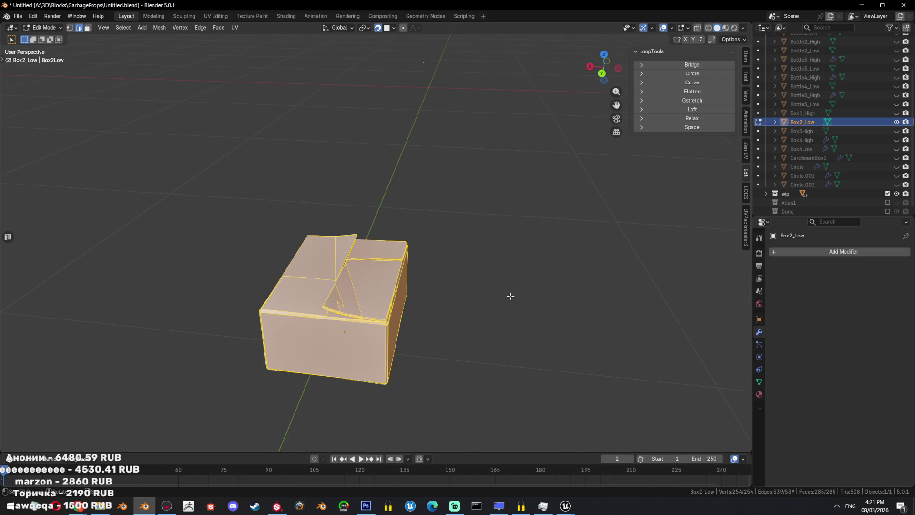
pyautogui.moveTo(353, 310); pyautogui.dragTo(415, 285, button='middle')
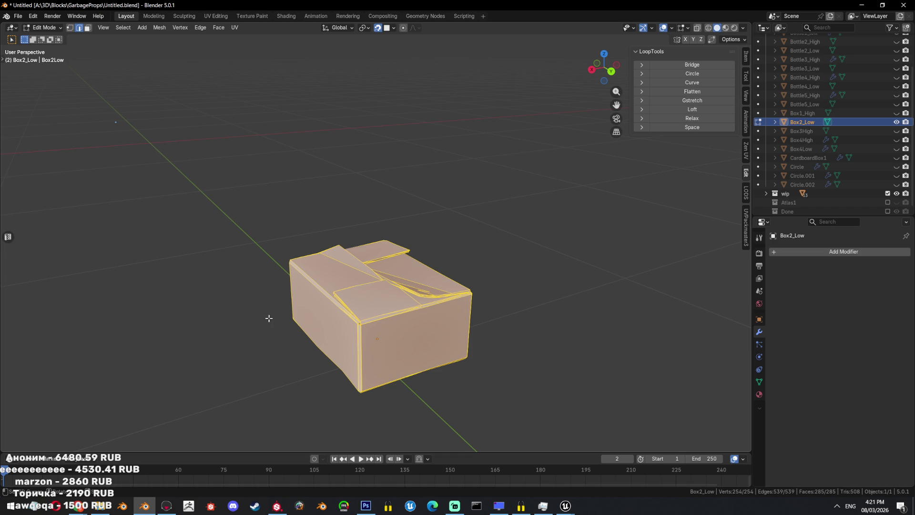
pyautogui.moveTo(389, 317)
pyautogui.mouseDown(button='middle')
pyautogui.moveTo(554, 296)
pyautogui.moveTo(487, 311)
pyautogui.moveTo(440, 302)
pyautogui.moveTo(454, 304)
pyautogui.mouseUp(button='middle')
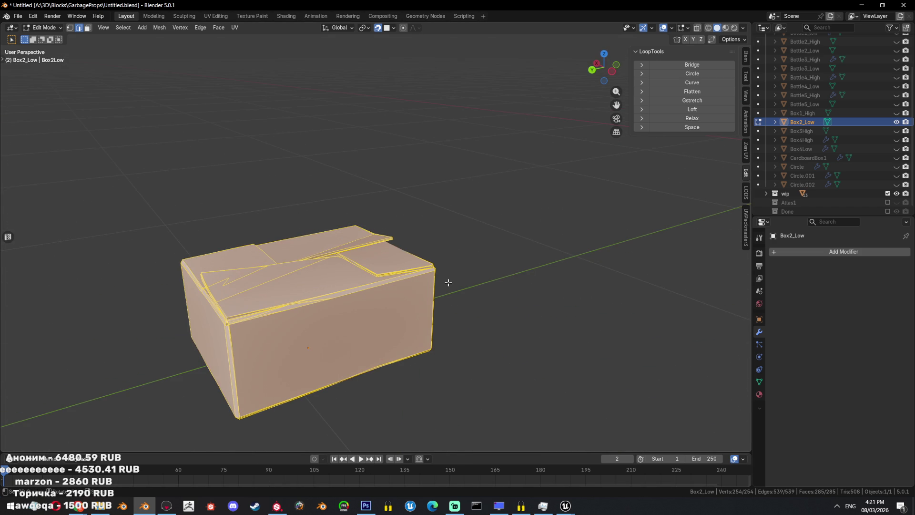
# - Pick an item from the hidden system tray icons
pyautogui.click(837, 506)
pyautogui.click(811, 452)
pyautogui.scroll(3, 658, 184)
pyautogui.moveTo(658, 184)
pyautogui.mouseDown(button='middle')
pyautogui.moveTo(513, 200)
pyautogui.moveTo(481, 302)
pyautogui.mouseUp(button='middle')
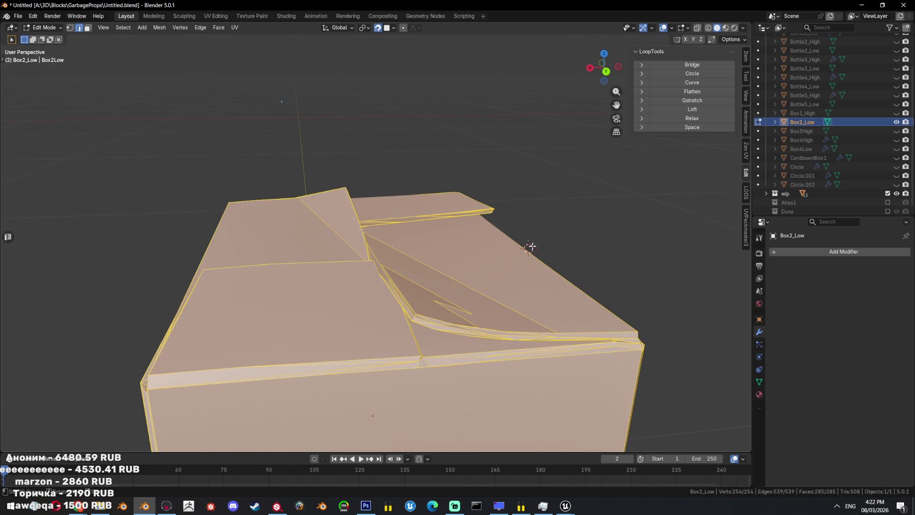
# - Hide Box2_Low, show Box1_High, and compare its top edge and overall shape
pyautogui.click(897, 122)
pyautogui.click(897, 113)
pyautogui.moveTo(477, 248); pyautogui.dragTo(552, 272, button='middle')
pyautogui.scroll(-3, 497, 202)
pyautogui.press('Tab')
pyautogui.scroll(2, 545, 234)
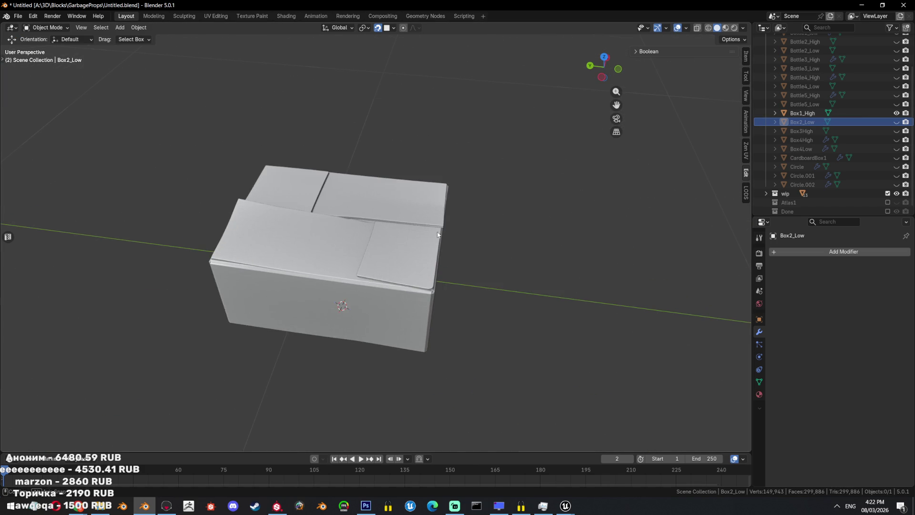
pyautogui.moveTo(545, 234); pyautogui.dragTo(493, 204, button='middle')
pyautogui.scroll(3, 493, 208)
pyautogui.scroll(3, 448, 266)
pyautogui.moveTo(442, 237)
pyautogui.mouseDown(button='middle')
pyautogui.moveTo(458, 231)
pyautogui.moveTo(354, 250)
pyautogui.mouseUp(button='middle')
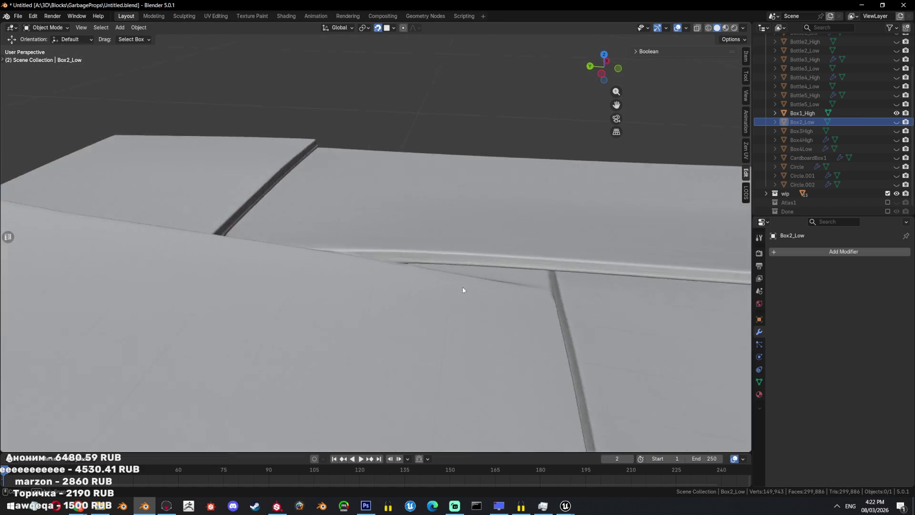
pyautogui.scroll(-3, 353, 246)
pyautogui.scroll(-3, 336, 263)
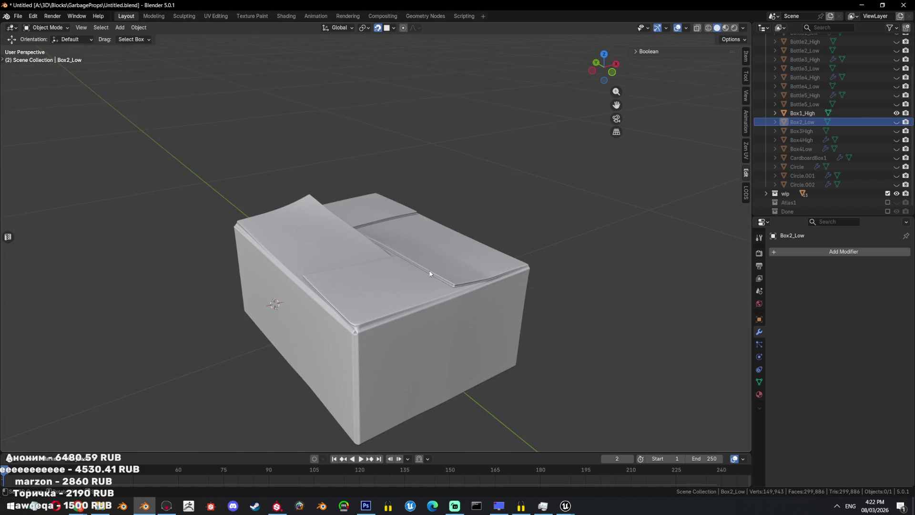
pyautogui.moveTo(337, 262); pyautogui.dragTo(502, 242, button='middle')
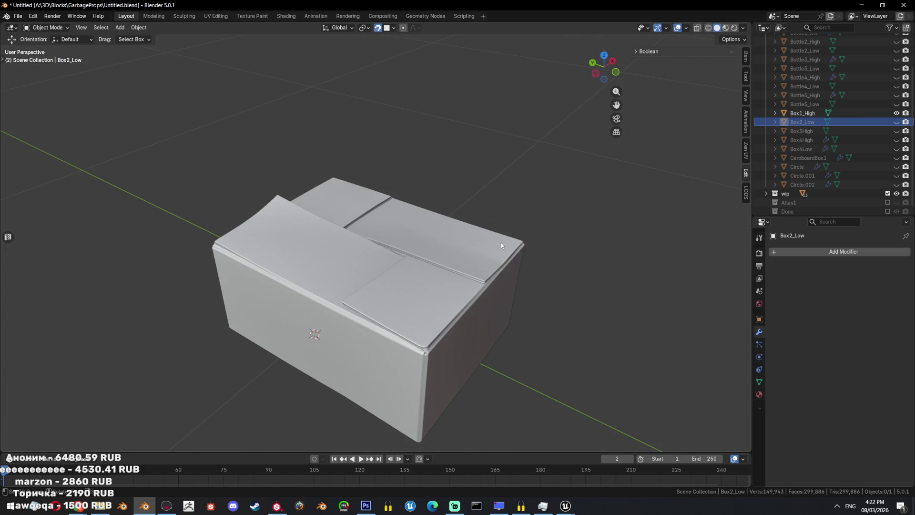
# - Isolate Box2_Low and Limited Dissolve its mesh with a higher Max Angle
pyautogui.click(897, 123)
pyautogui.hotkey('shift', 'h')
pyautogui.scroll(5, 447, 253)
pyautogui.moveTo(447, 253); pyautogui.dragTo(536, 282, button='middle')
pyautogui.press('Tab')
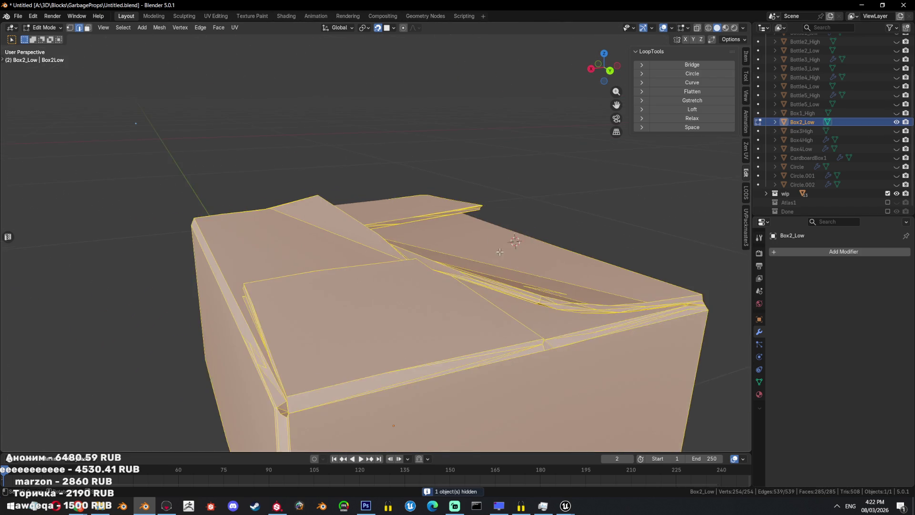
pyautogui.scroll(-3, 536, 282)
pyautogui.press('x')
pyautogui.click(539, 281)
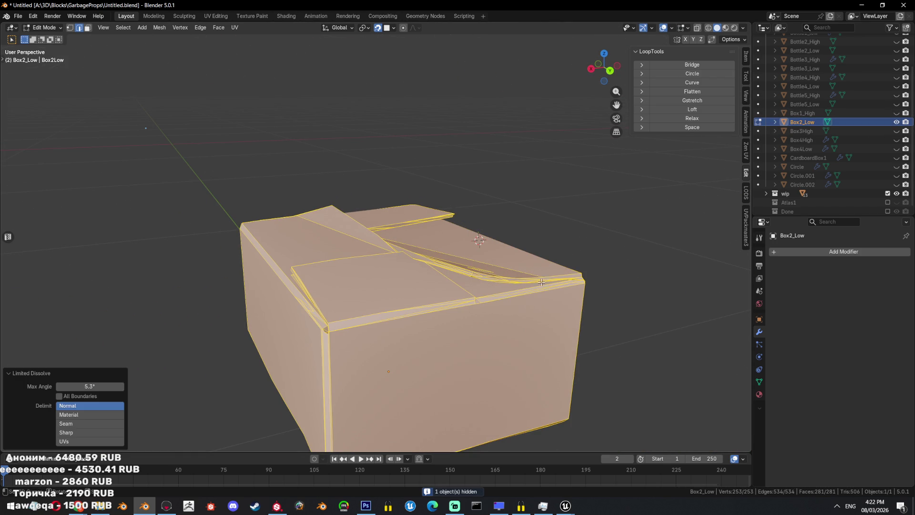
pyautogui.moveTo(90, 386)
pyautogui.mouseDown()
pyautogui.moveTo(124, 386)
pyautogui.moveTo(192, 313)
pyautogui.mouseUp()
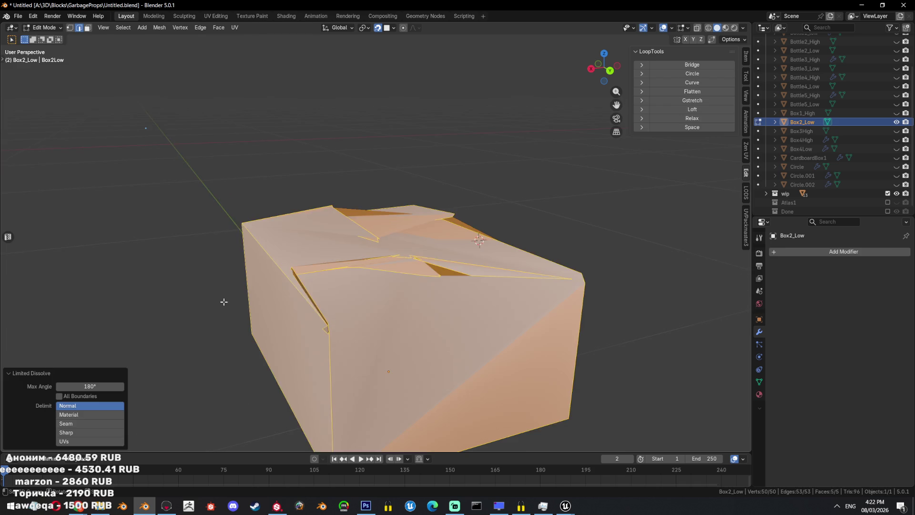
# - Delete the Box2_Low object and make Box1_High visible again
pyautogui.press('Tab')
pyautogui.press('Delete')
pyautogui.click(897, 122)
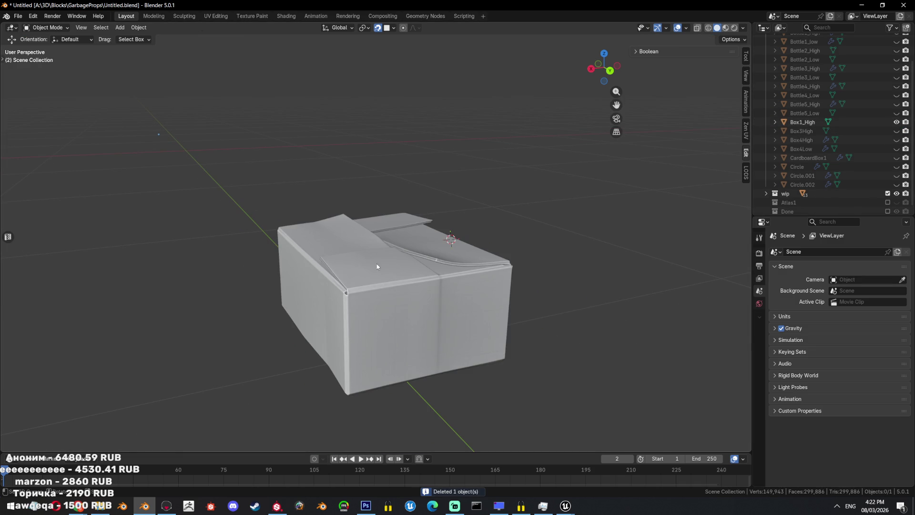
# - Select Box1_High, view it from the back, and add a new plane
pyautogui.click(388, 254)
pyautogui.press('ctrl+KP_1')
pyautogui.scroll(4, 408, 223)
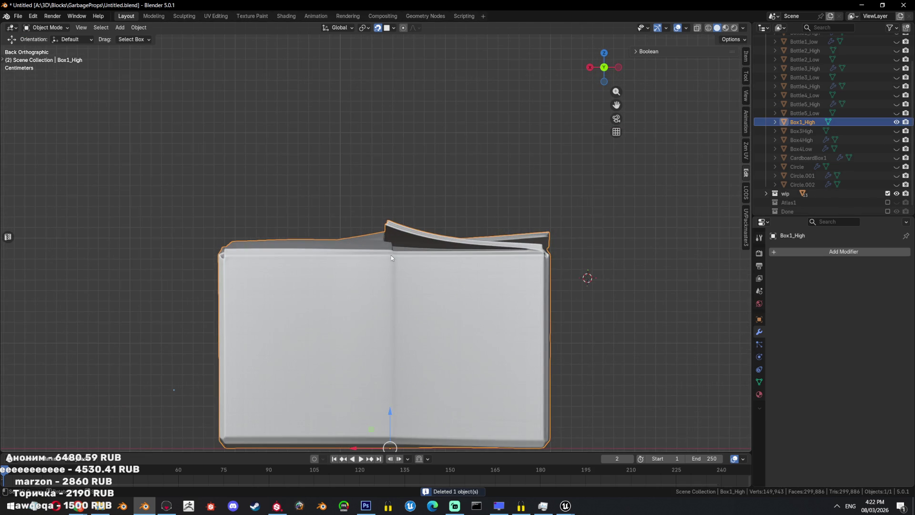
pyautogui.moveTo(445, 282)
pyautogui.mouseDown(button='middle')
pyautogui.moveTo(543, 231)
pyautogui.moveTo(526, 253)
pyautogui.mouseUp(button='middle')
pyautogui.hotkey('shift', 'a')
pyautogui.click(577, 253)
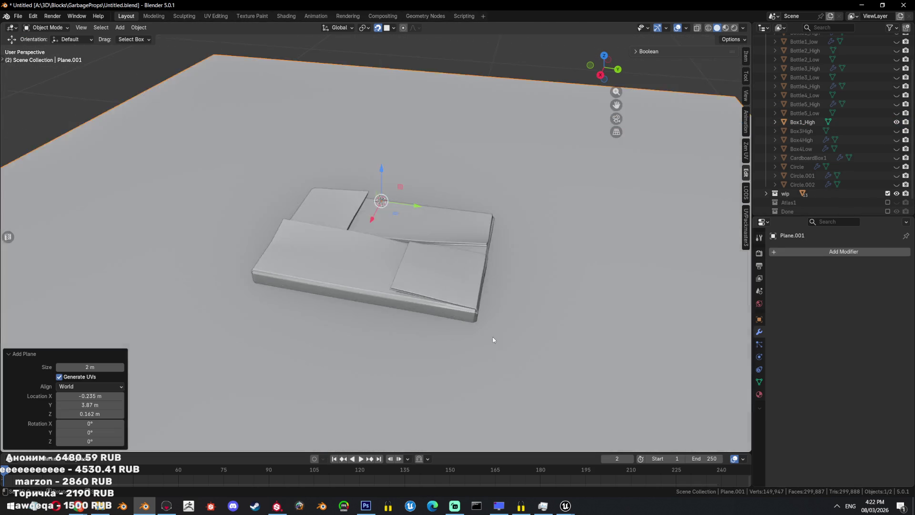
# - Reduce the plane to a single vertex by deleting the other three corners
pyautogui.press('Tab')
pyautogui.scroll(-5, 494, 325)
pyautogui.click(460, 308)
pyautogui.hotkey('ctrl', 'i')
pyautogui.press('x')
pyautogui.click(482, 119)
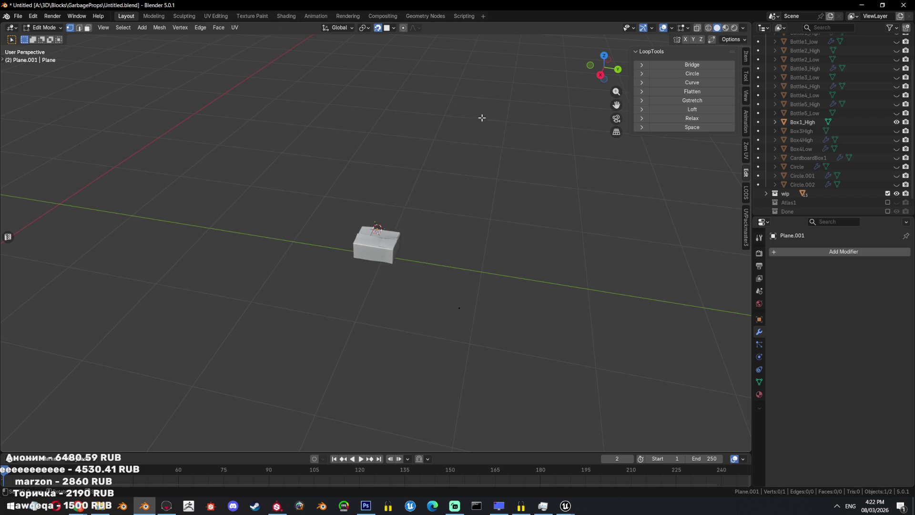
# - Move the single vertex onto the high-poly box's corner
pyautogui.scroll(3, 473, 196)
pyautogui.scroll(3, 504, 248)
pyautogui.press('a')
pyautogui.press('g')
pyautogui.click(453, 290)
pyautogui.press('KP_Decimal')
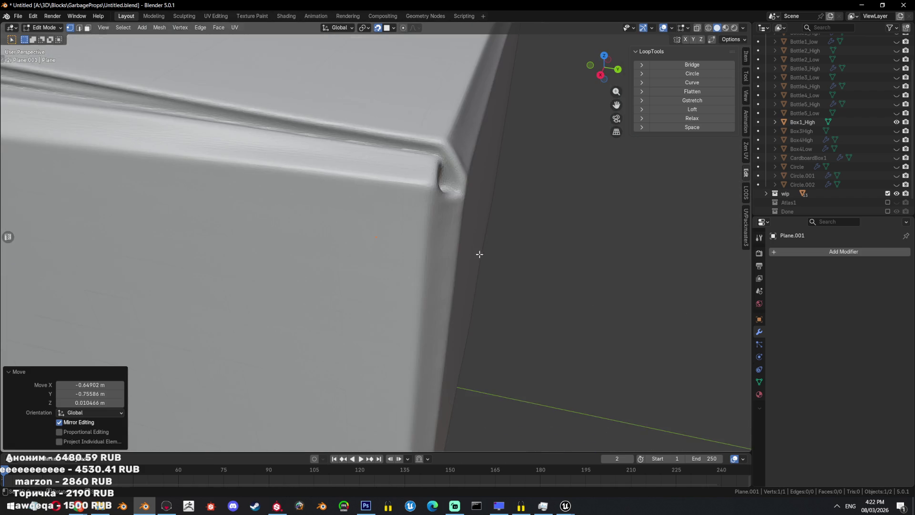
pyautogui.scroll(-3, 455, 205)
pyautogui.scroll(-5, 456, 205)
pyautogui.press('g')
pyautogui.click(389, 228)
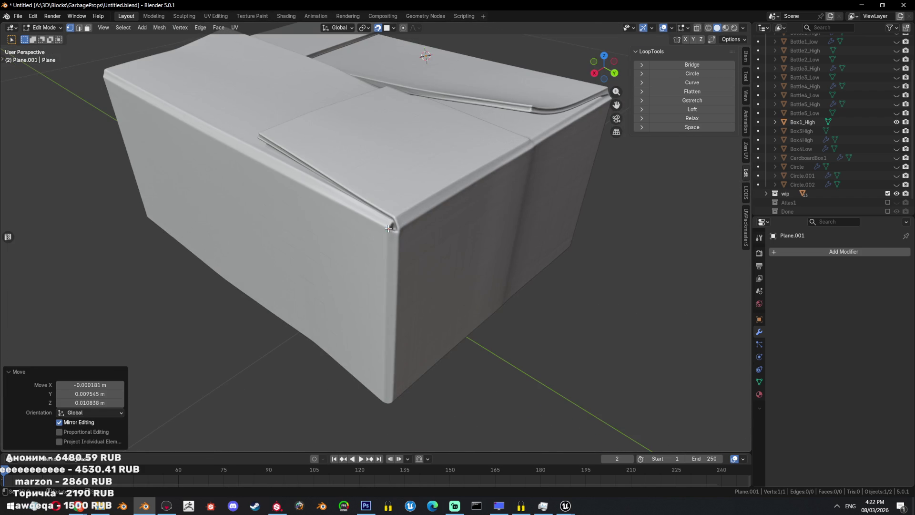
pyautogui.moveTo(389, 228); pyautogui.dragTo(435, 105, button='middle')
# - Extrude the vertex three times up along the box's vertical corner
pyautogui.press('e')
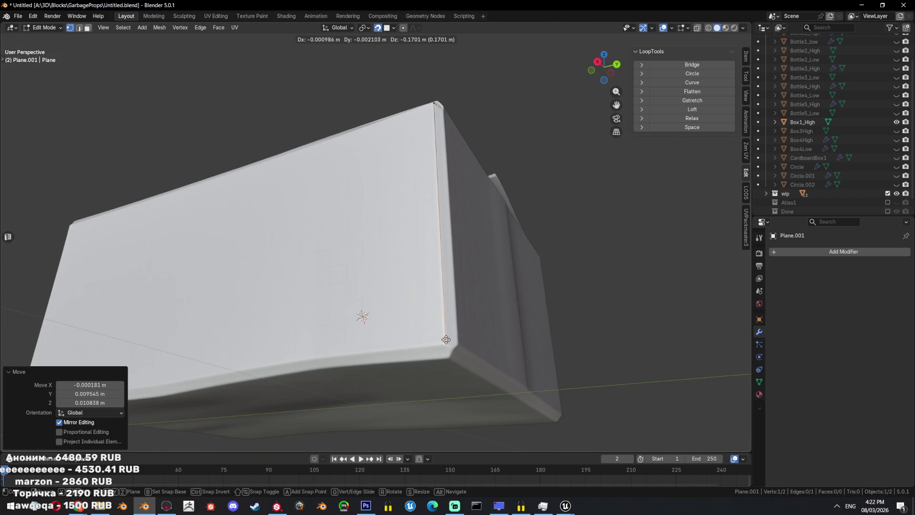
pyautogui.click(446, 340)
pyautogui.moveTo(446, 340); pyautogui.dragTo(448, 353, button='middle')
pyautogui.moveTo(448, 309)
pyautogui.mouseDown(button='middle')
pyautogui.moveTo(499, 251)
pyautogui.moveTo(450, 232)
pyautogui.moveTo(476, 153)
pyautogui.moveTo(437, 203)
pyautogui.moveTo(423, 257)
pyautogui.moveTo(475, 222)
pyautogui.moveTo(476, 231)
pyautogui.mouseUp(button='middle')
pyautogui.press('e')
pyautogui.click(499, 251)
pyautogui.press('e')
pyautogui.hotkey('shift', 'z')
pyautogui.hotkey('shift', 'z')
pyautogui.press('a')
# - Extrude a second chain of three vertices from the corner and fill a face
pyautogui.click(392, 199)
pyautogui.press('e')
pyautogui.click(414, 259)
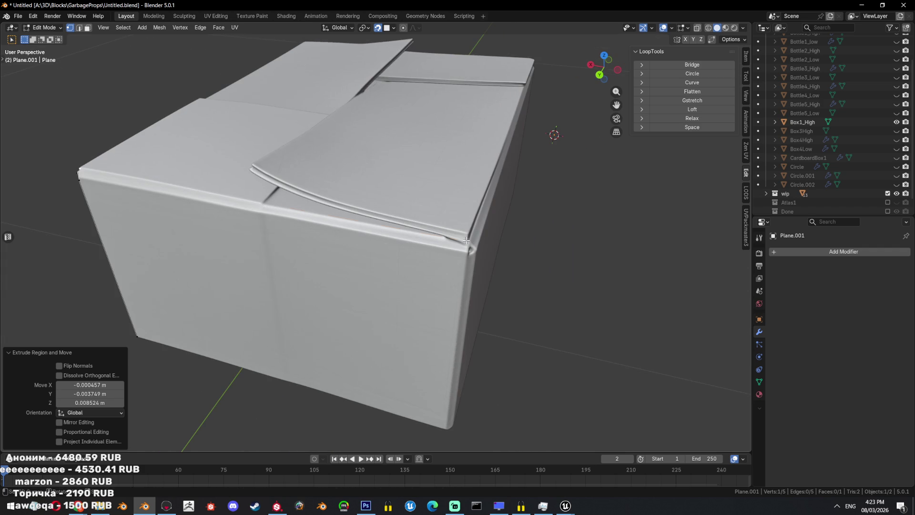
pyautogui.press('e')
pyautogui.click(468, 243)
pyautogui.press('e')
pyautogui.click(467, 252)
pyautogui.press('f')
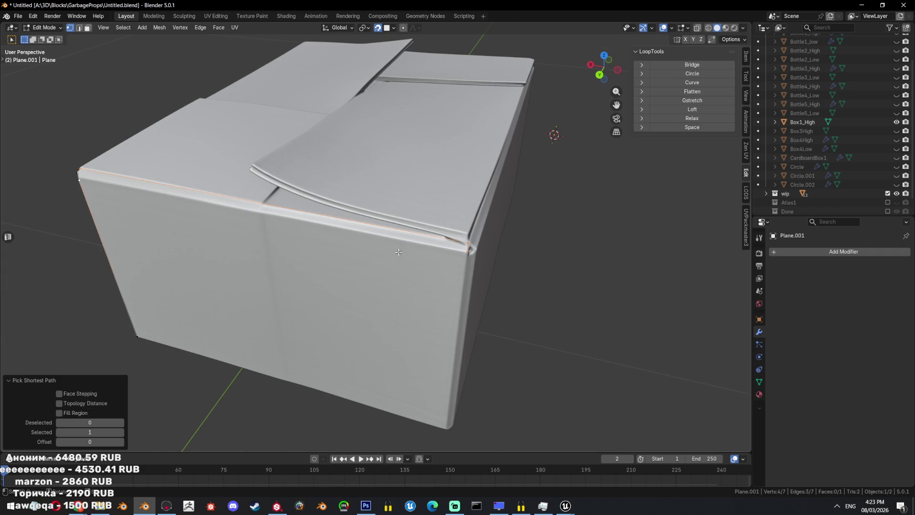
pyautogui.hotkey('shift', 'z')
pyautogui.hotkey('shift', 'z')
pyautogui.moveTo(511, 277)
pyautogui.mouseDown(button='middle')
pyautogui.moveTo(471, 241)
pyautogui.moveTo(473, 255)
pyautogui.mouseUp(button='middle')
# - Extrude another corner vertex three times to trace the box's top corner
pyautogui.click(450, 225)
pyautogui.press('e')
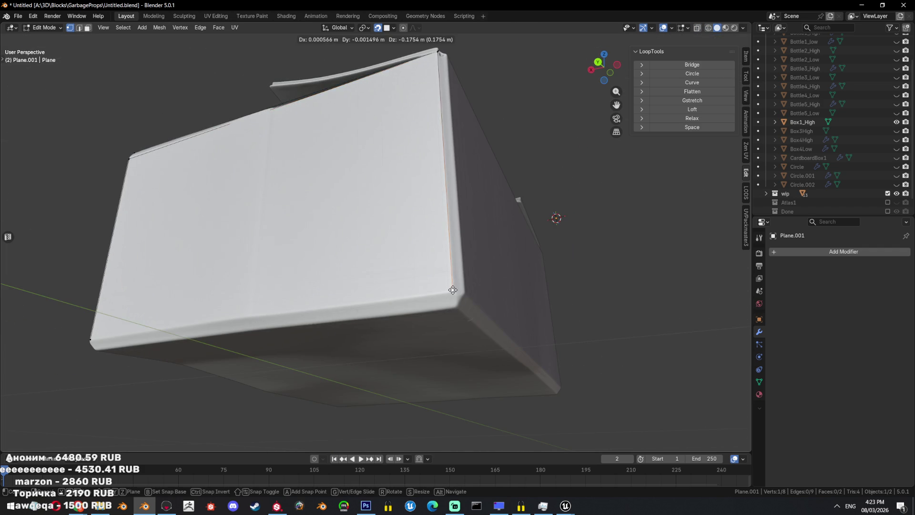
pyautogui.click(517, 216)
pyautogui.moveTo(516, 217)
pyautogui.mouseDown(button='middle')
pyautogui.moveTo(513, 283)
pyautogui.moveTo(678, 286)
pyautogui.mouseUp(button='middle')
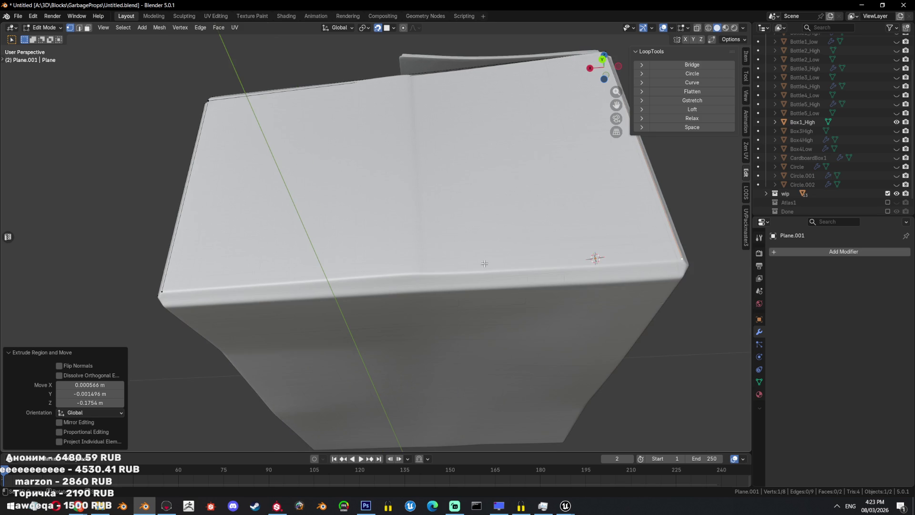
pyautogui.press('e')
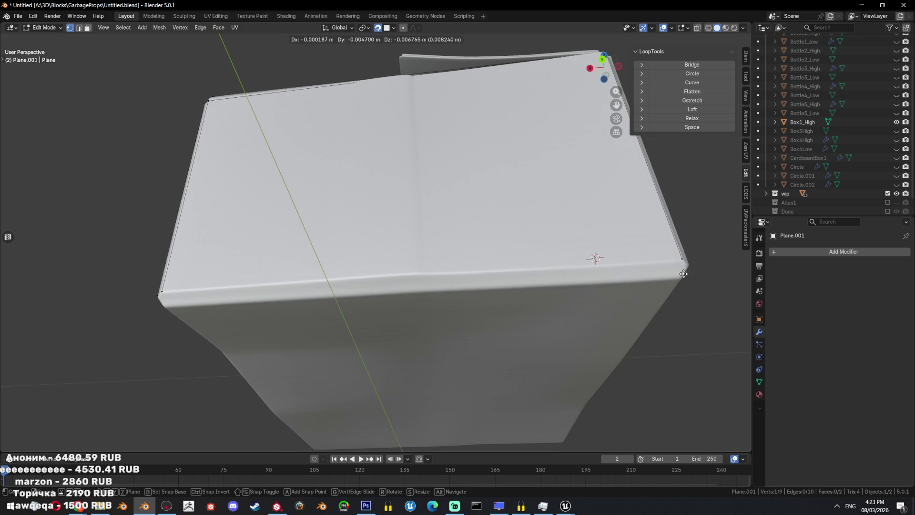
pyautogui.click(685, 275)
pyautogui.moveTo(526, 286)
pyautogui.mouseDown(button='middle')
pyautogui.moveTo(548, 298)
pyautogui.moveTo(391, 347)
pyautogui.moveTo(426, 393)
pyautogui.moveTo(548, 363)
pyautogui.mouseUp(button='middle')
pyautogui.press('e')
pyautogui.click(399, 352)
# - Fill a new face at the corner, then view the whole mesh see-through
pyautogui.press('f')
pyautogui.scroll(-3, 567, 343)
pyautogui.press('a')
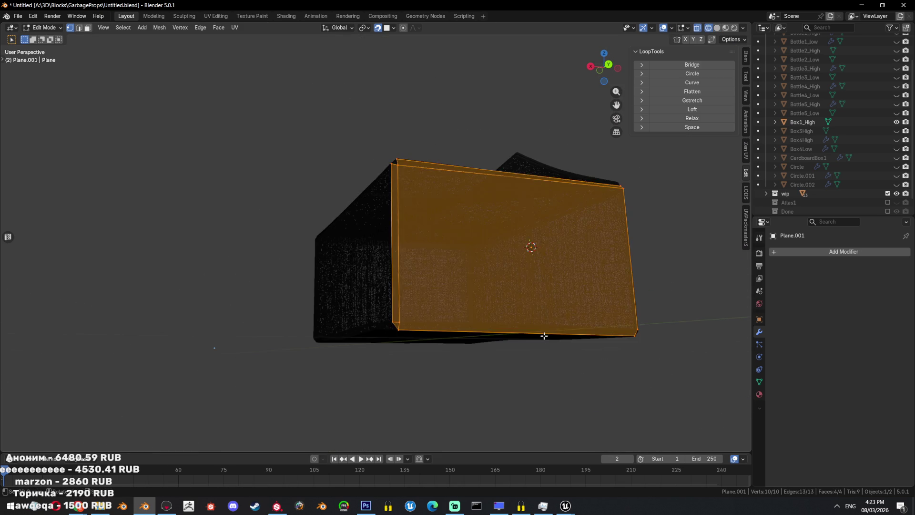
pyautogui.moveTo(422, 322); pyautogui.dragTo(553, 325, button='middle')
pyautogui.hotkey('alt', 'z')
pyautogui.hotkey('alt', 'a')
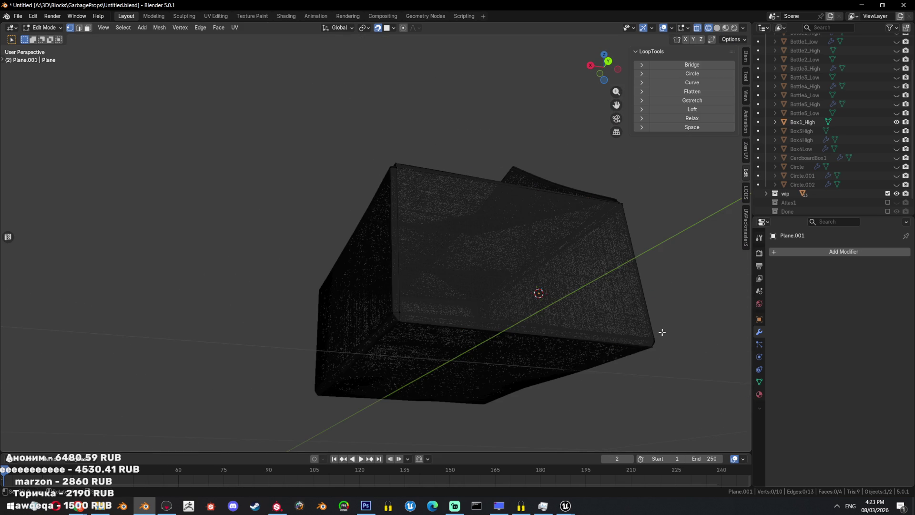
# - Knife-cut a new edge across the side face from corner to opposite corner
pyautogui.press('k')
pyautogui.click(655, 335)
pyautogui.click(400, 314)
pyautogui.press('Return')
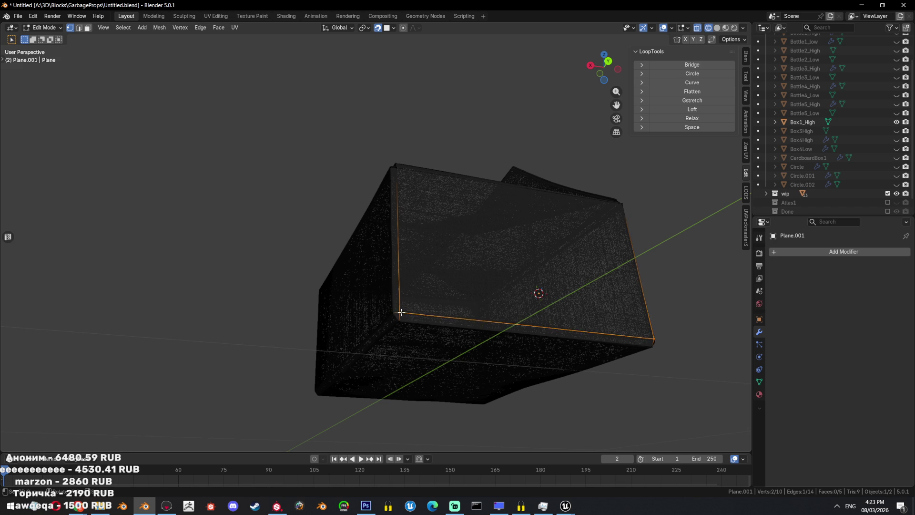
# - Extrude a new vertex off a lower corner of the shell
pyautogui.press('a')
pyautogui.moveTo(542, 286)
pyautogui.mouseDown(button='middle')
pyautogui.moveTo(523, 297)
pyautogui.moveTo(435, 303)
pyautogui.mouseUp(button='middle')
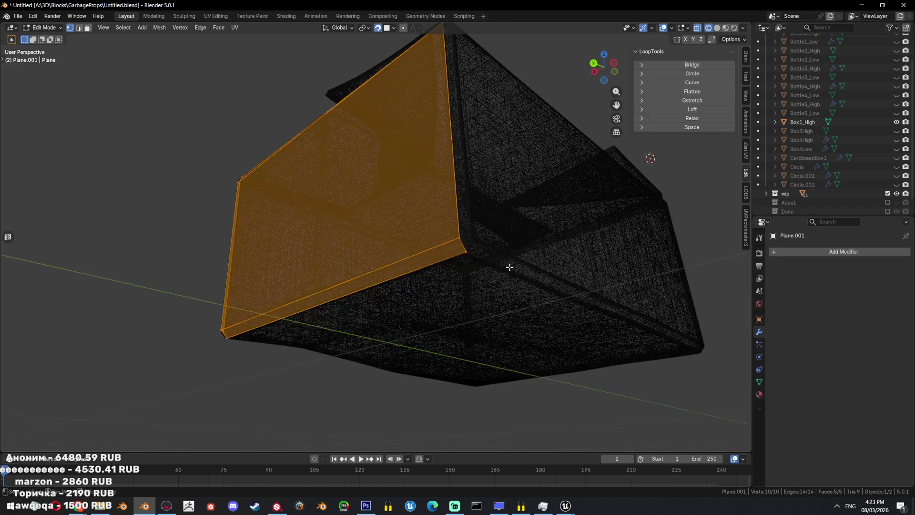
pyautogui.hotkey('alt', 'z')
pyautogui.click(429, 313)
pyautogui.hotkey('alt', 'v')
pyautogui.click(436, 302)
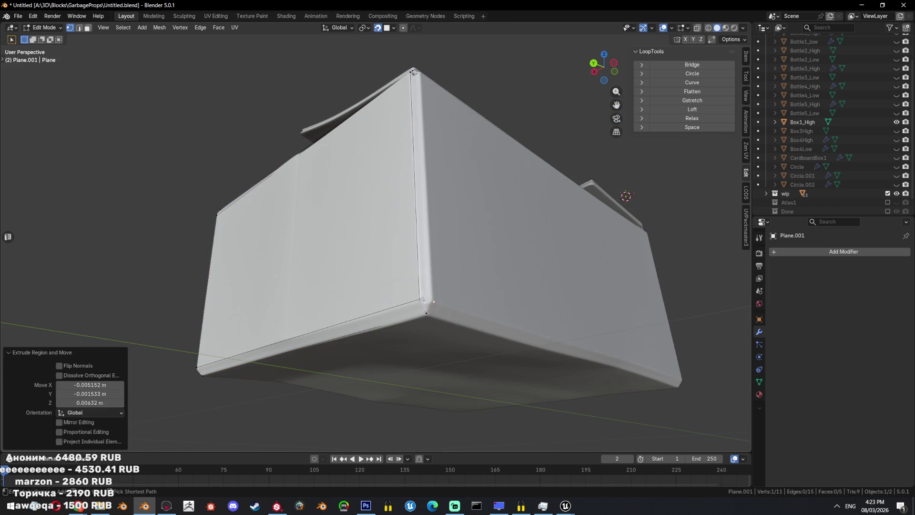
# - Select the shortest edge path to the corner and review the mesh in solid shading
pyautogui.moveTo(460, 285); pyautogui.dragTo(420, 275, button='middle')
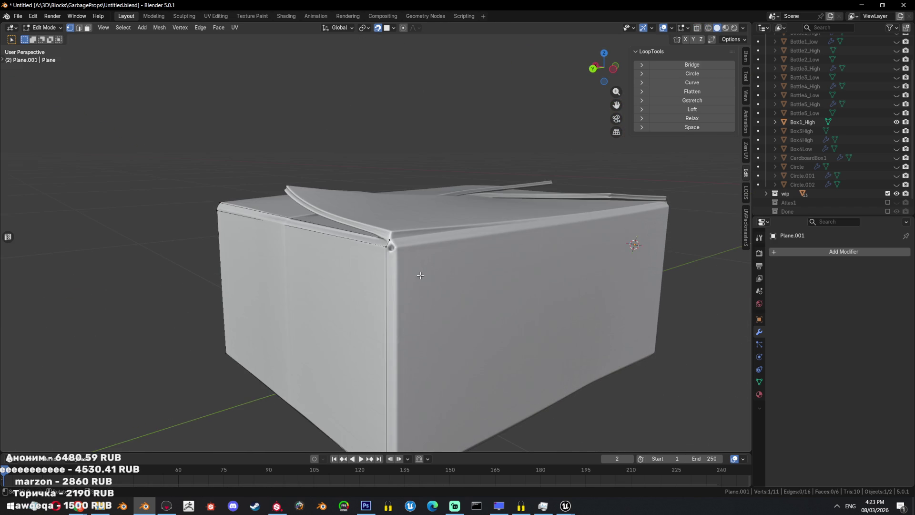
pyautogui.keyDown('ctrl'); pyautogui.click(397, 240); pyautogui.keyUp('ctrl')
pyautogui.scroll(-4, 398, 241)
pyautogui.moveTo(429, 248)
pyautogui.mouseDown(button='middle')
pyautogui.moveTo(486, 251)
pyautogui.moveTo(482, 208)
pyautogui.moveTo(458, 267)
pyautogui.moveTo(470, 297)
pyautogui.mouseUp(button='middle')
pyautogui.press('a')
pyautogui.hotkey('shift', 'z')
pyautogui.scroll(3, 488, 224)
# - Extrude two new vertices from a box vertex and fill a face between them
pyautogui.click(445, 288)
pyautogui.press('e')
pyautogui.click(472, 295)
pyautogui.press('e')
pyautogui.click(475, 298)
pyautogui.moveTo(364, 254); pyautogui.dragTo(315, 226, button='middle')
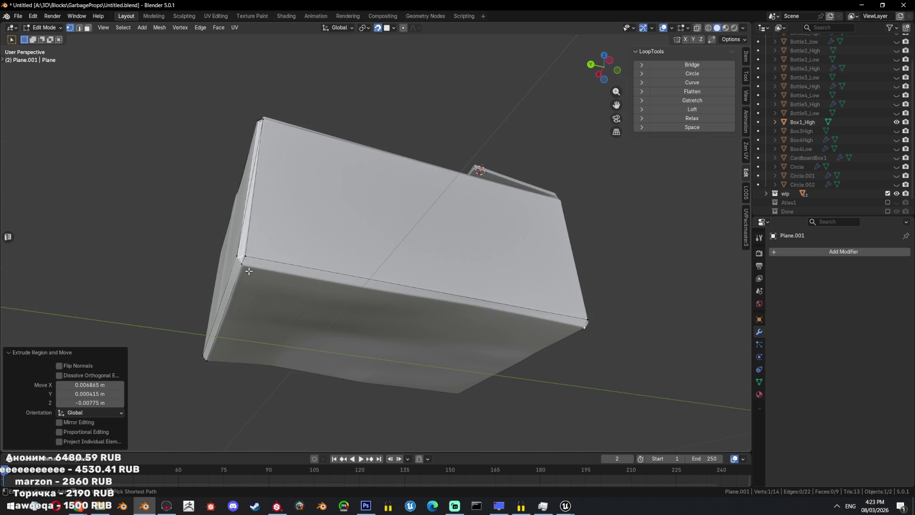
pyautogui.press('f')
# - Extrude vertices up the corner and to the bottom corner, filling three new faces
pyautogui.moveTo(249, 271); pyautogui.dragTo(399, 330, button='middle')
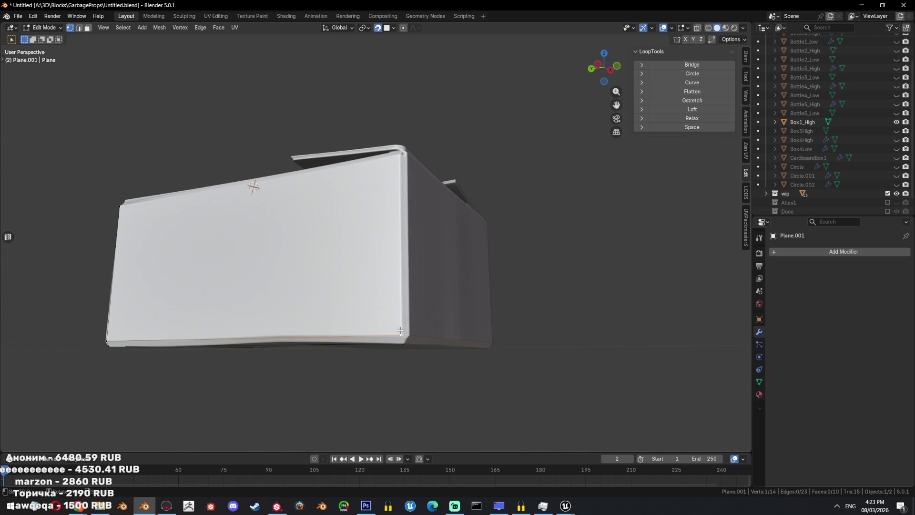
pyautogui.press('e')
pyautogui.click(401, 155)
pyautogui.press('e')
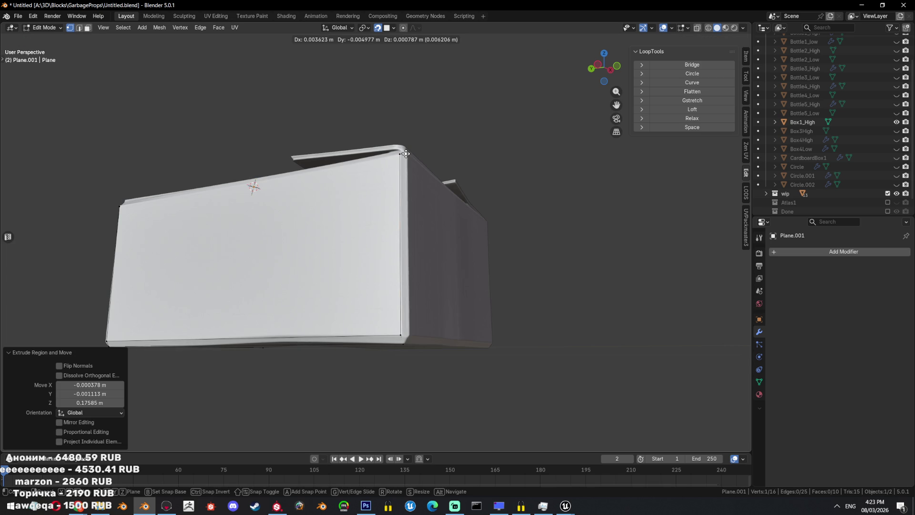
pyautogui.click(404, 337)
pyautogui.moveTo(405, 337); pyautogui.dragTo(375, 281, button='middle')
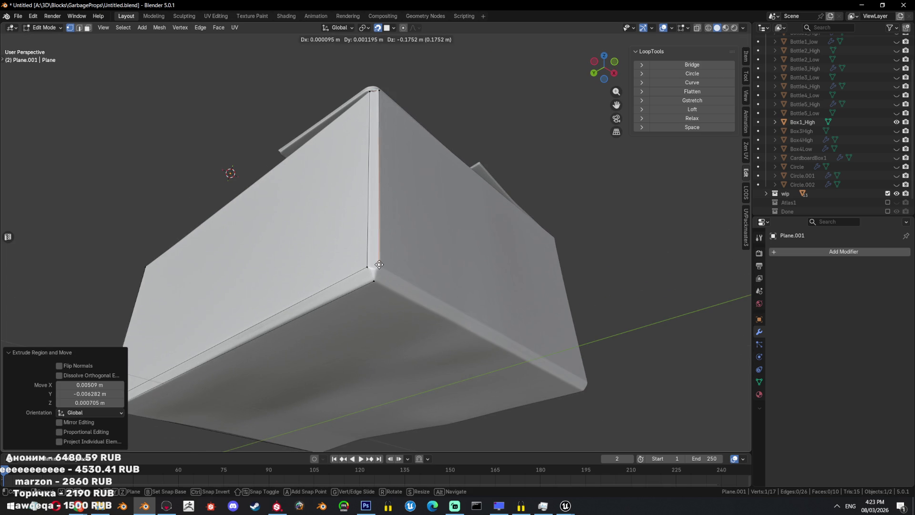
pyautogui.press('f')
pyautogui.press('f')
pyautogui.press('f')
# - Extrude two vertices toward the lower-left corner and fill the face there
pyautogui.moveTo(375, 280)
pyautogui.mouseDown(button='middle')
pyautogui.moveTo(420, 321)
pyautogui.moveTo(421, 332)
pyautogui.mouseUp(button='middle')
pyautogui.press('e')
pyautogui.click(393, 337)
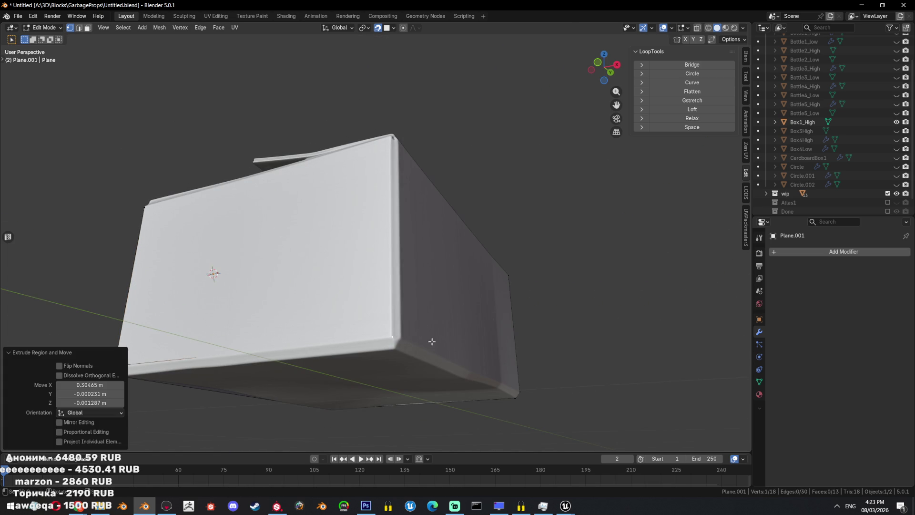
pyautogui.press('e')
pyautogui.click(396, 347)
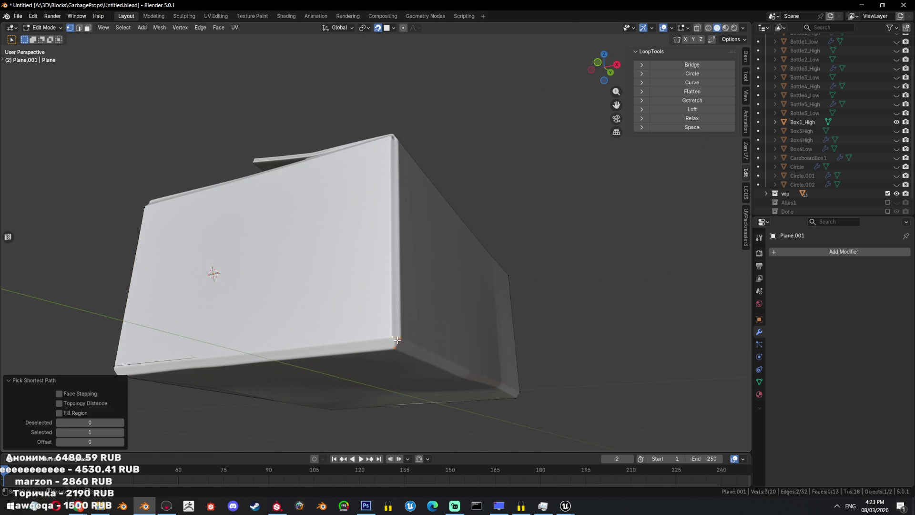
pyautogui.press('f')
# - Check the completed shell in see-through view and save the blend file
pyautogui.moveTo(333, 342)
pyautogui.mouseDown(button='middle')
pyautogui.moveTo(354, 348)
pyautogui.moveTo(477, 324)
pyautogui.mouseUp(button='middle')
pyautogui.click(354, 349)
pyautogui.press('a')
pyautogui.hotkey('alt', 'z')
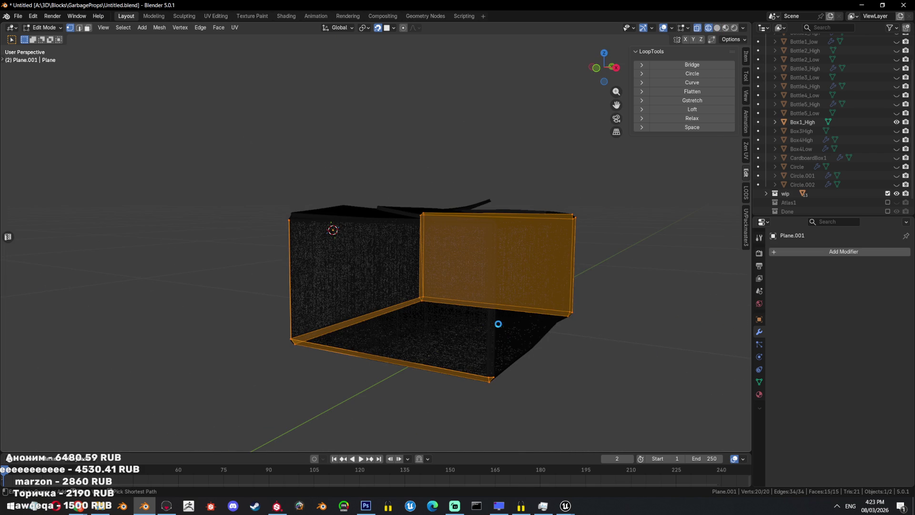
pyautogui.hotkey('ctrl', 's')
# - Extrude a corner vertex upward twice and fill a face at the box corner
pyautogui.hotkey('alt', 'z')
pyautogui.moveTo(486, 314); pyautogui.dragTo(490, 331, button='middle')
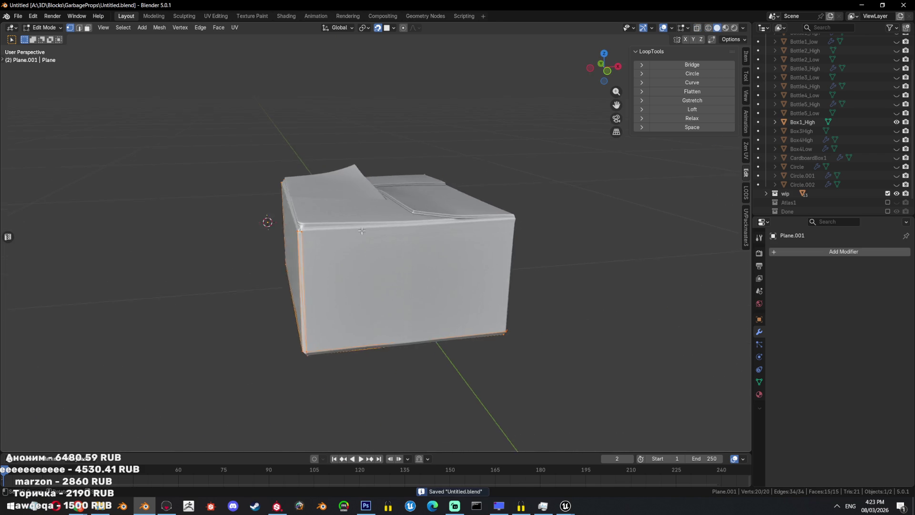
pyautogui.click(486, 380)
pyautogui.press('e')
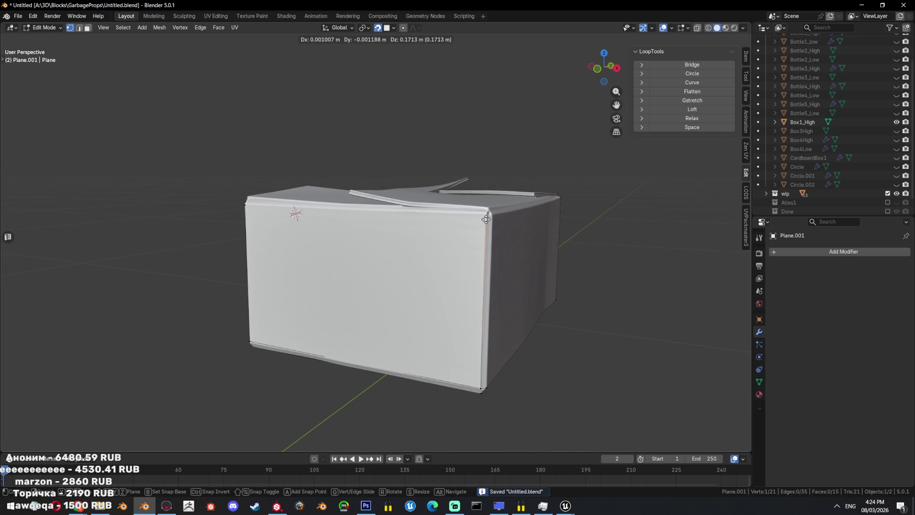
pyautogui.click(486, 214)
pyautogui.press('e')
pyautogui.click(493, 216)
pyautogui.moveTo(491, 382); pyautogui.dragTo(469, 383, button='middle')
pyautogui.press('f')
# - Extrude another corner vertex and fill a new face from it
pyautogui.moveTo(500, 317); pyautogui.dragTo(417, 283, button='middle')
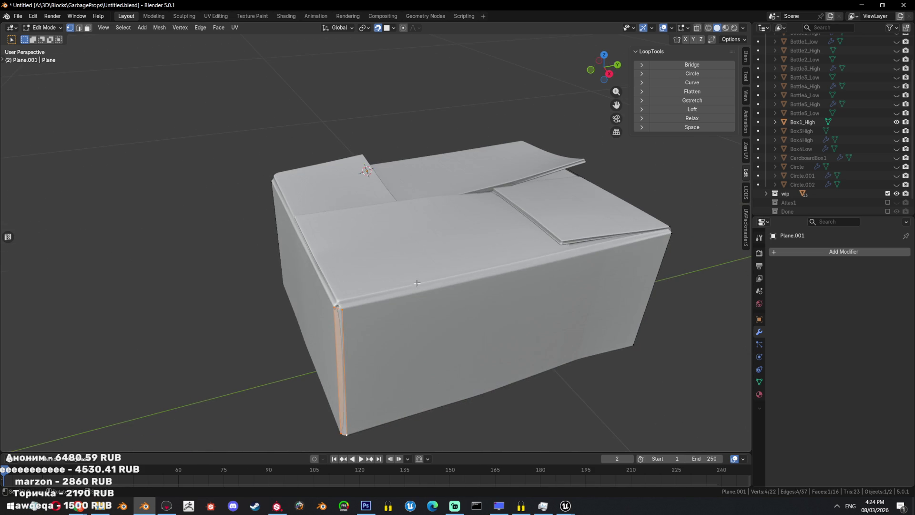
pyautogui.press('e')
pyautogui.click(338, 305)
pyautogui.press('f')
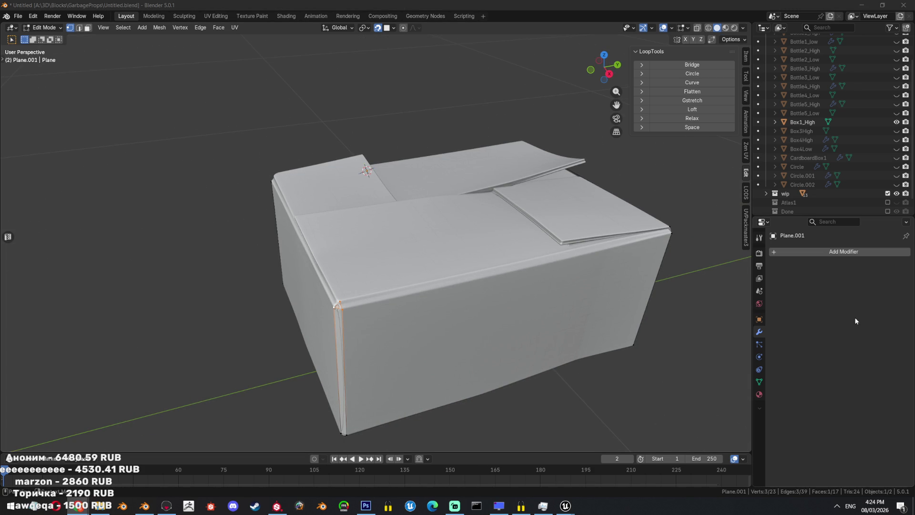
# - Inspect the whole mesh in wireframe from several angles
pyautogui.press('a')
pyautogui.moveTo(467, 307); pyautogui.dragTo(355, 214, button='middle')
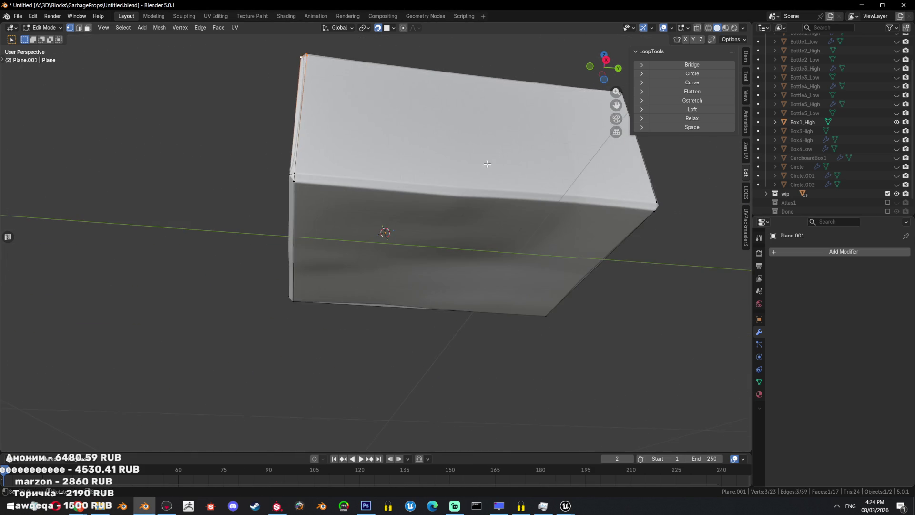
pyautogui.hotkey('shift', 'z')
pyautogui.hotkey('shift', 'z')
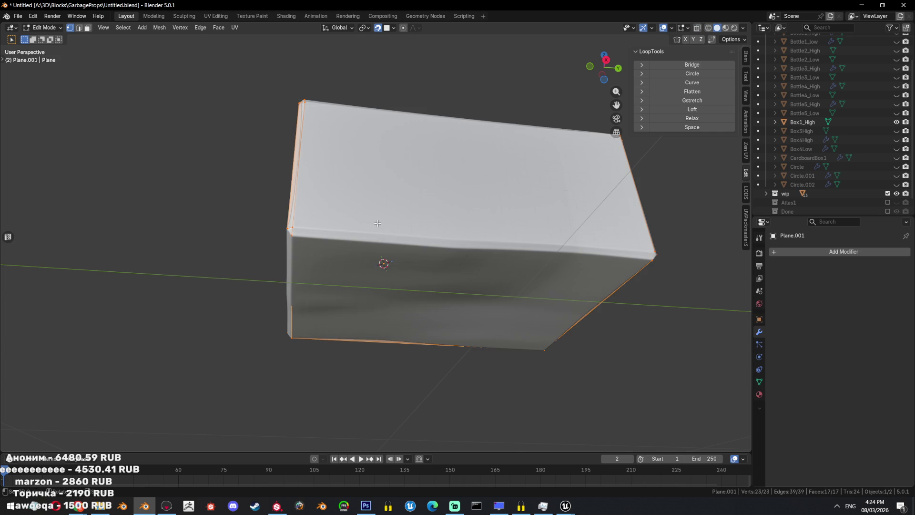
pyautogui.moveTo(377, 224); pyautogui.dragTo(387, 225, button='middle')
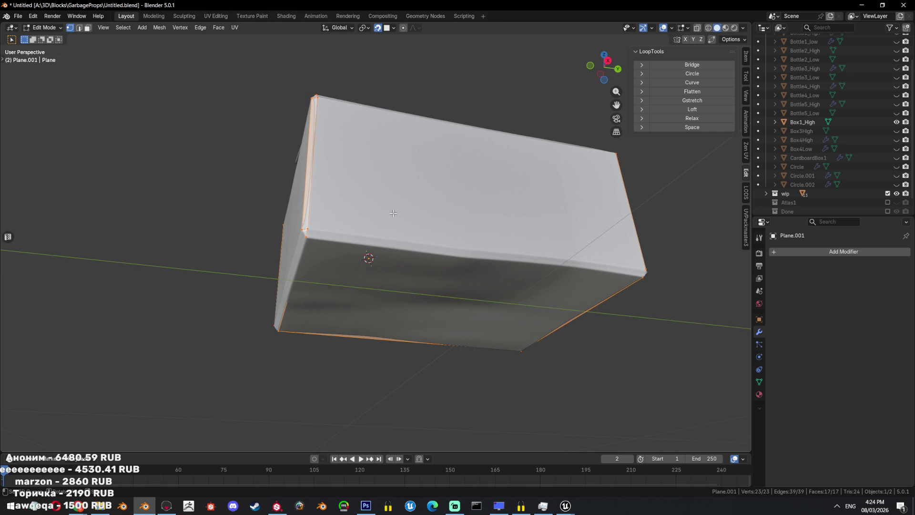
pyautogui.moveTo(313, 226)
pyautogui.mouseDown(button='middle')
pyautogui.moveTo(452, 260)
pyautogui.moveTo(642, 256)
pyautogui.moveTo(397, 261)
pyautogui.mouseUp(button='middle')
pyautogui.hotkey('shift', 'z')
pyautogui.hotkey('shift', 'z')
# - Fill another face from a selected vertex and check the bottom face in see-through view
pyautogui.click(422, 249)
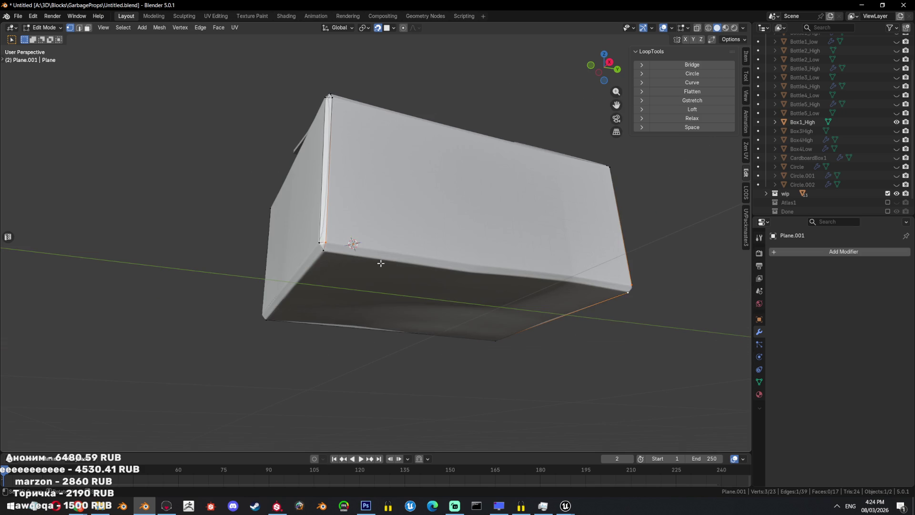
pyautogui.press('f')
pyautogui.hotkey('shift', 'z')
pyautogui.click(351, 249)
pyautogui.moveTo(351, 249)
pyautogui.mouseDown(button='middle')
pyautogui.moveTo(409, 290)
pyautogui.moveTo(429, 292)
pyautogui.moveTo(420, 275)
pyautogui.mouseUp(button='middle')
pyautogui.press('a')
pyautogui.hotkey('shift', 'z')
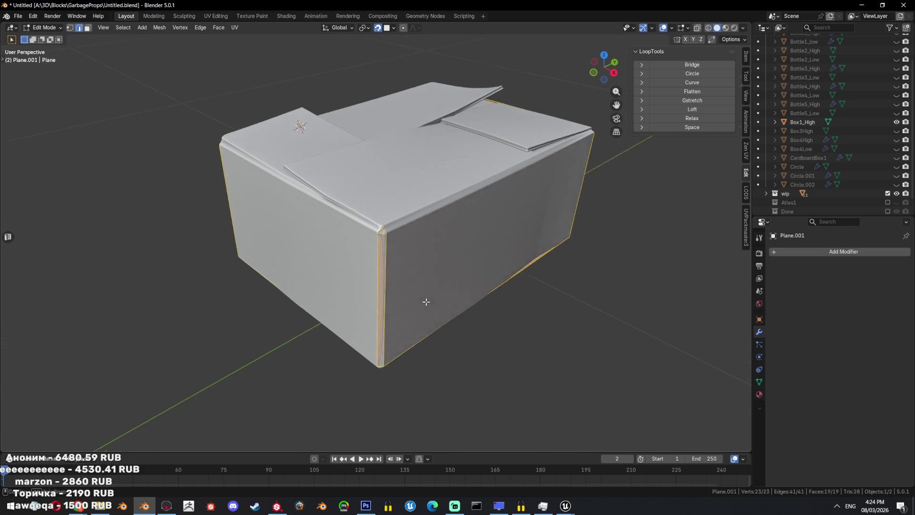
# - Try extruding a vertex from a lower frontal view, then undo it
pyautogui.click(398, 237)
pyautogui.moveTo(399, 237)
pyautogui.mouseDown(button='middle')
pyautogui.moveTo(422, 248)
pyautogui.moveTo(459, 240)
pyautogui.mouseUp(button='middle')
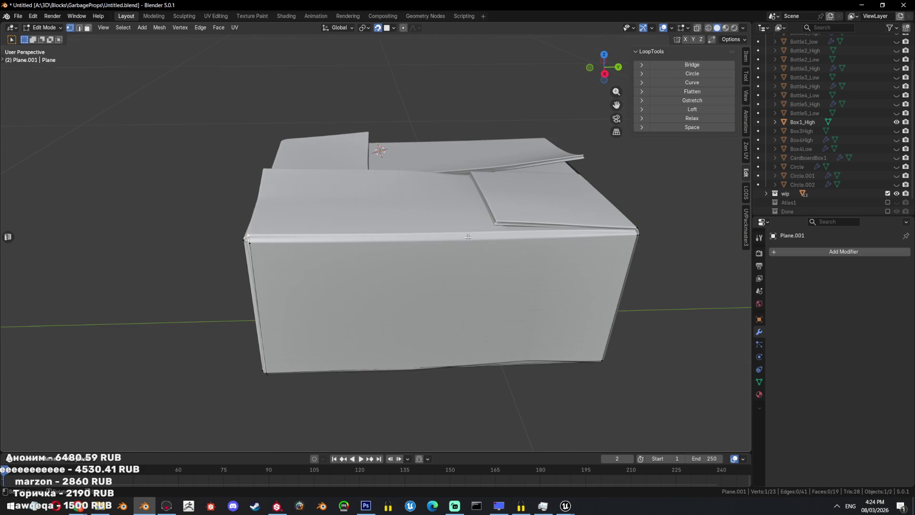
pyautogui.press('e')
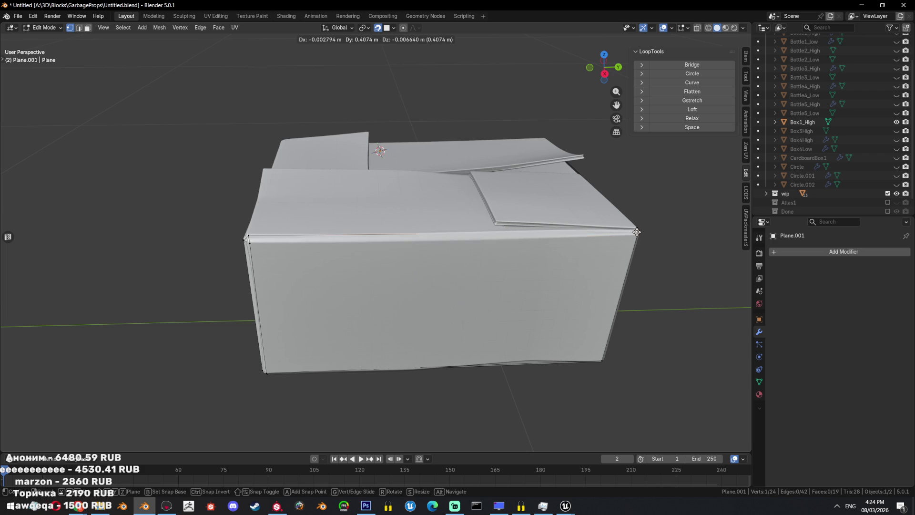
pyautogui.click(630, 231)
pyautogui.hotkey('ctrl', 'z')
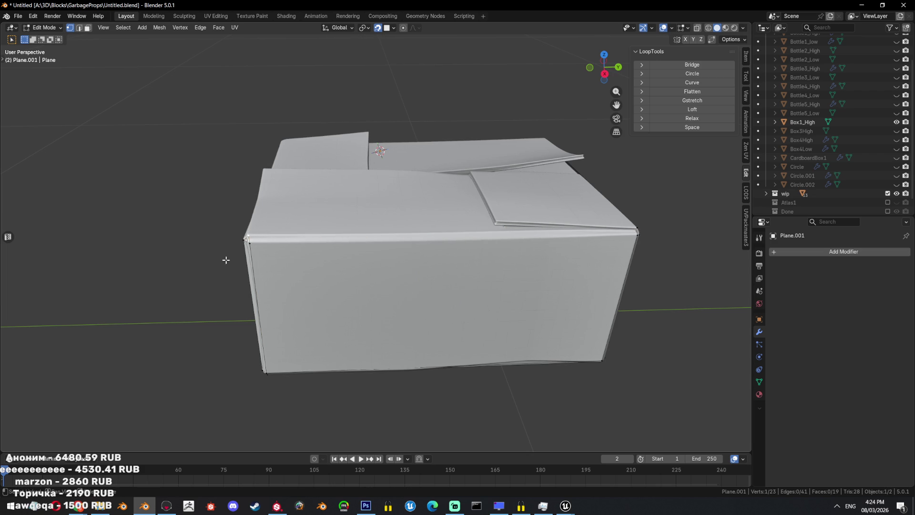
# - Frame the corner vertices and extrude a new vertex out to the flap corner
pyautogui.scroll(4, 424, 278)
pyautogui.moveTo(509, 268); pyautogui.dragTo(378, 278, button='middle')
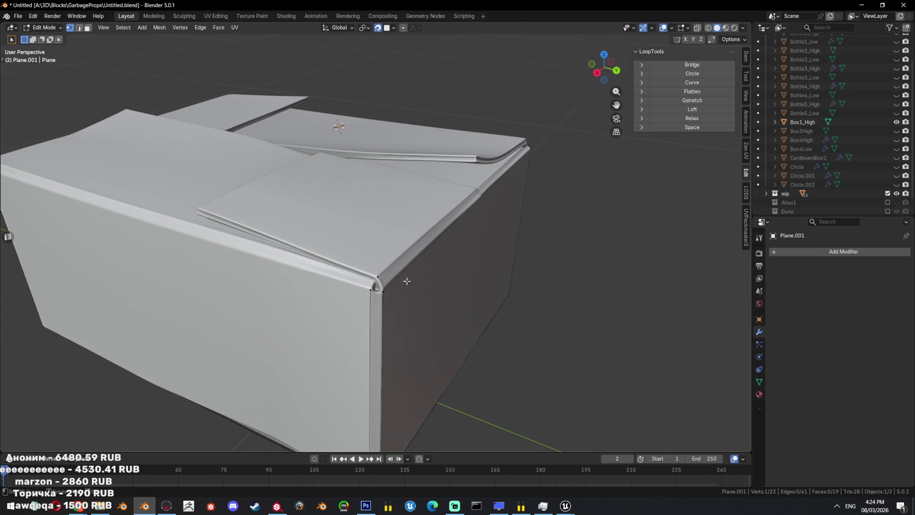
pyautogui.hotkey('shift', 'z')
pyautogui.hotkey('shift', 'z')
pyautogui.keyDown('ctrl'); pyautogui.click(377, 278); pyautogui.keyUp('ctrl')
pyautogui.press('KP_Decimal')
pyautogui.click(399, 235)
pyautogui.press('e')
pyautogui.click(390, 244)
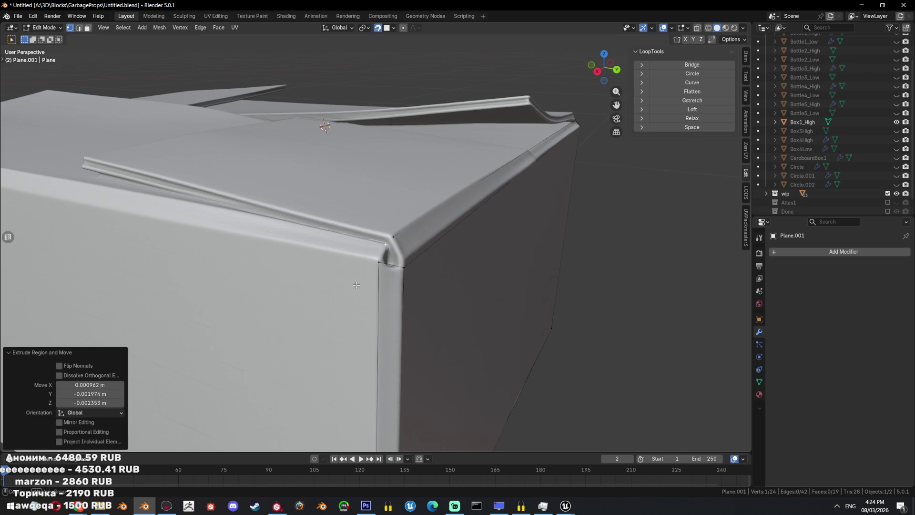
# - Fill a face along the front edge using the neighbouring corner vertex
pyautogui.moveTo(389, 244); pyautogui.dragTo(146, 182, button='middle')
pyautogui.keyDown('shift'); pyautogui.click(114, 170); pyautogui.keyUp('shift')
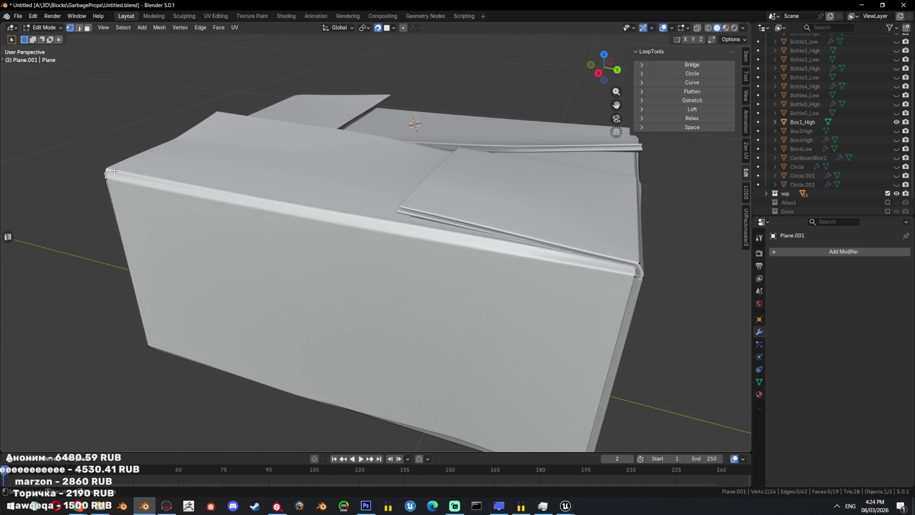
pyautogui.press('f')
pyautogui.hotkey('alt', 'z')
pyautogui.press('a')
pyautogui.hotkey('alt', 'z')
pyautogui.moveTo(419, 317)
pyautogui.mouseDown(button='middle')
pyautogui.moveTo(484, 295)
pyautogui.moveTo(470, 307)
pyautogui.mouseUp(button='middle')
pyautogui.scroll(-5, 484, 295)
# - Fill the selected side edges and the open bottom of the box with new faces
pyautogui.press('2')
pyautogui.press('f')
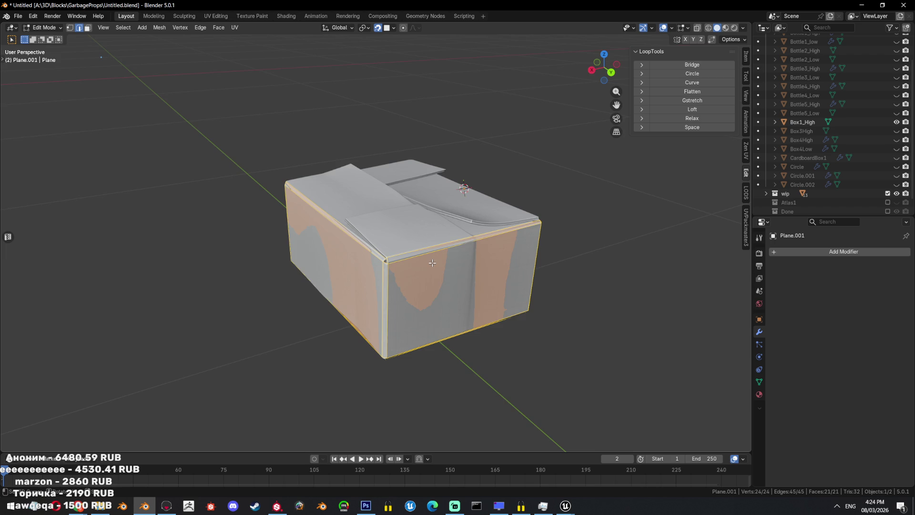
pyautogui.moveTo(433, 263); pyautogui.dragTo(458, 279, button='middle')
pyautogui.scroll(-3, 475, 289)
pyautogui.hotkey('alt', 'z')
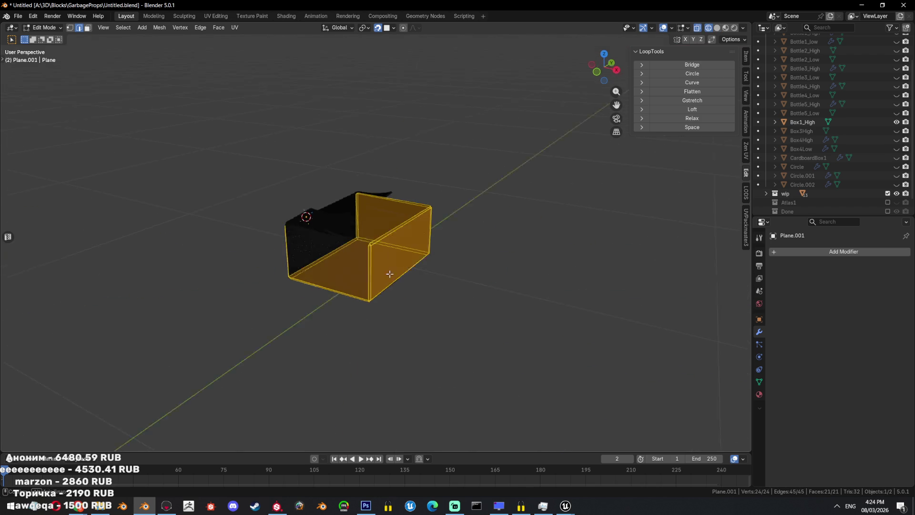
pyautogui.moveTo(389, 274); pyautogui.dragTo(457, 287, button='middle')
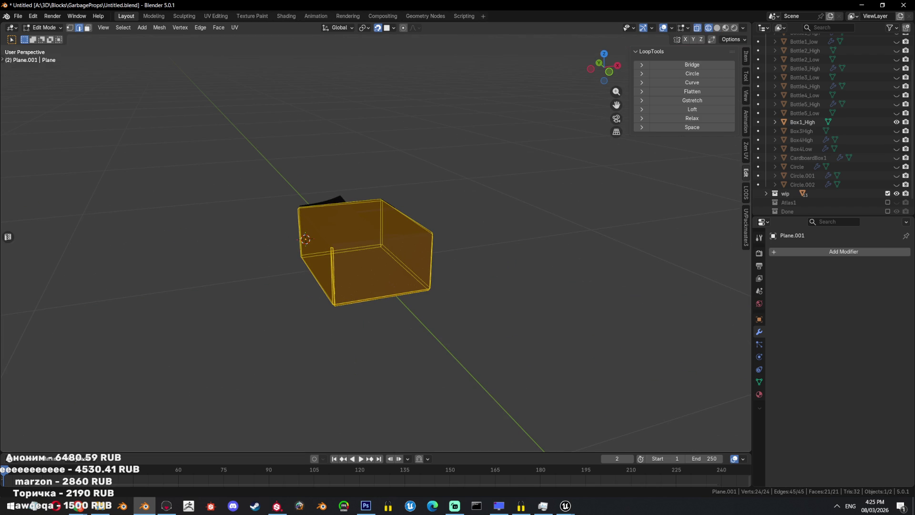
pyautogui.hotkey('alt', 'Tab')
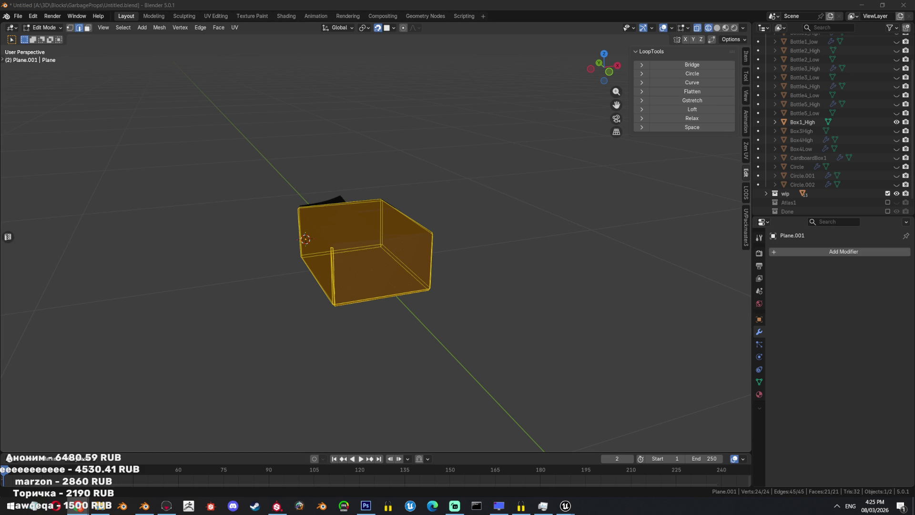
pyautogui.scroll(2, 238, 262)
pyautogui.hotkey('shift', 'z')
pyautogui.press('1')
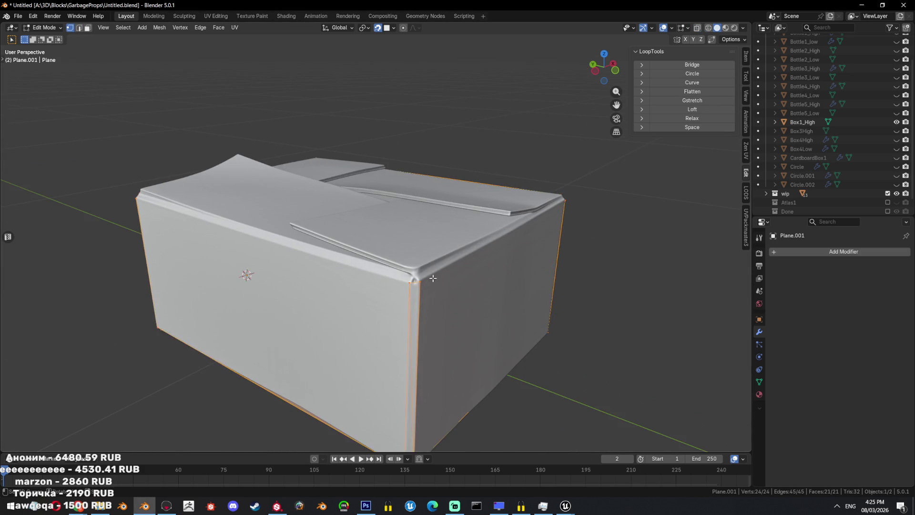
pyautogui.scroll(2, 459, 274)
pyautogui.moveTo(526, 251)
pyautogui.mouseDown(button='middle')
pyautogui.moveTo(421, 227)
pyautogui.moveTo(362, 272)
pyautogui.mouseUp(button='middle')
pyautogui.press('f')
# - Try filling the top rim edge loop with a face, then undo it
pyautogui.press('a')
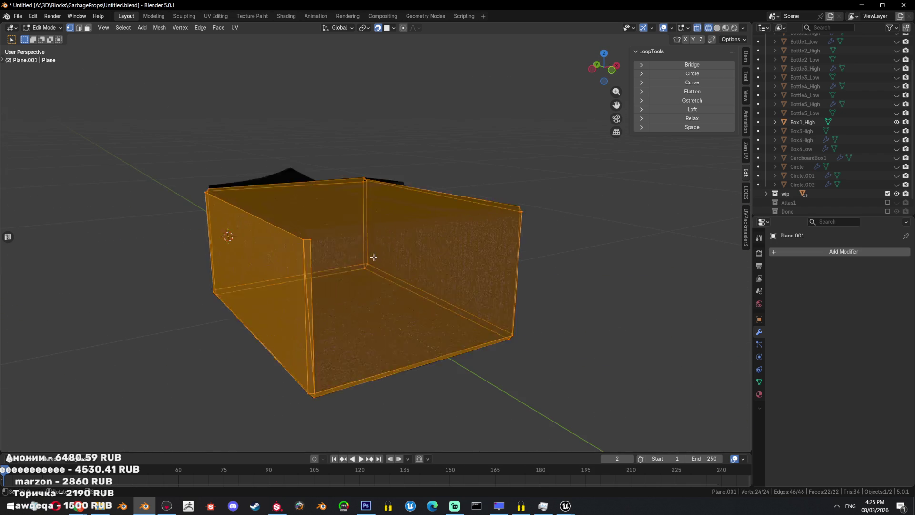
pyautogui.click(362, 272)
pyautogui.press('a')
pyautogui.moveTo(416, 277)
pyautogui.mouseDown(button='middle')
pyautogui.moveTo(506, 338)
pyautogui.moveTo(513, 356)
pyautogui.mouseUp(button='middle')
pyautogui.hotkey('shift', 'z')
pyautogui.hotkey('shift', 'z')
pyautogui.moveTo(442, 311)
pyautogui.mouseDown(button='middle')
pyautogui.moveTo(463, 328)
pyautogui.moveTo(480, 322)
pyautogui.mouseUp(button='middle')
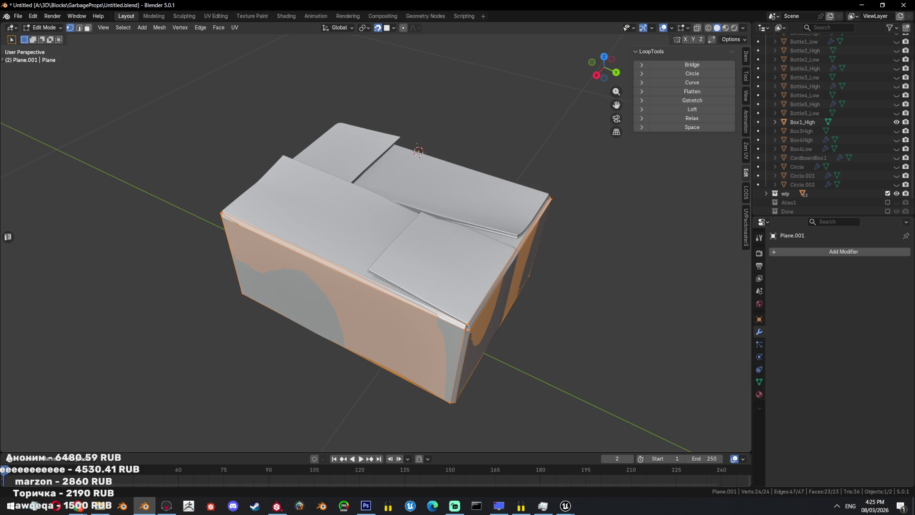
pyautogui.moveTo(396, 234)
pyautogui.mouseDown(button='middle')
pyautogui.moveTo(494, 189)
pyautogui.moveTo(497, 227)
pyautogui.moveTo(519, 239)
pyautogui.mouseUp(button='middle')
pyautogui.scroll(3, 497, 226)
pyautogui.press('2')
pyautogui.hotkey('alt', 'z')
pyautogui.keyDown('alt'); pyautogui.click(362, 252); pyautogui.keyUp('alt')
pyautogui.press('f')
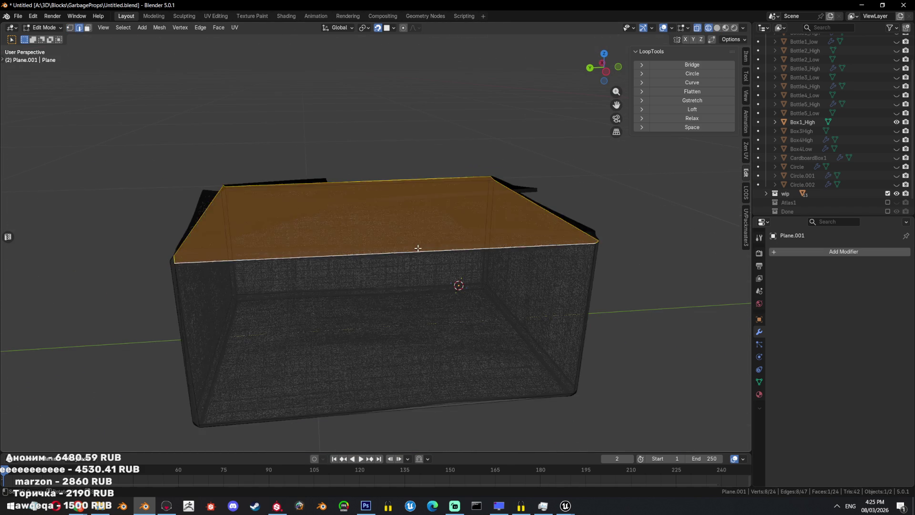
pyautogui.moveTo(362, 252); pyautogui.dragTo(479, 252, button='middle')
pyautogui.hotkey('ctrl', 'z')
# - Extrude a new vertex from the box corner and fill the surrounding corner faces
pyautogui.hotkey('alt', 'z')
pyautogui.press('1')
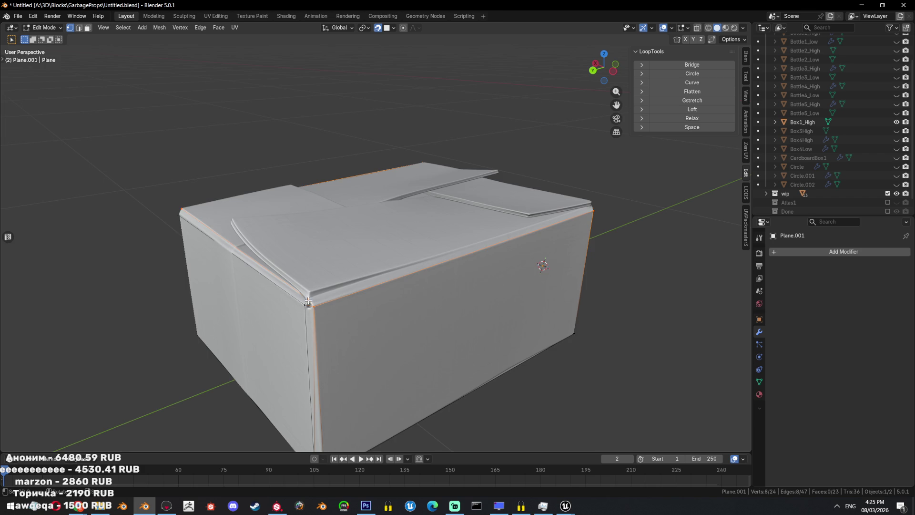
pyautogui.click(308, 301)
pyautogui.moveTo(308, 302); pyautogui.dragTo(425, 262, button='middle')
pyautogui.moveTo(550, 265); pyautogui.dragTo(498, 282, button='middle')
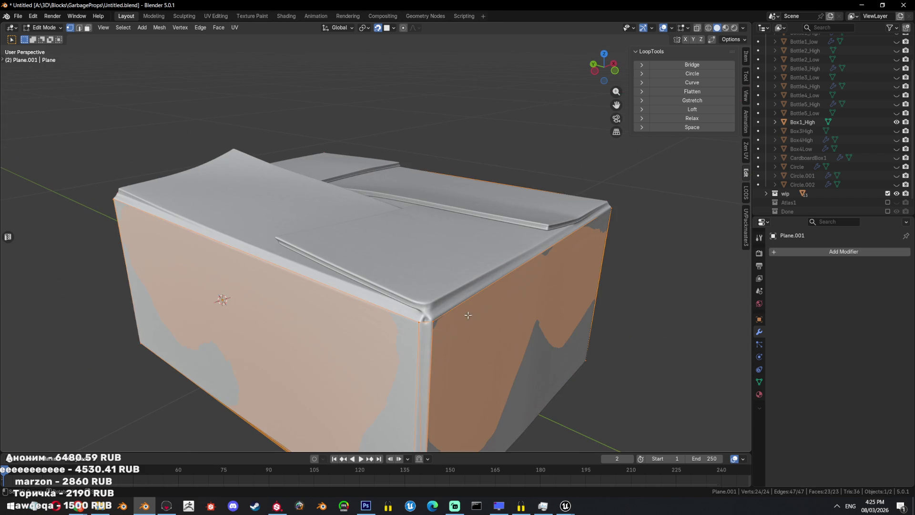
pyautogui.press('e')
pyautogui.click(429, 312)
pyautogui.press('f')
pyautogui.moveTo(429, 311)
pyautogui.mouseDown(button='middle')
pyautogui.moveTo(305, 213)
pyautogui.moveTo(275, 268)
pyautogui.mouseUp(button='middle')
pyautogui.press('f')
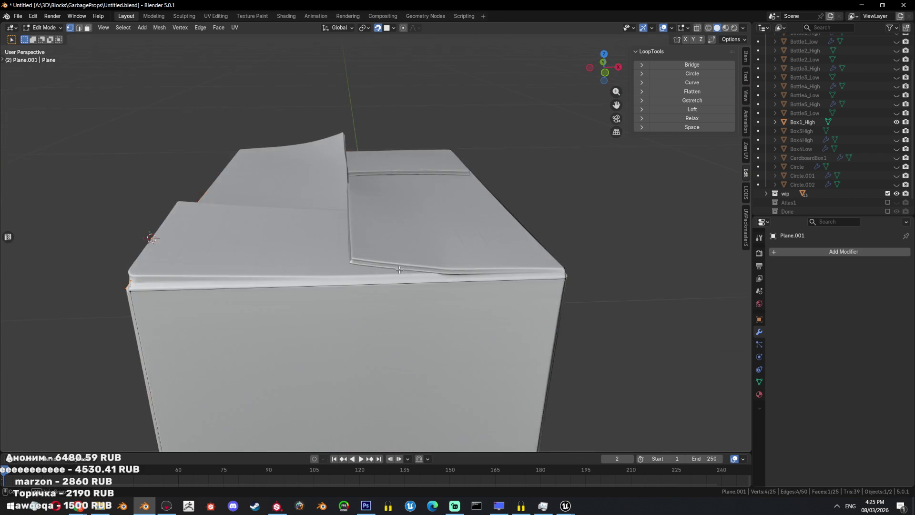
pyautogui.click(253, 272)
pyautogui.moveTo(254, 272)
pyautogui.mouseDown(button='middle')
pyautogui.moveTo(420, 281)
pyautogui.moveTo(452, 295)
pyautogui.mouseUp(button='middle')
pyautogui.press('f')
# - Fill the box's top face, then join the triangles into quads (25 faces)
pyautogui.press('a')
pyautogui.hotkey('alt', 'z')
pyautogui.scroll(-4, 451, 295)
pyautogui.moveTo(548, 290)
pyautogui.mouseDown(button='middle')
pyautogui.moveTo(435, 313)
pyautogui.moveTo(496, 268)
pyautogui.moveTo(514, 291)
pyautogui.mouseUp(button='middle')
pyautogui.press('f')
pyautogui.hotkey('alt', 'z')
pyautogui.hotkey('alt', 'z')
pyautogui.press('a')
pyautogui.hotkey('alt', 'j')
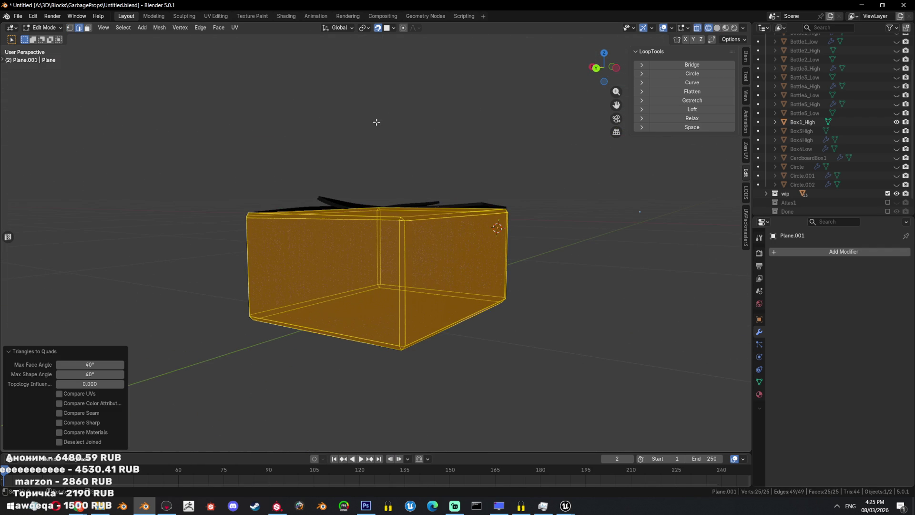
pyautogui.click(216, 16)
# - Unwrap Plane.001 with Smart UV Project, then go back to the Layout workspace
pyautogui.press('u')
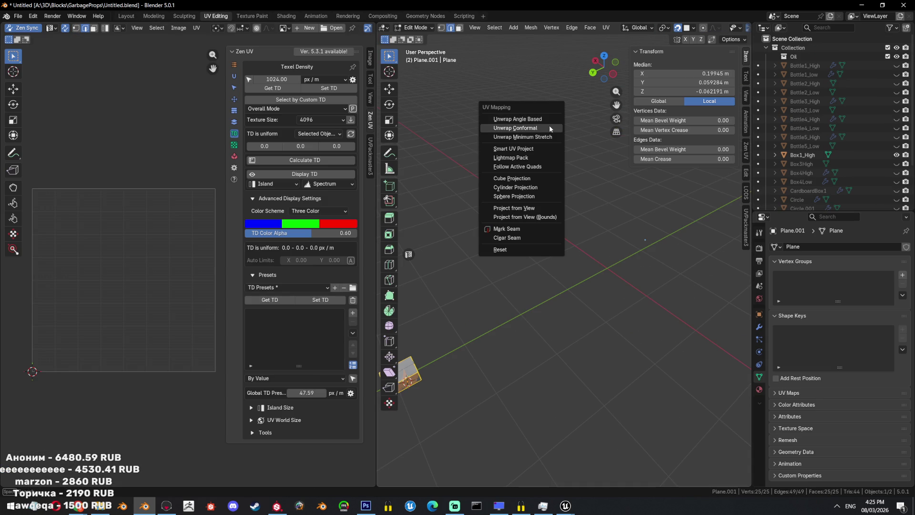
pyautogui.click(536, 128)
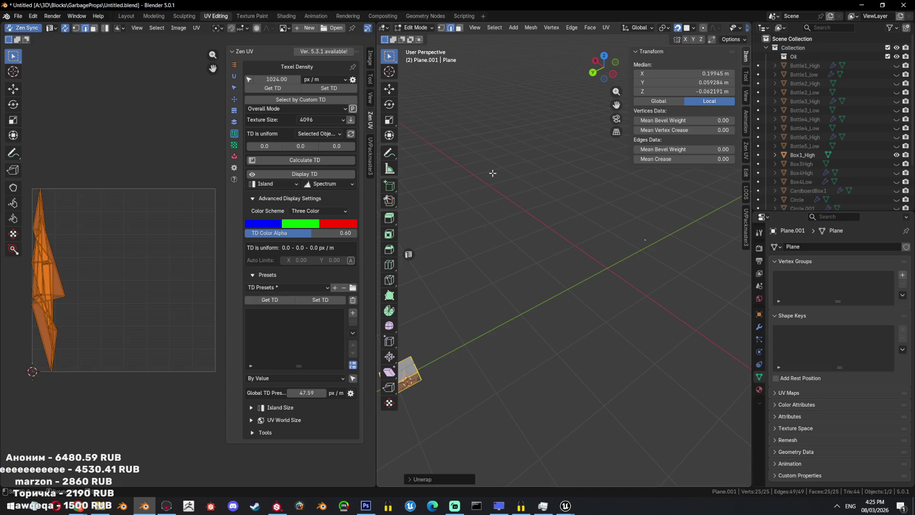
pyautogui.press('u')
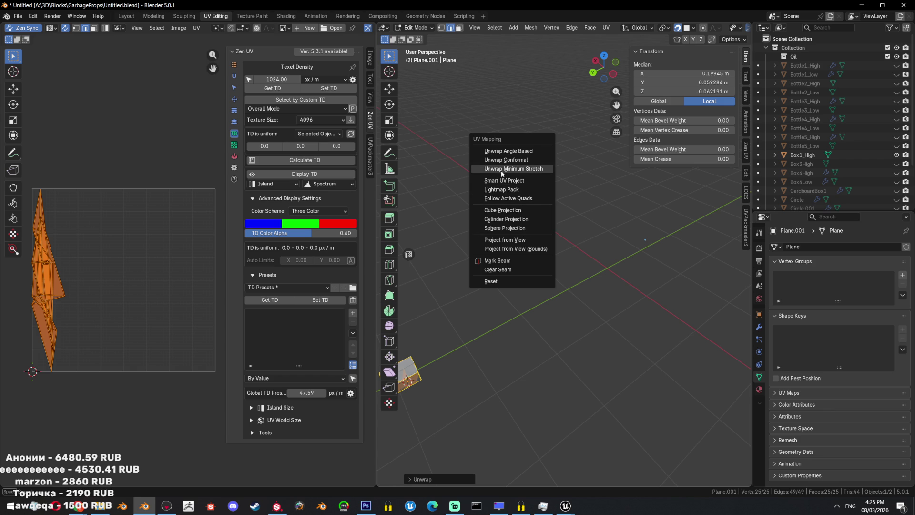
pyautogui.click(504, 181)
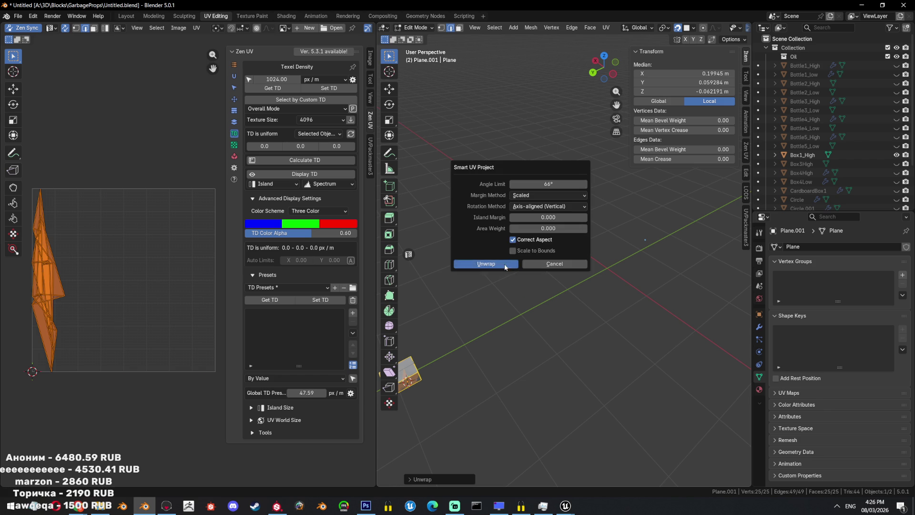
pyautogui.click(486, 265)
pyautogui.click(126, 15)
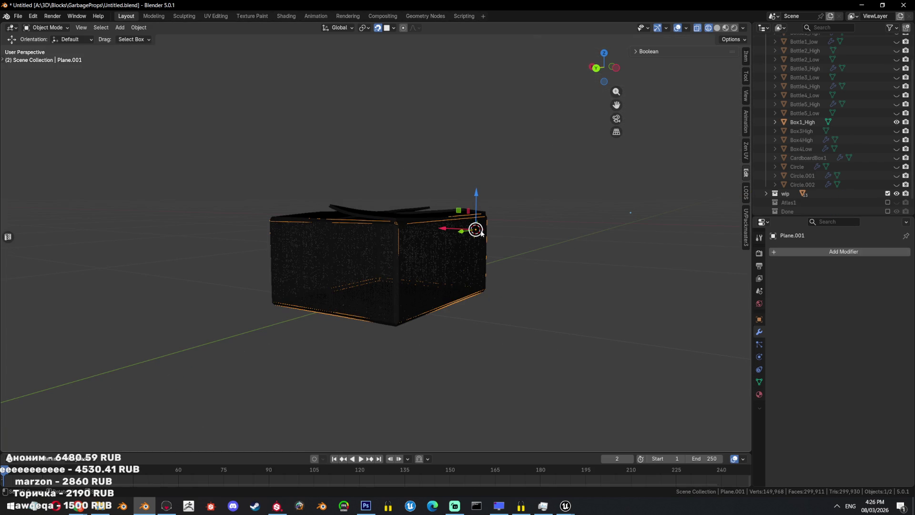
# - Shade the low-poly box smooth and add a WeightedNormal modifier with Keep Sharp and weight 100
pyautogui.moveTo(526, 203); pyautogui.dragTo(528, 221, button='middle')
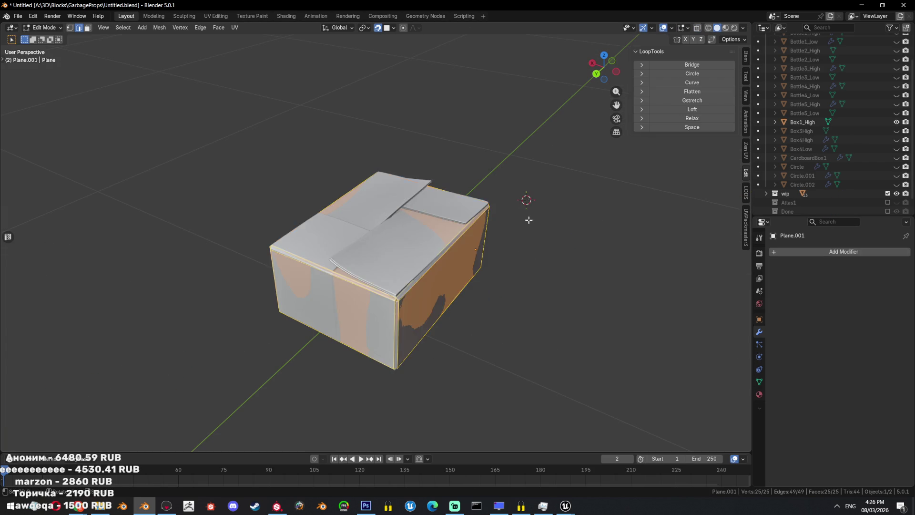
pyautogui.hotkey('shift', 'h')
pyautogui.rightClick(527, 220)
pyautogui.click(526, 220)
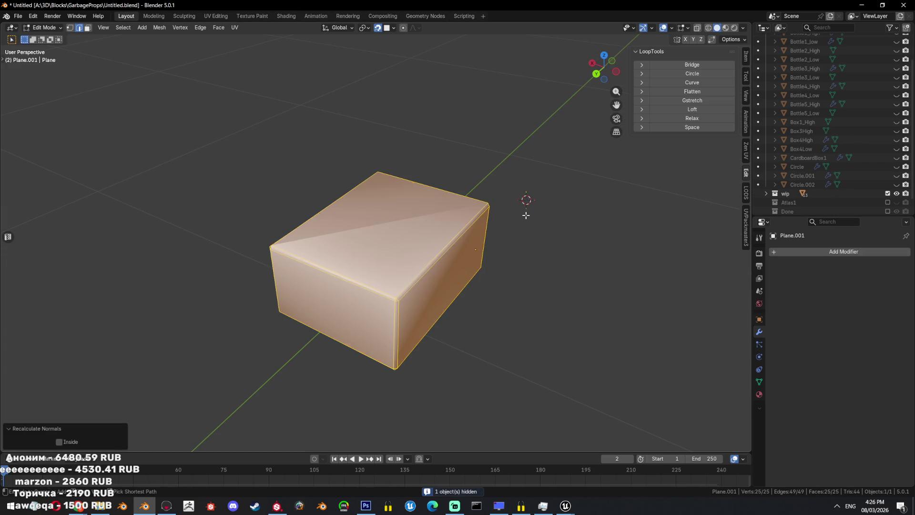
pyautogui.click(815, 250)
pyautogui.write('wei')
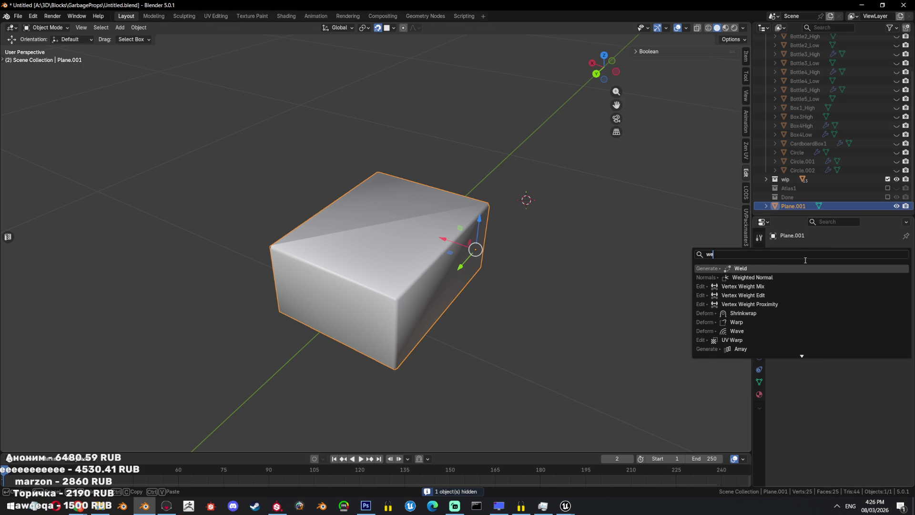
pyautogui.press('Return')
pyautogui.click(828, 313)
pyautogui.moveTo(854, 291); pyautogui.dragTo(882, 291)
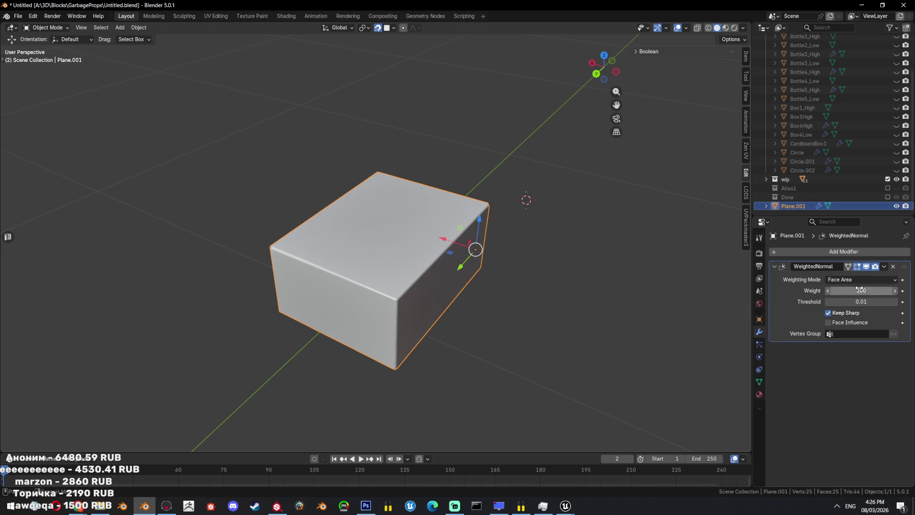
pyautogui.scroll(2, 845, 113)
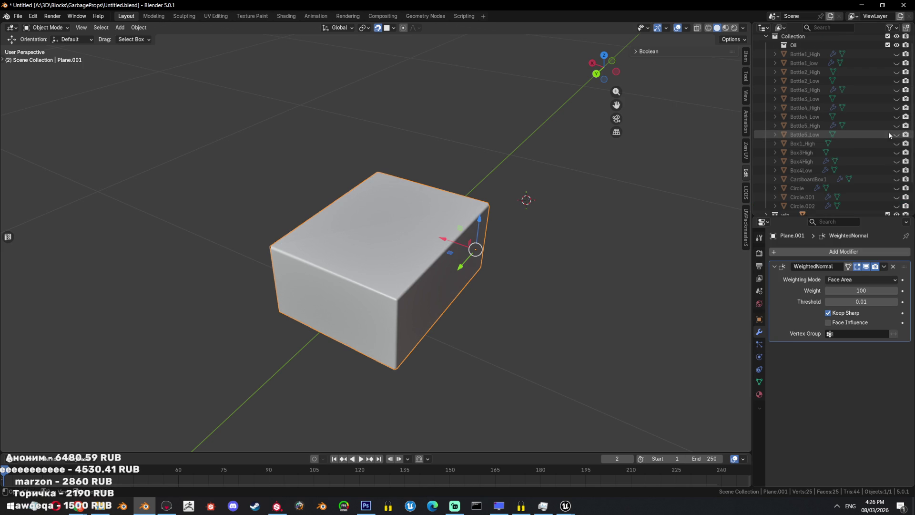
# - Unhide Box1_High, rename Plane.001 to Box1_Low under it, and frame both boxes
pyautogui.click(896, 143)
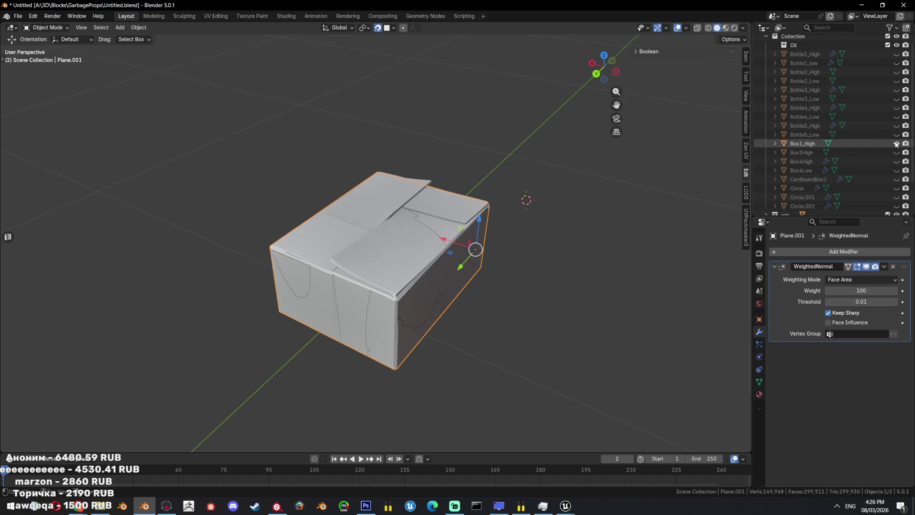
pyautogui.scroll(-2, 800, 201)
pyautogui.press('F2')
pyautogui.write('Bo')
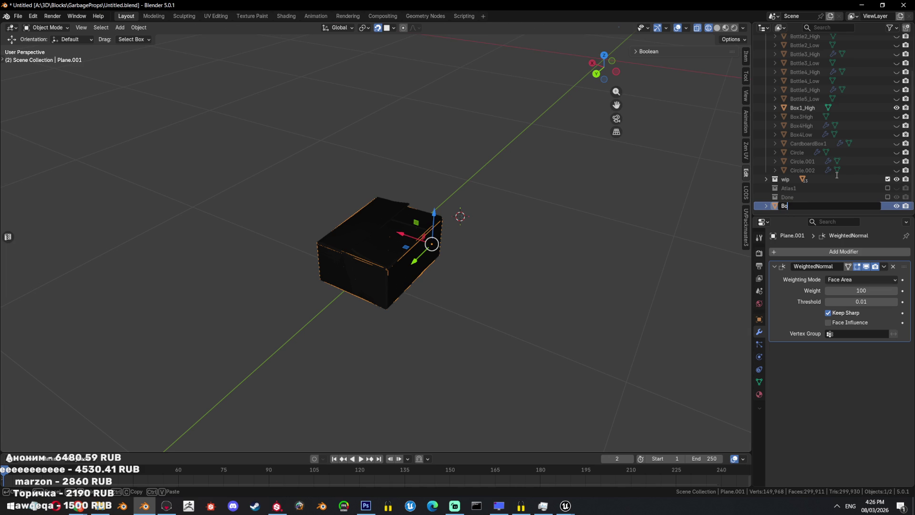
pyautogui.write('x1_Low')
pyautogui.press('Return')
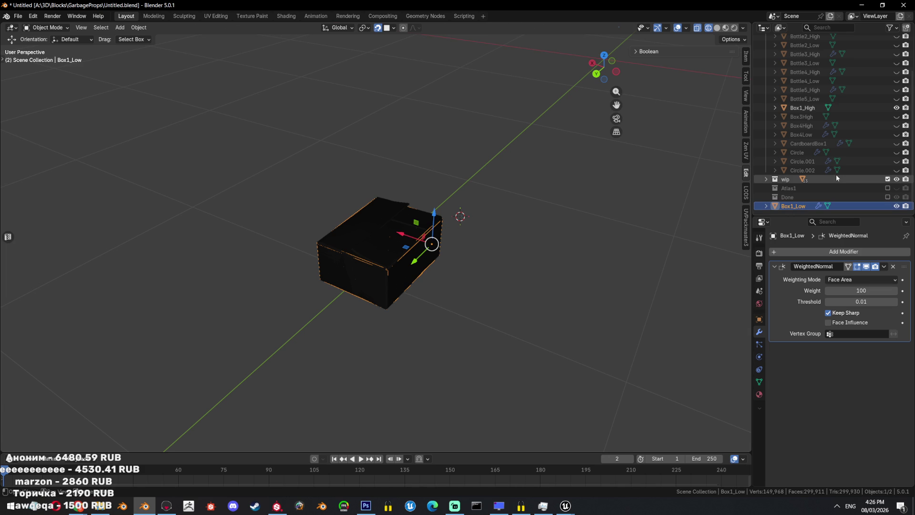
pyautogui.moveTo(793, 206); pyautogui.dragTo(811, 174)
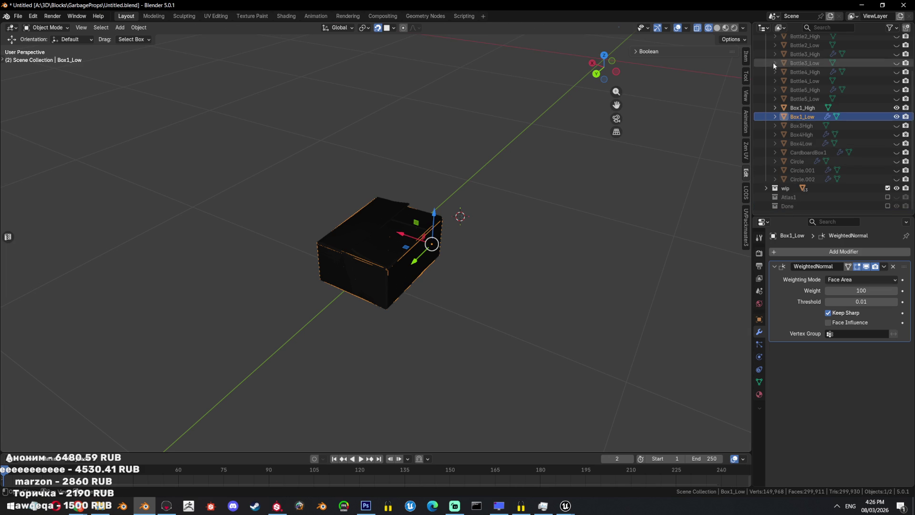
pyautogui.keyDown('ctrl'); pyautogui.click(797, 109); pyautogui.keyUp('ctrl')
pyautogui.press('KP_Decimal')
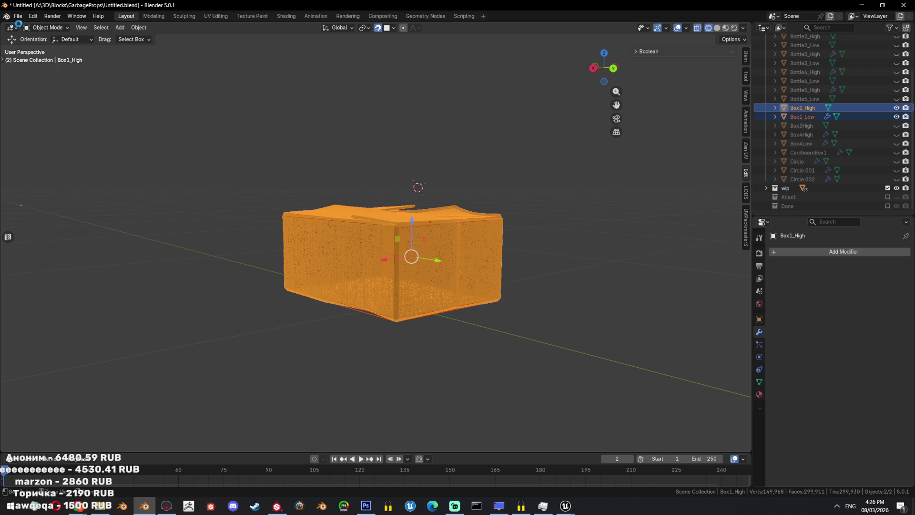
# - Save, then export the selected boxes as an FBX file named TestBake
pyautogui.hotkey('ctrl', 's')
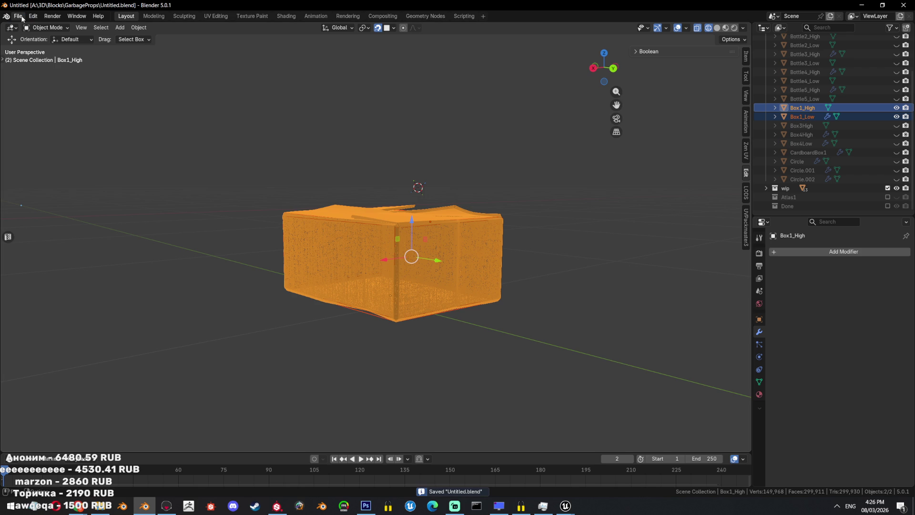
pyautogui.click(22, 18)
pyautogui.moveTo(46, 150)
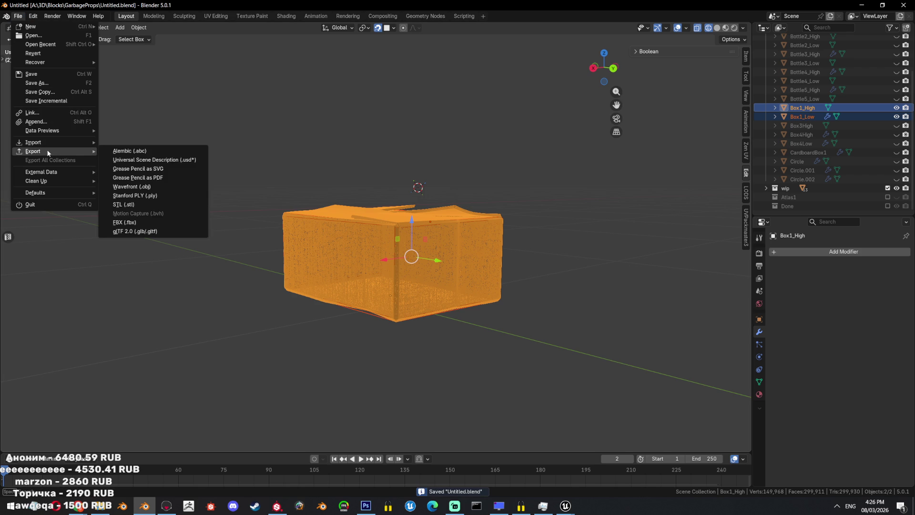
pyautogui.click(131, 224)
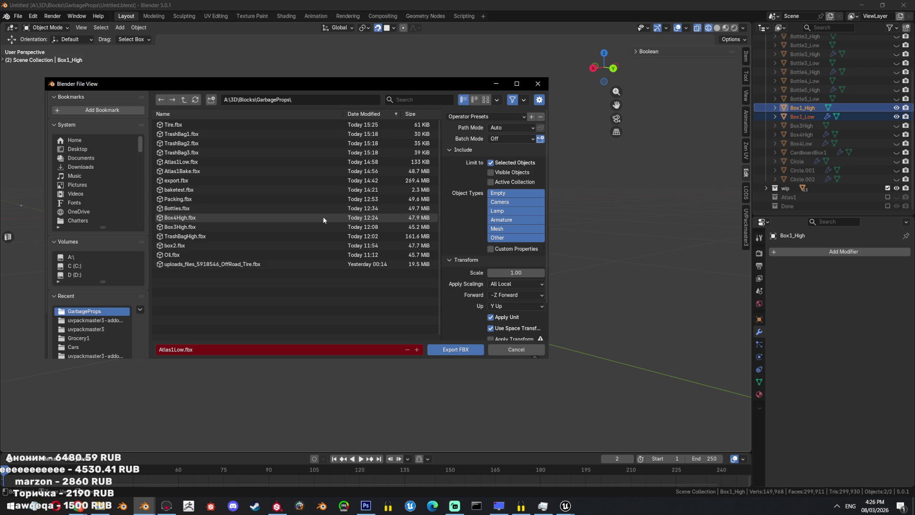
pyautogui.click(227, 350)
pyautogui.click(227, 350)
pyautogui.write('TestBake')
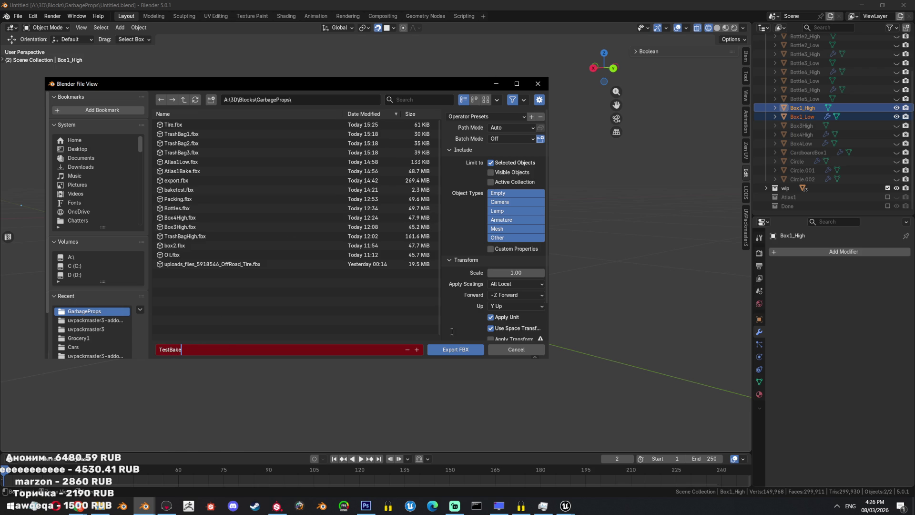
pyautogui.press('Return')
pyautogui.hotkey('alt', 'Tab')
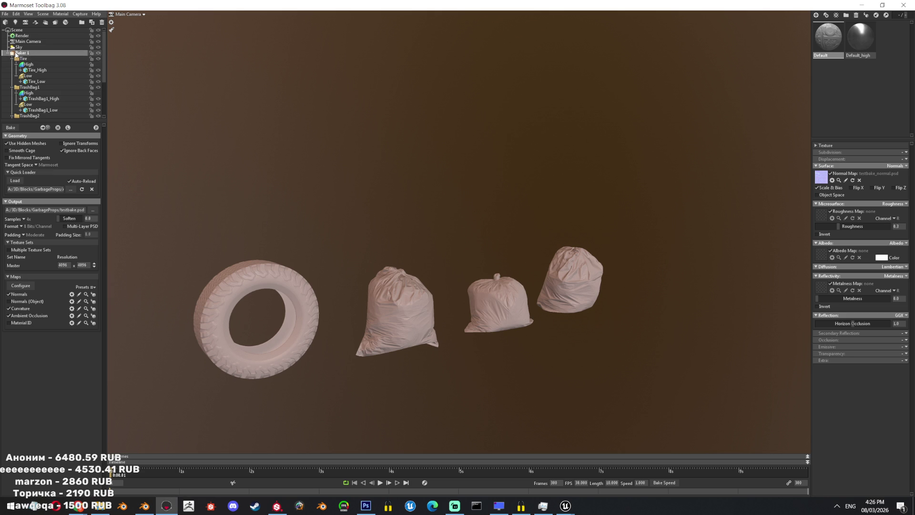
# - Load TestBake.fbx into the Marmoset baker and delete the leftover trash bag groups
pyautogui.click(81, 189)
pyautogui.click(70, 192)
pyautogui.click(356, 301)
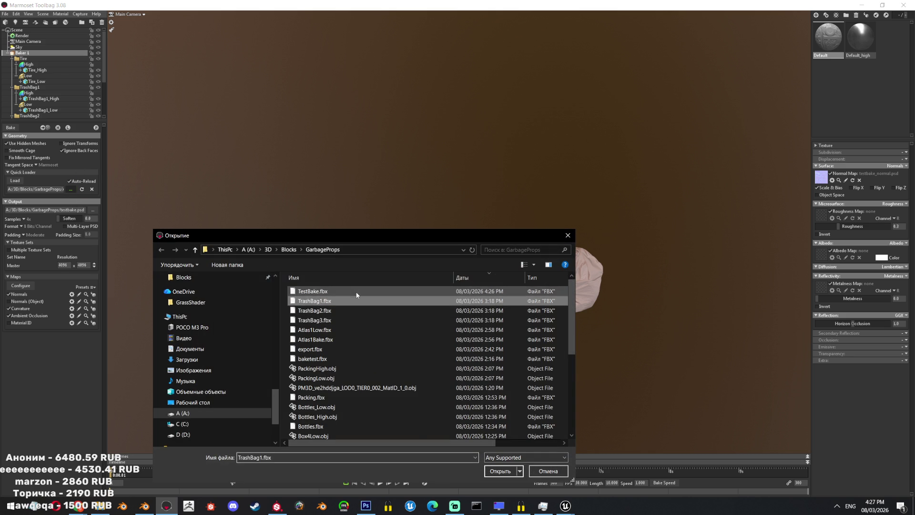
pyautogui.doubleClick(357, 293)
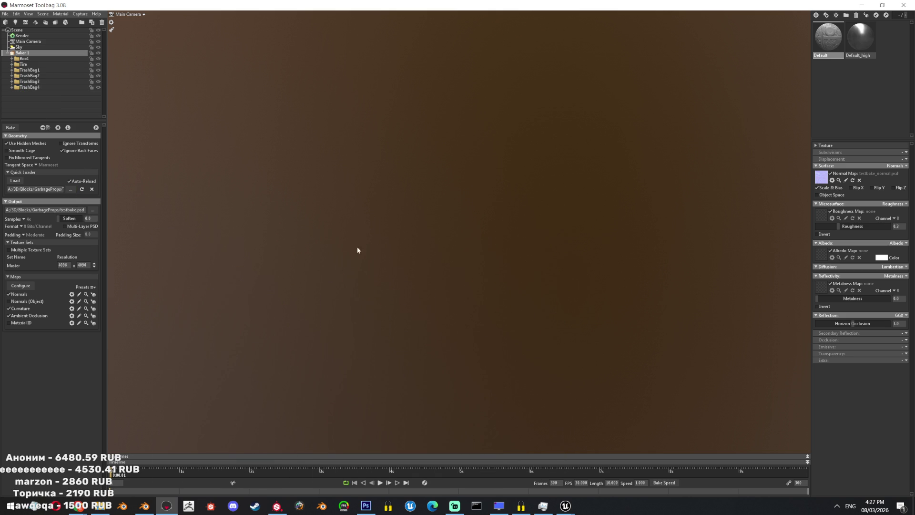
pyautogui.click(43, 59)
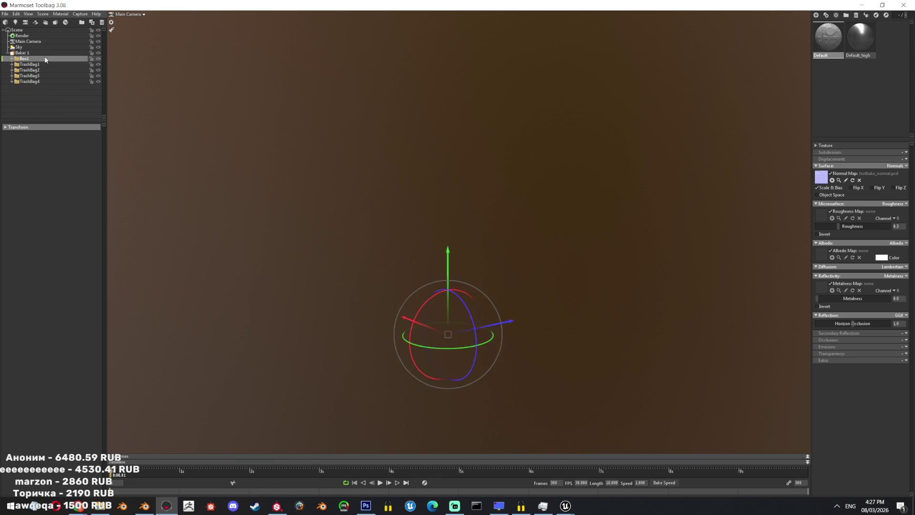
pyautogui.press('Delete')
# - Re-export the FBX from Blender over TestBake.fbx and return to Marmoset Toolbag
pyautogui.click(145, 506)
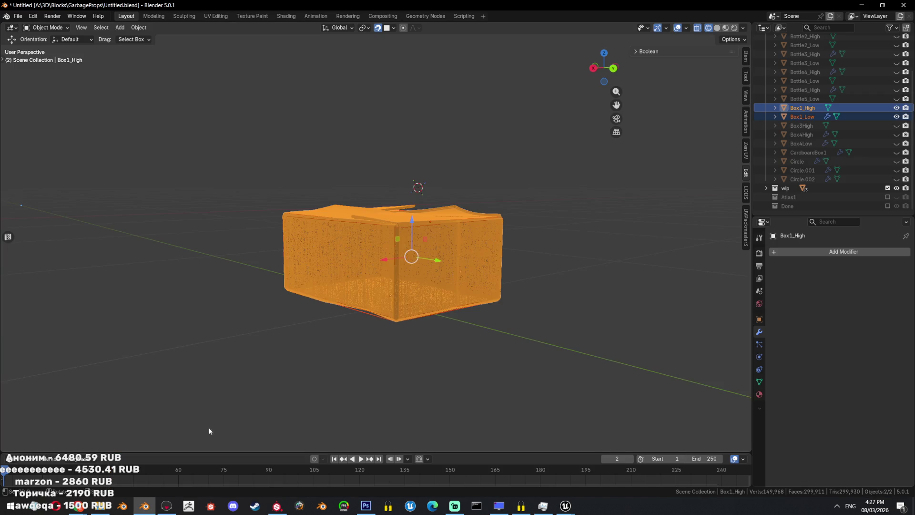
pyautogui.click(18, 15)
pyautogui.moveTo(60, 150)
pyautogui.click(117, 222)
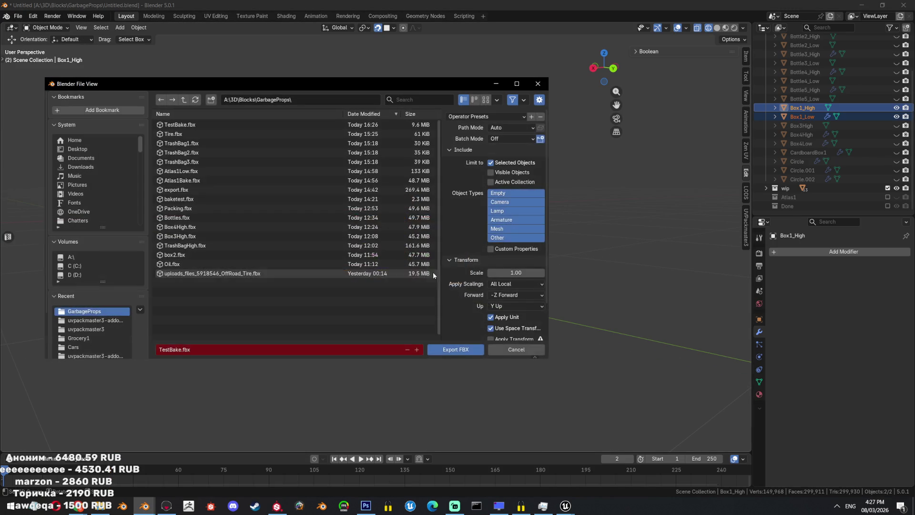
pyautogui.click(456, 350)
pyautogui.hotkey('alt', 'Tab')
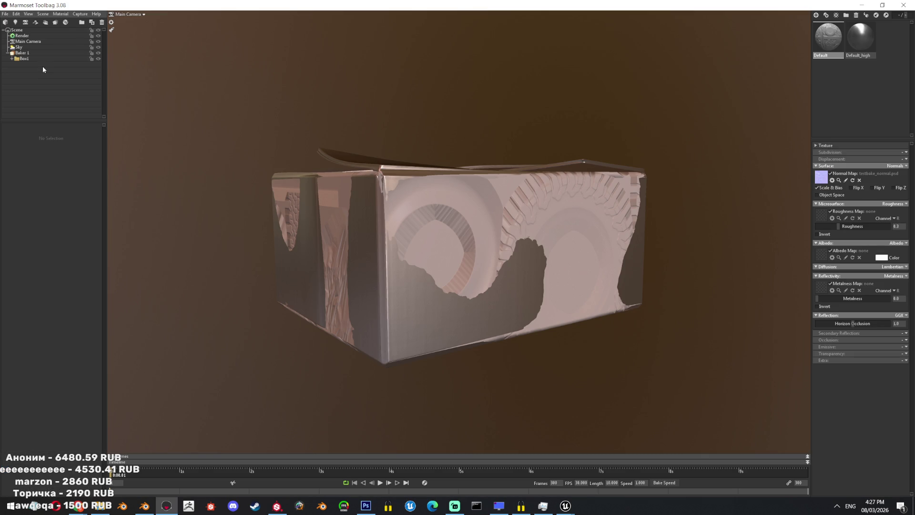
# - Point Baker 1's Quick Loader to TestBake.fbx and view the baked result on the box
pyautogui.click(21, 53)
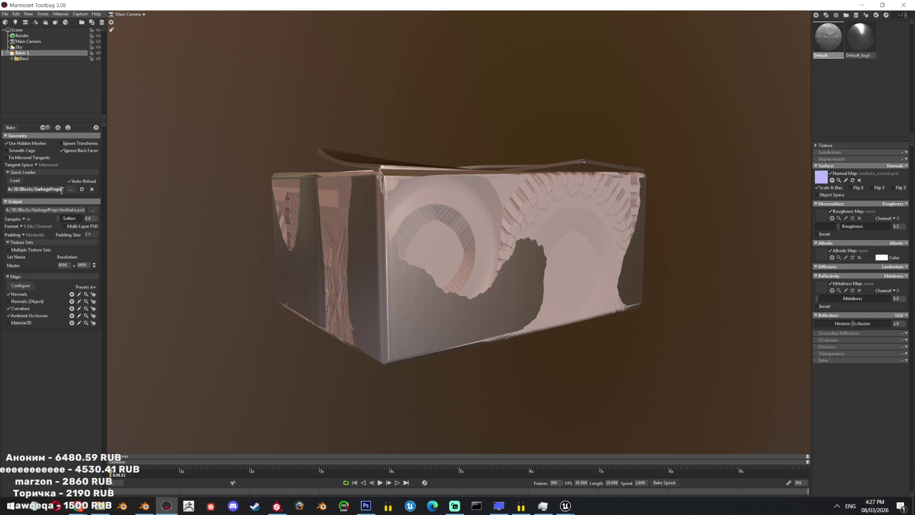
pyautogui.write('TestBake.fb')
pyautogui.press('Return')
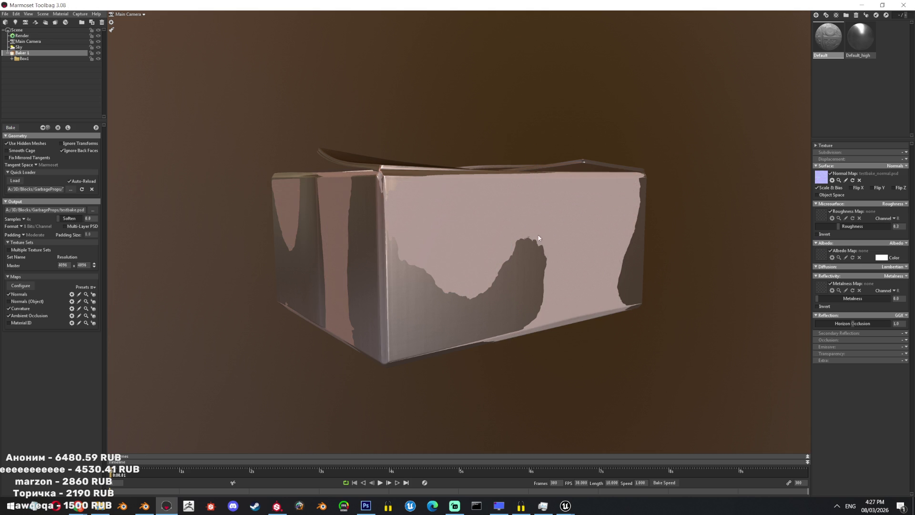
pyautogui.click(57, 127)
pyautogui.moveTo(527, 124); pyautogui.dragTo(215, 287)
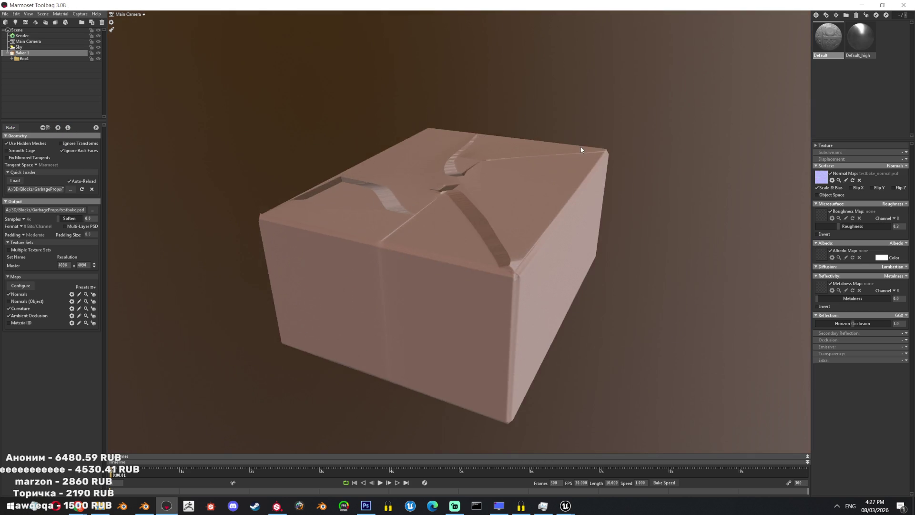
# - Raise the low-poly mesh's Cage Max Offset to 9.585
pyautogui.click(11, 58)
pyautogui.click(38, 70)
pyautogui.click(28, 76)
pyautogui.moveTo(7, 184); pyautogui.dragTo(37, 189)
pyautogui.click(646, 269)
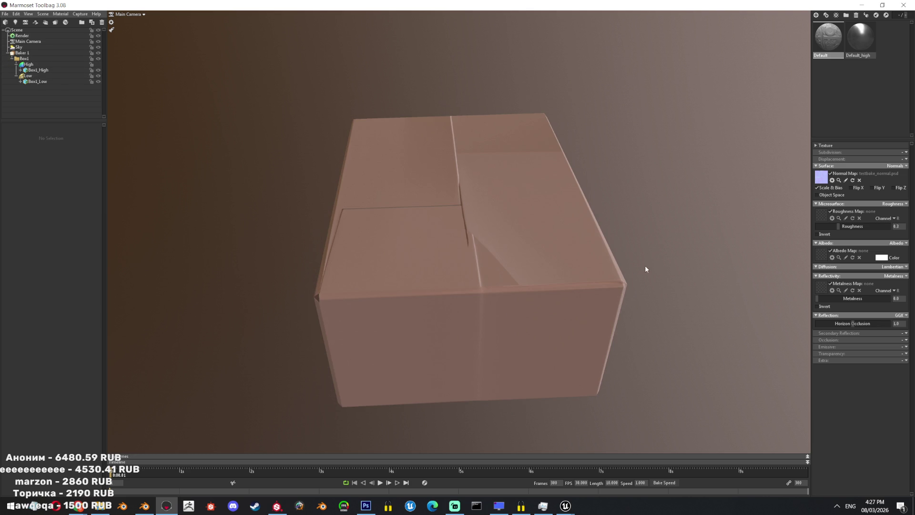
pyautogui.click(28, 76)
pyautogui.moveTo(24, 184); pyautogui.dragTo(44, 184)
pyautogui.click(751, 164)
# - Inspect the baked box, then switch to Blender with only Box1_Low selected
pyautogui.moveTo(751, 163)
pyautogui.mouseDown()
pyautogui.moveTo(605, 276)
pyautogui.moveTo(526, 275)
pyautogui.moveTo(565, 286)
pyautogui.moveTo(585, 272)
pyautogui.moveTo(731, 290)
pyautogui.moveTo(606, 254)
pyautogui.moveTo(611, 308)
pyautogui.moveTo(535, 337)
pyautogui.moveTo(478, 333)
pyautogui.moveTo(624, 333)
pyautogui.moveTo(582, 253)
pyautogui.moveTo(609, 382)
pyautogui.moveTo(605, 352)
pyautogui.moveTo(674, 340)
pyautogui.moveTo(609, 364)
pyautogui.moveTo(632, 353)
pyautogui.mouseUp()
pyautogui.moveTo(564, 270)
pyautogui.mouseDown()
pyautogui.moveTo(582, 275)
pyautogui.moveTo(507, 272)
pyautogui.moveTo(469, 241)
pyautogui.moveTo(482, 280)
pyautogui.moveTo(473, 220)
pyautogui.mouseUp()
pyautogui.click(473, 220)
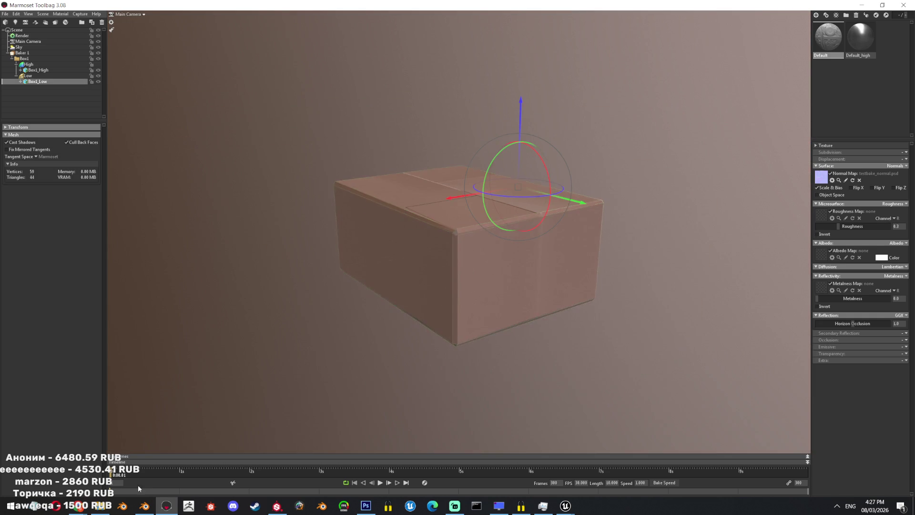
pyautogui.click(144, 505)
pyautogui.click(802, 116)
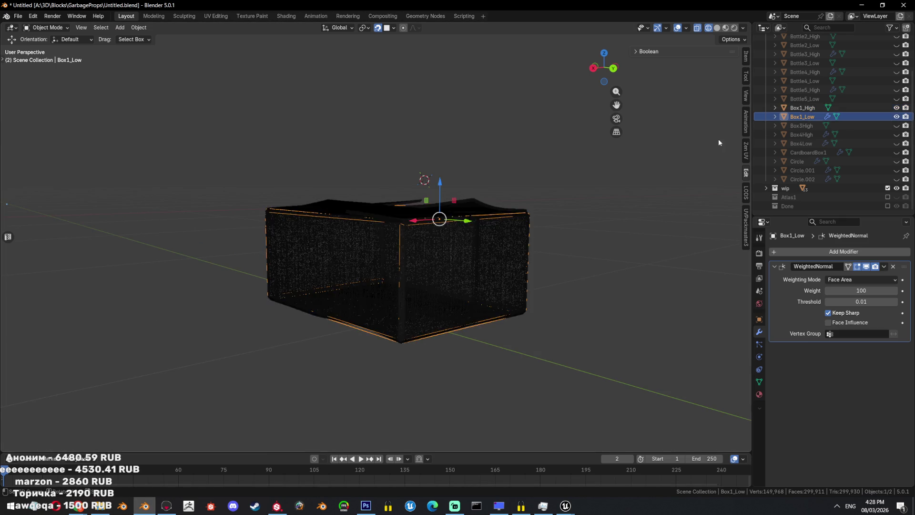
# - Isolate Box1_Low and fill its open corner hole with a new face
pyautogui.hotkey('shift', 'h')
pyautogui.hotkey('alt', 'z')
pyautogui.press('Tab')
pyautogui.keyDown('alt'); pyautogui.click(477, 351); pyautogui.keyUp('alt')
pyautogui.press('f')
pyautogui.press('1')
pyautogui.scroll(3, 507, 362)
pyautogui.scroll(3, 488, 309)
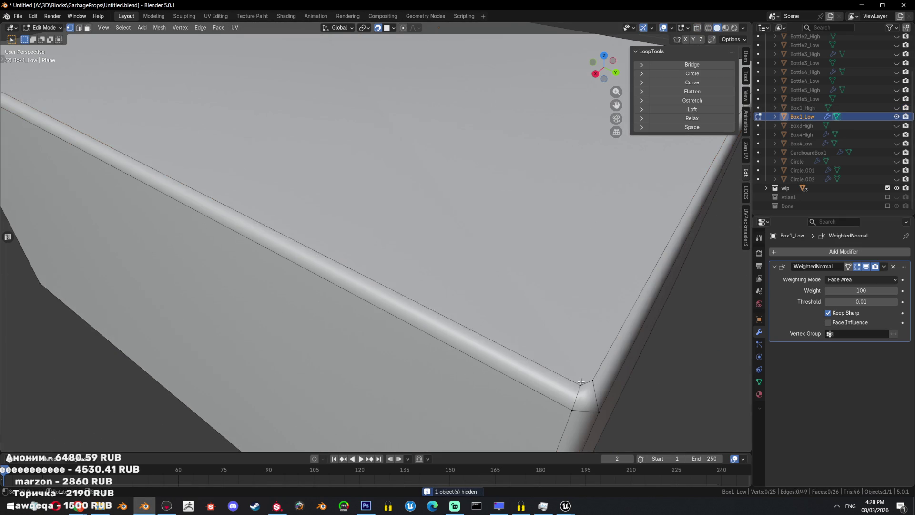
pyautogui.press('Tab')
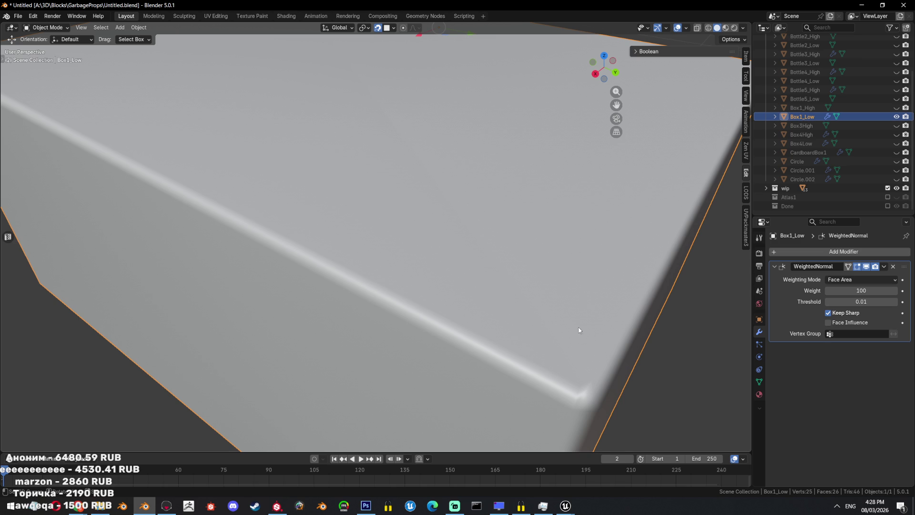
# - Check the mesh in wireframe, then unhide all objects and select Box1_High
pyautogui.press('KP_Decimal')
pyautogui.hotkey('shift', 'z')
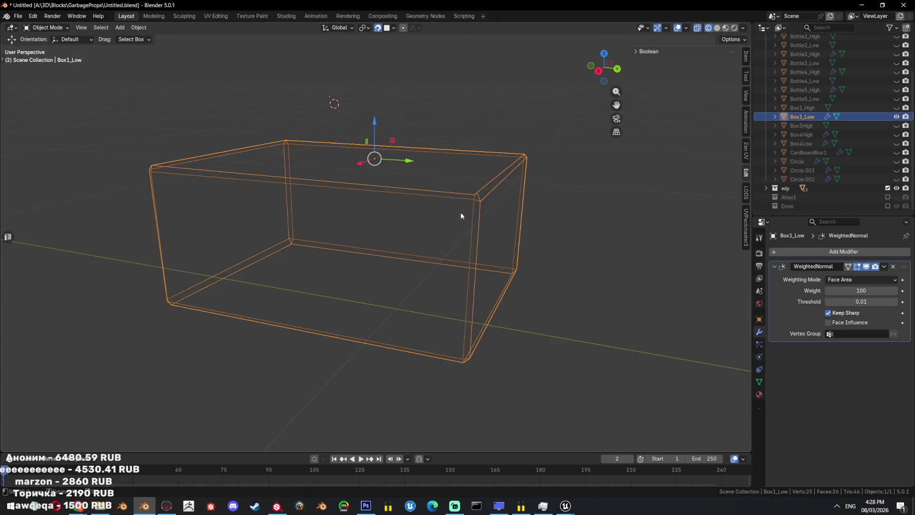
pyautogui.press('Tab')
pyautogui.hotkey('shift', 'z')
pyautogui.moveTo(460, 211); pyautogui.dragTo(437, 229, button='middle')
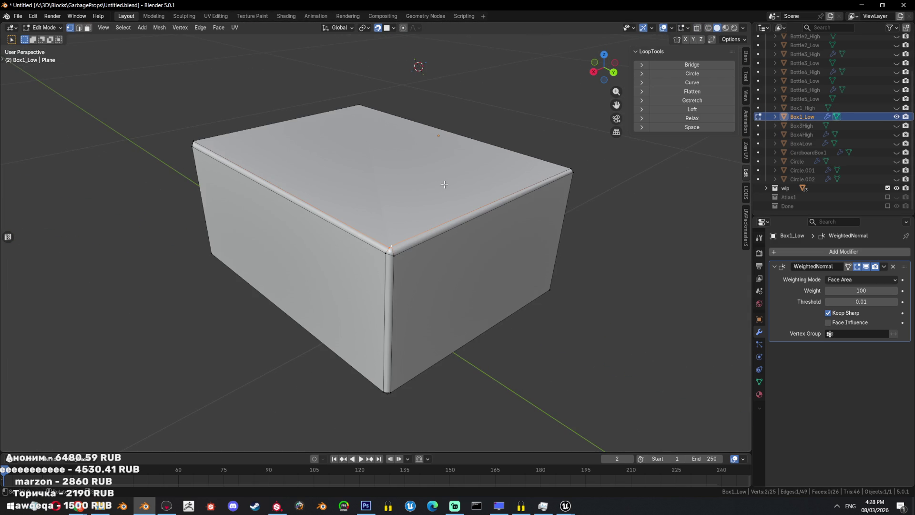
pyautogui.press('Tab')
pyautogui.hotkey('alt', 'h')
pyautogui.click(405, 239)
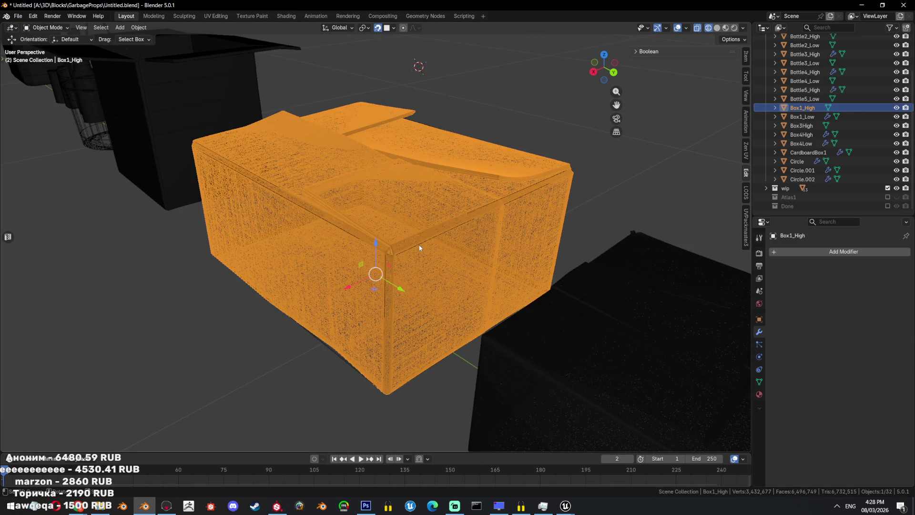
# - Return to solid shading, edit Box1_Low and delete its extra front face
pyautogui.hotkey('shift', 'z')
pyautogui.click(421, 244)
pyautogui.press('Tab')
pyautogui.click(466, 251)
pyautogui.moveTo(494, 249)
pyautogui.mouseDown(button='middle')
pyautogui.moveTo(430, 274)
pyautogui.moveTo(334, 215)
pyautogui.moveTo(334, 257)
pyautogui.moveTo(417, 251)
pyautogui.mouseUp(button='middle')
pyautogui.press('3')
pyautogui.click(431, 274)
pyautogui.scroll(-3, 333, 214)
pyautogui.press('x')
pyautogui.click(303, 228)
# - Select two corner vertices and extrude two new vertices along the top flap edge
pyautogui.press('1')
pyautogui.click(334, 257)
pyautogui.scroll(3, 334, 258)
pyautogui.scroll(2, 314, 282)
pyautogui.keyDown('shift'); pyautogui.click(315, 281); pyautogui.keyUp('shift')
pyautogui.scroll(2, 417, 250)
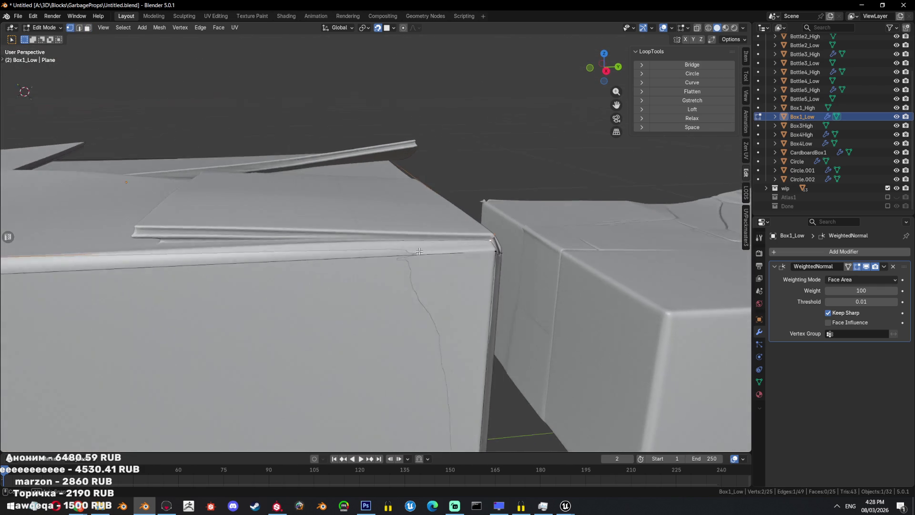
pyautogui.moveTo(417, 251); pyautogui.dragTo(264, 238, button='middle')
pyautogui.press('g')
pyautogui.click(265, 238)
pyautogui.press('e')
pyautogui.click(290, 247)
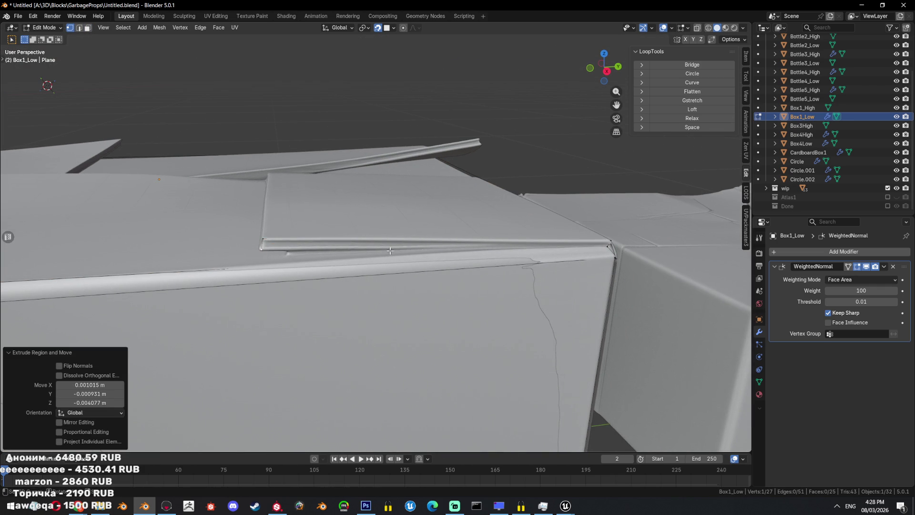
# - Orbit around the box top to compare Box1_Low with Box1_High
pyautogui.scroll(-2, 290, 247)
pyautogui.moveTo(290, 247); pyautogui.dragTo(619, 268, button='middle')
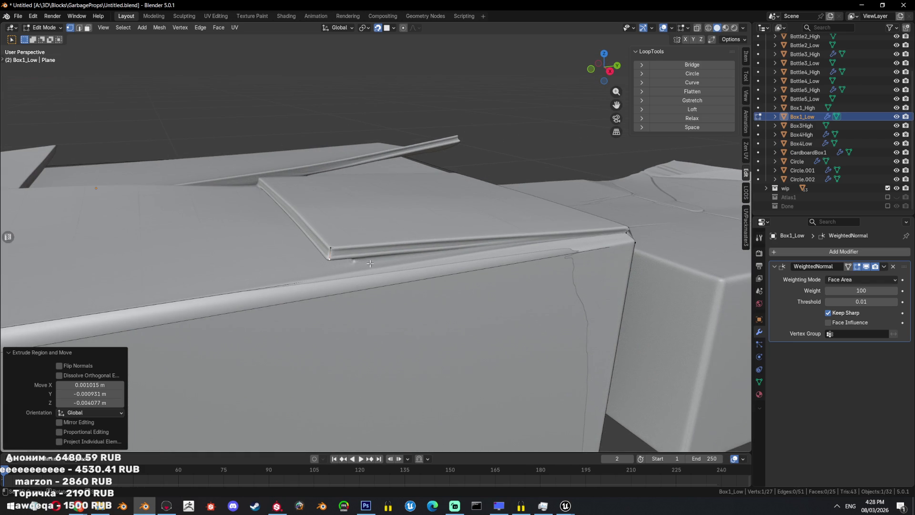
pyautogui.moveTo(376, 265)
pyautogui.mouseDown(button='middle')
pyautogui.moveTo(394, 246)
pyautogui.moveTo(408, 249)
pyautogui.mouseUp(button='middle')
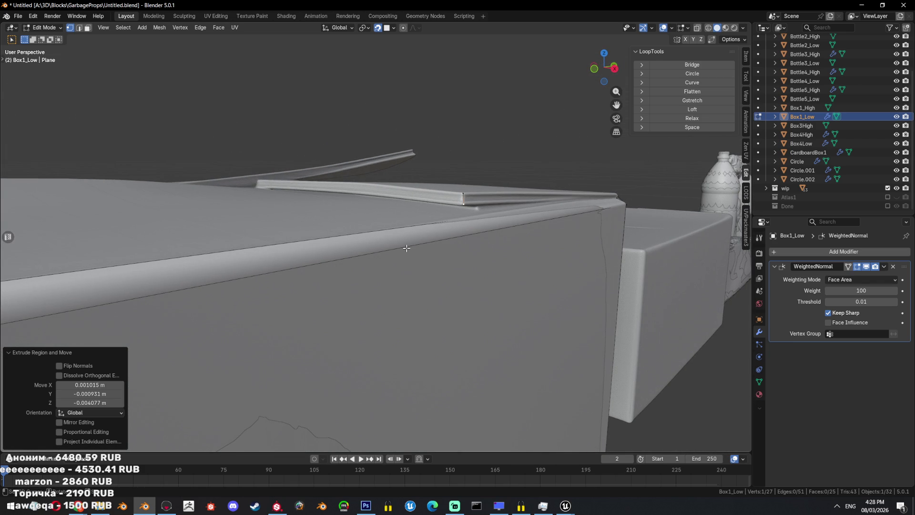
pyautogui.scroll(-5, 409, 246)
pyautogui.moveTo(409, 246); pyautogui.dragTo(363, 274, button='middle')
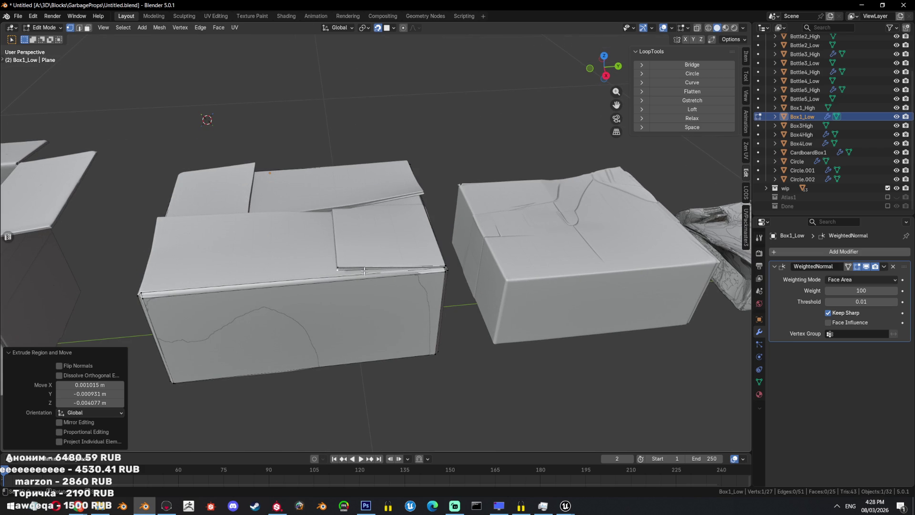
pyautogui.scroll(-3, 369, 260)
pyautogui.scroll(-3, 333, 255)
pyautogui.moveTo(300, 251); pyautogui.dragTo(295, 222, button='middle')
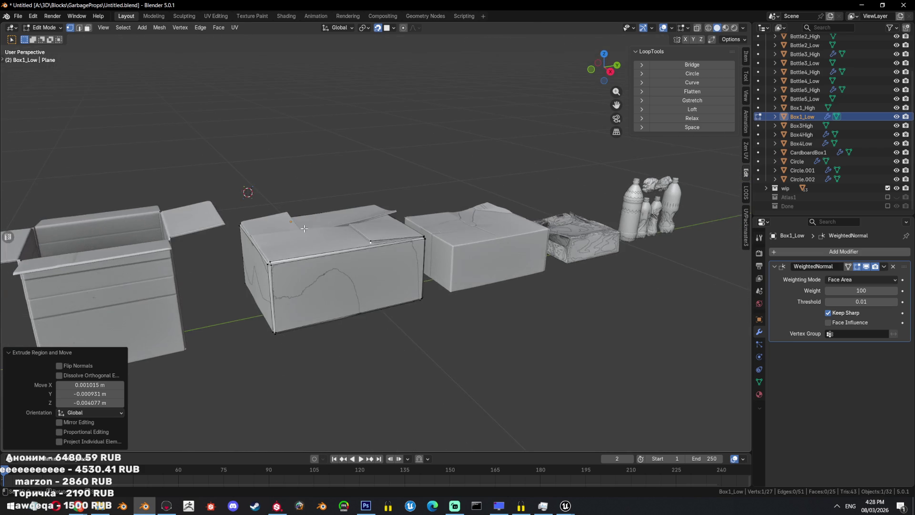
pyautogui.moveTo(295, 222)
pyautogui.mouseDown(button='middle')
pyautogui.moveTo(534, 230)
pyautogui.moveTo(522, 164)
pyautogui.mouseUp(button='middle')
pyautogui.scroll(6, 450, 206)
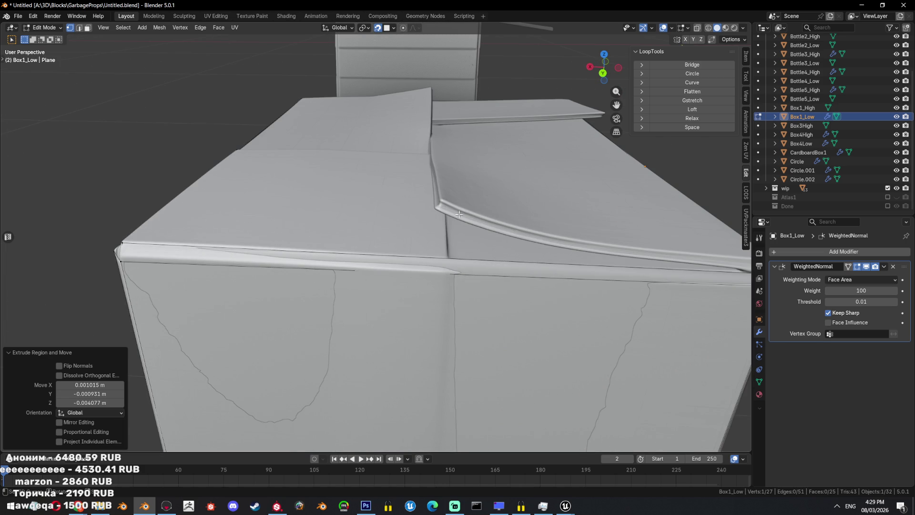
pyautogui.moveTo(433, 147)
pyautogui.mouseDown(button='middle')
pyautogui.moveTo(466, 86)
pyautogui.moveTo(502, 243)
pyautogui.mouseUp(button='middle')
pyautogui.scroll(-6, 466, 86)
pyautogui.scroll(1, 502, 243)
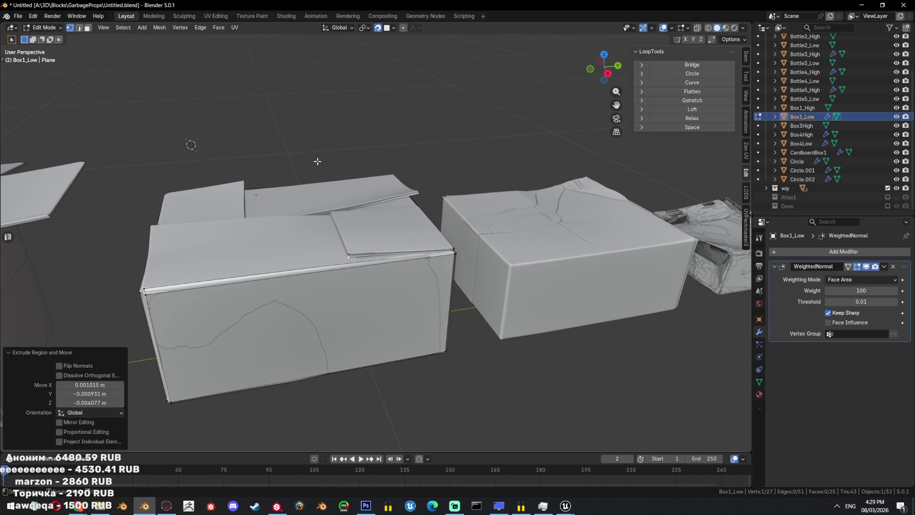
pyautogui.scroll(1, 370, 262)
pyautogui.moveTo(351, 238); pyautogui.dragTo(378, 241, button='middle')
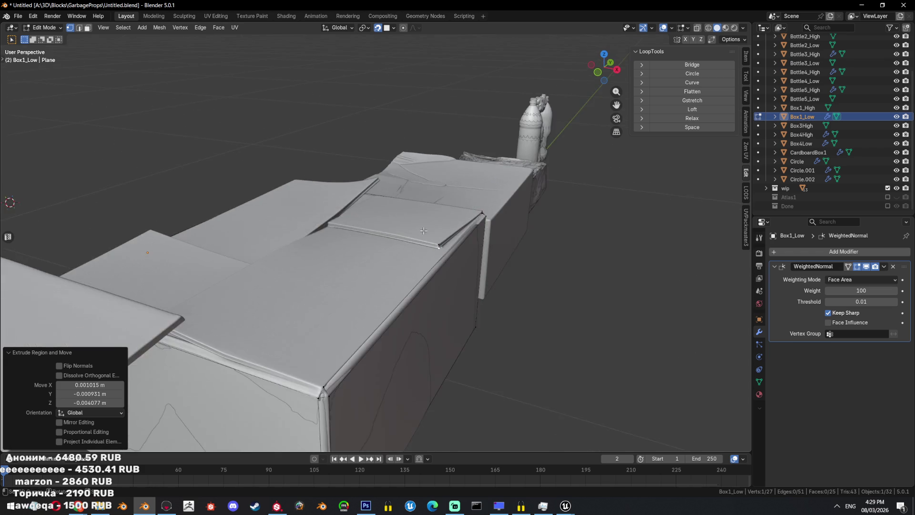
# - Check the whole mesh in see-through display and select the flap-corner vertex
pyautogui.press('a')
pyautogui.hotkey('alt', 'z')
pyautogui.hotkey('alt', 'z')
pyautogui.click(378, 241)
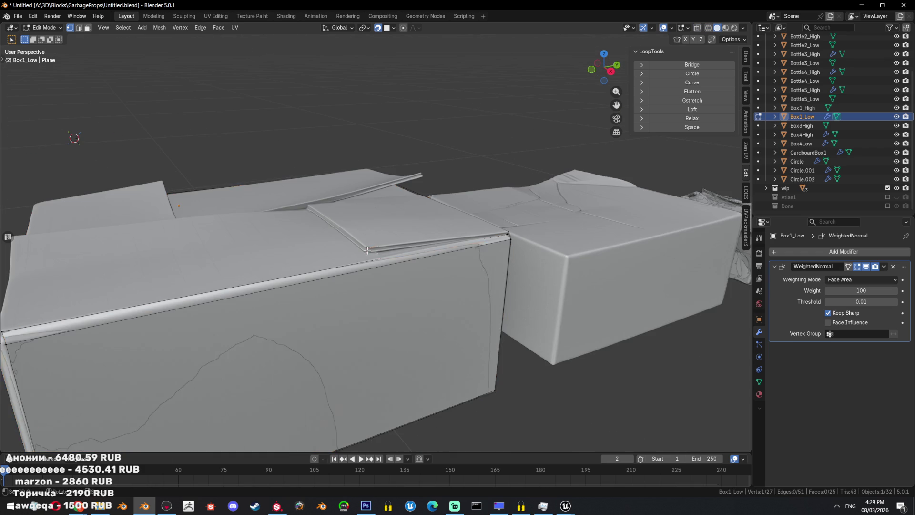
pyautogui.scroll(5, 378, 241)
pyautogui.moveTo(378, 241); pyautogui.dragTo(458, 240, button='middle')
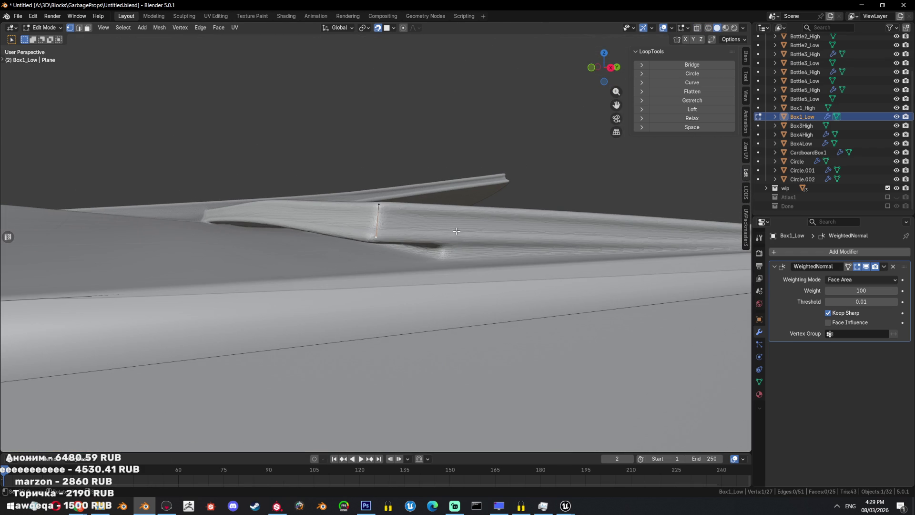
# - Return to Object Mode and select Box1_High with its object context menu
pyautogui.press('Tab')
pyautogui.click(456, 230)
pyautogui.rightClick(456, 231)
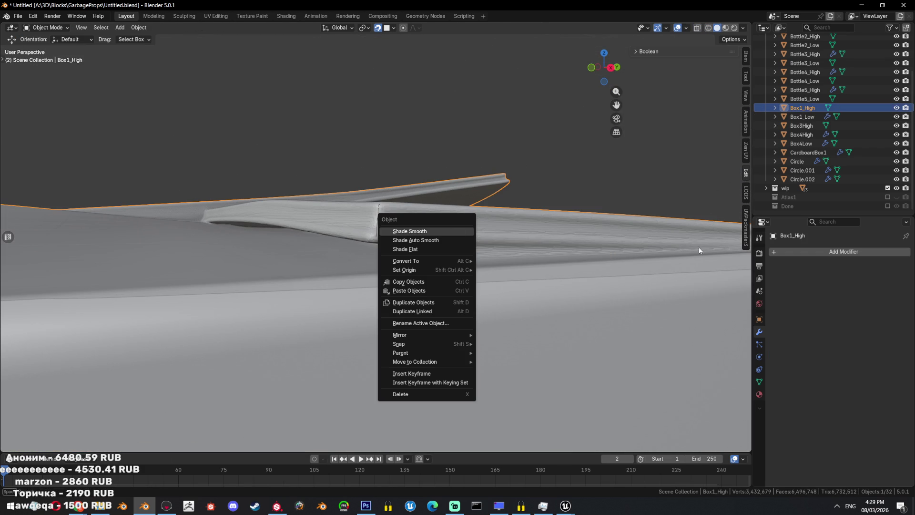
# - Change Box1_High's shading from its object menu, then resume editing Box1_Low
pyautogui.press('Tab')
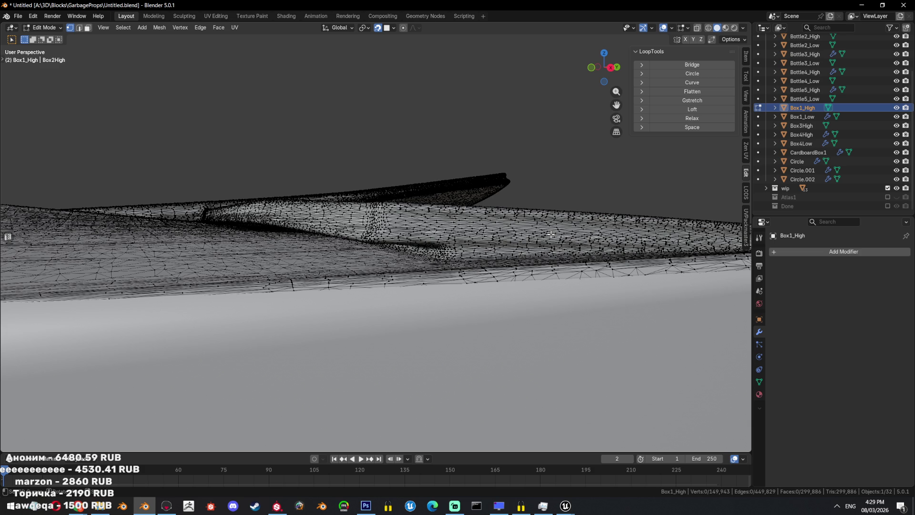
pyautogui.press('Tab')
pyautogui.rightClick(547, 234)
pyautogui.click(548, 234)
pyautogui.click(379, 230)
pyautogui.moveTo(379, 230)
pyautogui.mouseDown(button='middle')
pyautogui.moveTo(552, 272)
pyautogui.moveTo(482, 257)
pyautogui.mouseUp(button='middle')
pyautogui.press('Tab')
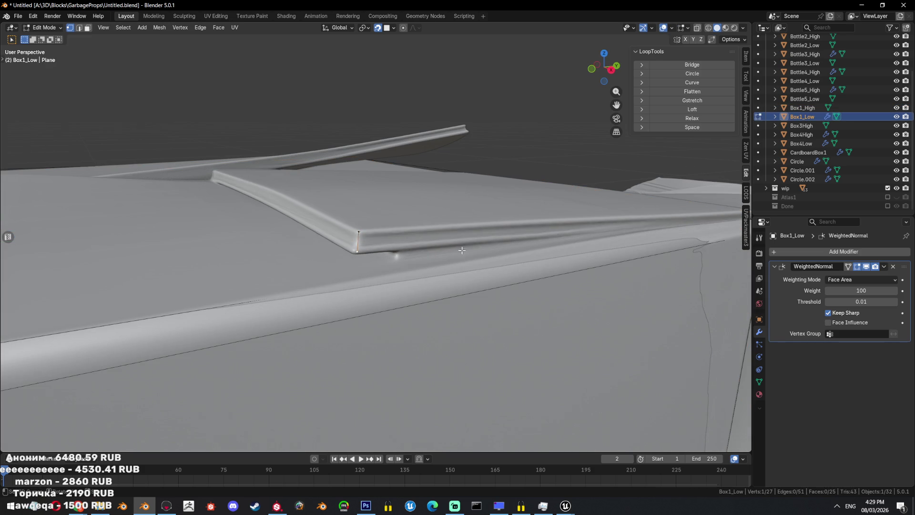
# - Delete an unwanted extruded vertex and fill a face between the corner vertices
pyautogui.press('g')
pyautogui.scroll(-1, 412, 256)
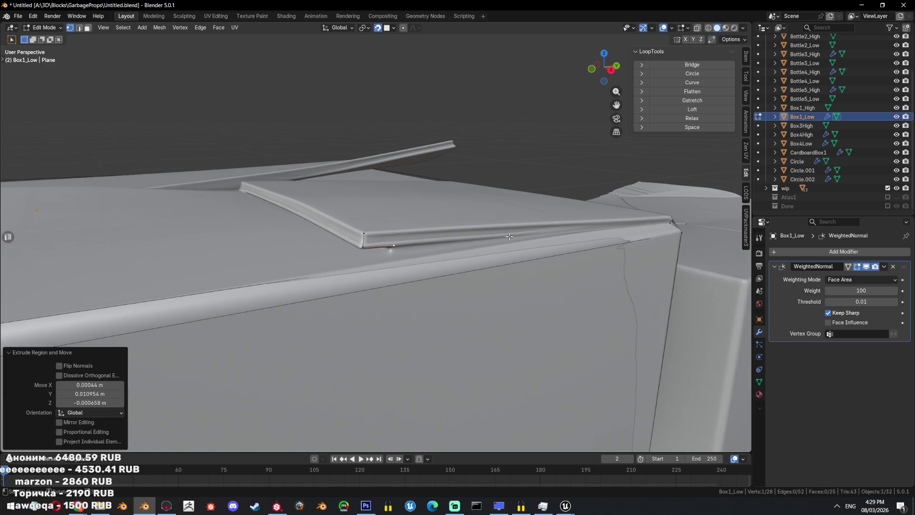
pyautogui.scroll(-2, 586, 253)
pyautogui.press('x')
pyautogui.click(359, 288)
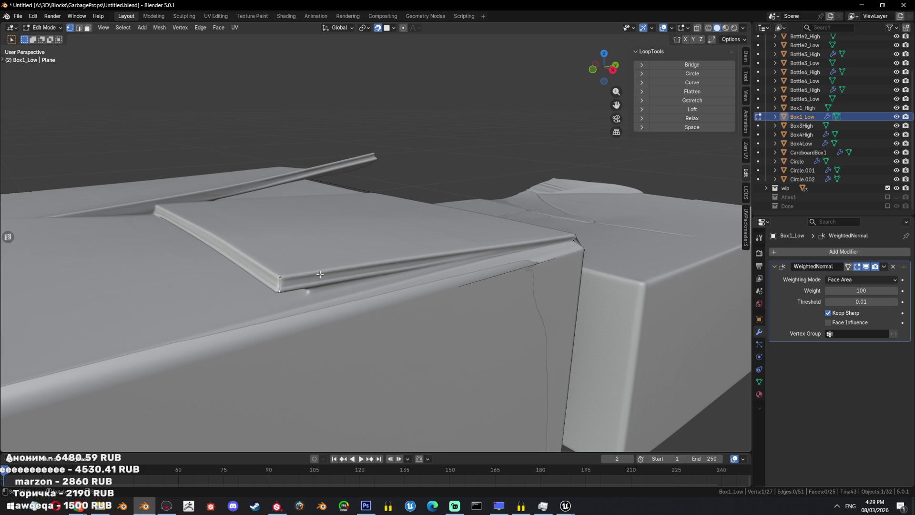
pyautogui.moveTo(576, 246); pyautogui.dragTo(629, 284, button='middle')
pyautogui.hotkey('shift', 'z')
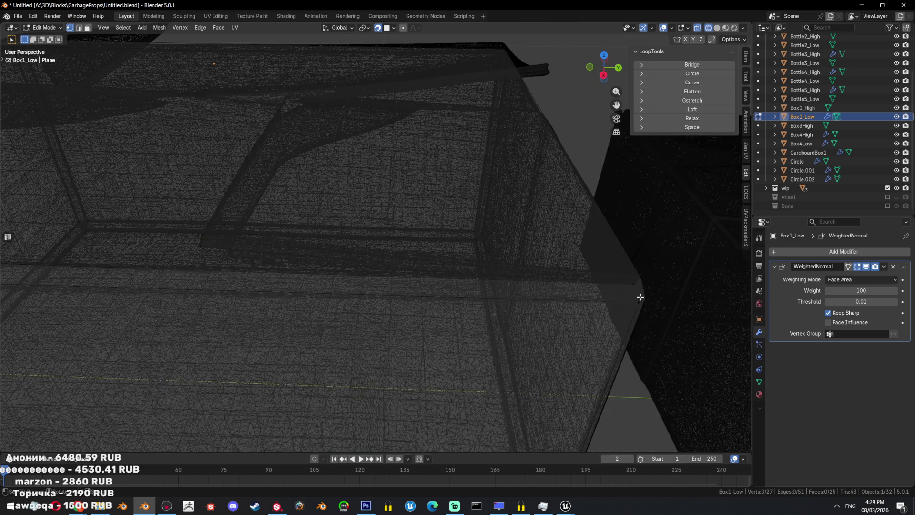
pyautogui.press('f')
pyautogui.moveTo(204, 248)
pyautogui.mouseDown(button='middle')
pyautogui.moveTo(346, 251)
pyautogui.moveTo(306, 272)
pyautogui.mouseUp(button='middle')
pyautogui.hotkey('shift', 'z')
# - Subdivide the flap's front edge and slide the new vertex left along it
pyautogui.press('2')
pyautogui.click(294, 282)
pyautogui.rightClick(373, 273)
pyautogui.click(334, 181)
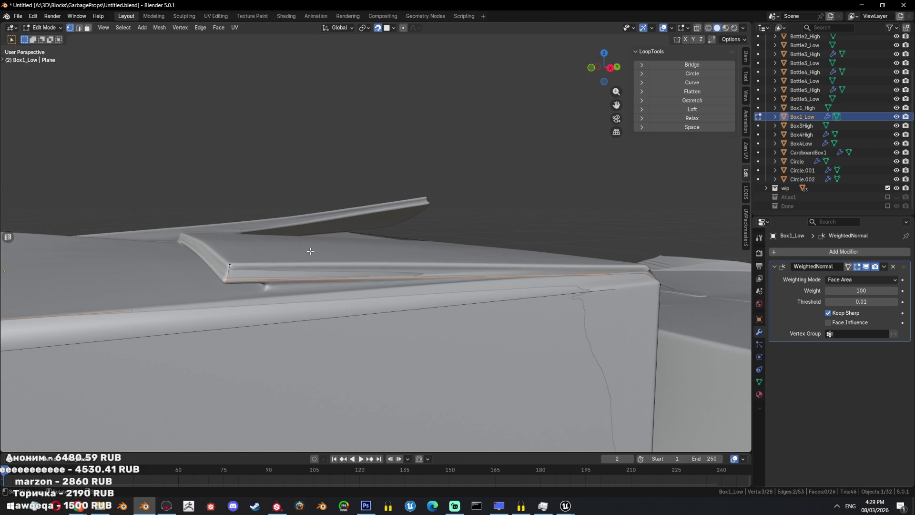
pyautogui.moveTo(467, 277); pyautogui.dragTo(309, 273)
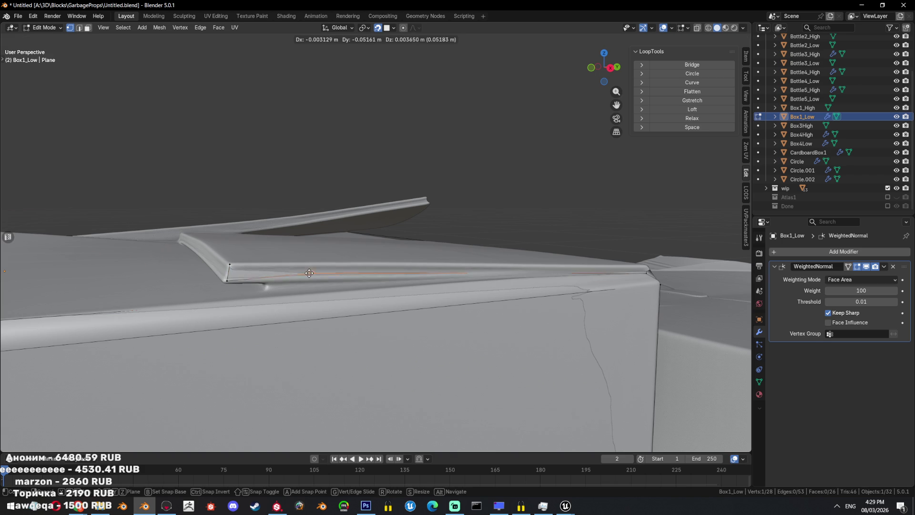
pyautogui.moveTo(270, 284); pyautogui.dragTo(404, 280, button='middle')
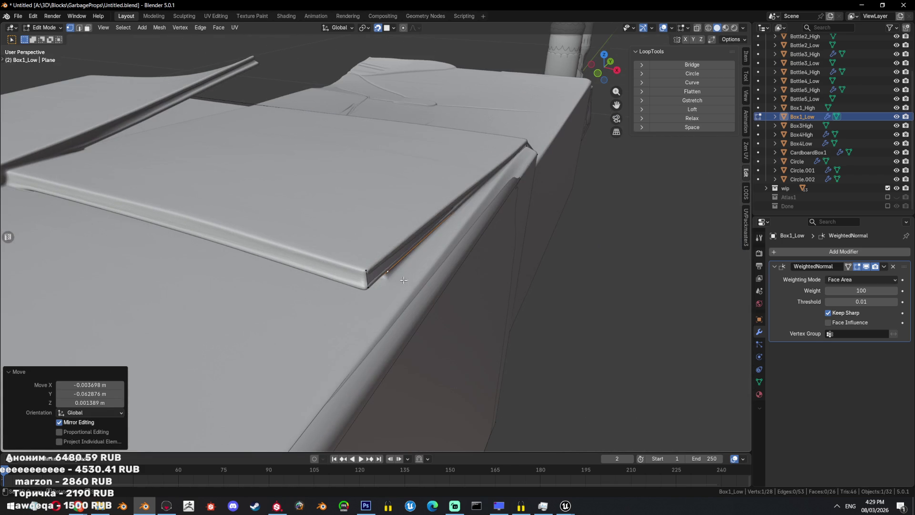
pyautogui.moveTo(392, 274)
pyautogui.mouseDown(button='middle')
pyautogui.moveTo(425, 286)
pyautogui.moveTo(379, 233)
pyautogui.moveTo(343, 278)
pyautogui.moveTo(405, 275)
pyautogui.mouseUp(button='middle')
pyautogui.press('a')
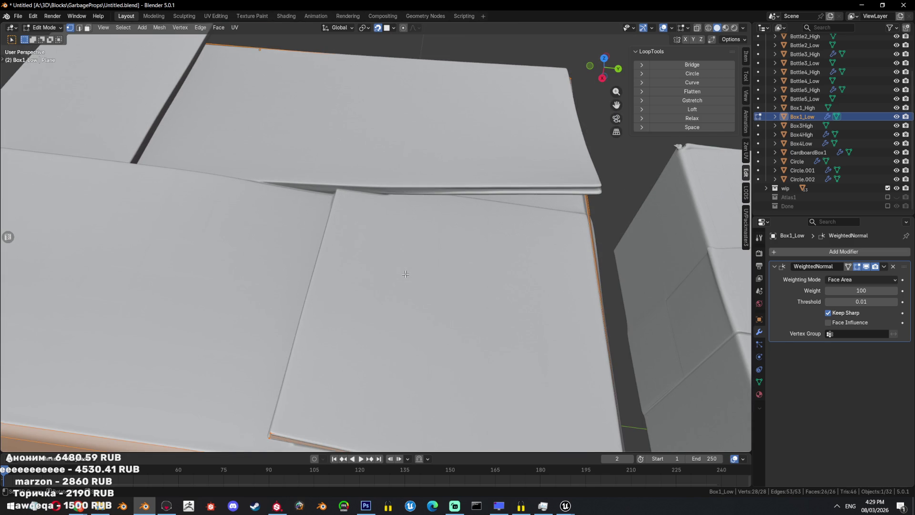
pyautogui.moveTo(406, 275)
pyautogui.mouseDown(button='middle')
pyautogui.moveTo(444, 266)
pyautogui.moveTo(487, 274)
pyautogui.mouseUp(button='middle')
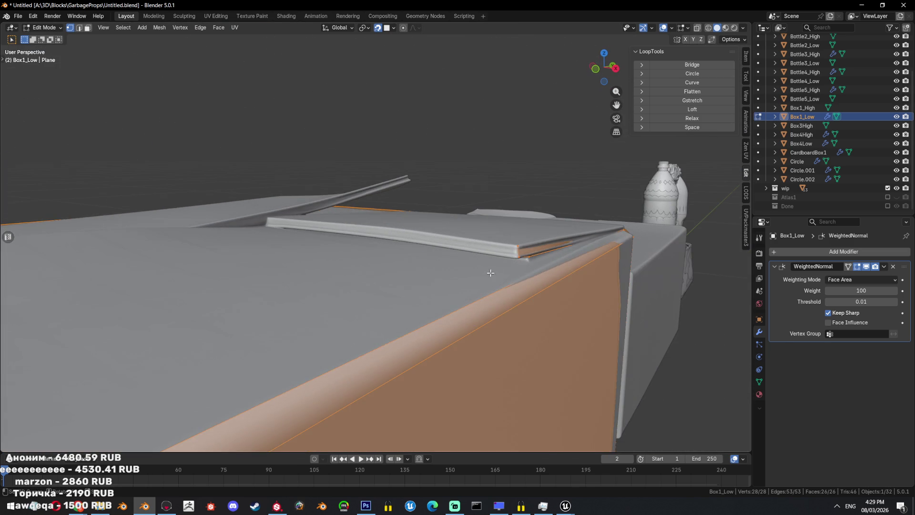
# - Extrude two vertices from the flap corner and fill a face from them
pyautogui.click(517, 245)
pyautogui.moveTo(516, 245); pyautogui.dragTo(351, 254, button='middle')
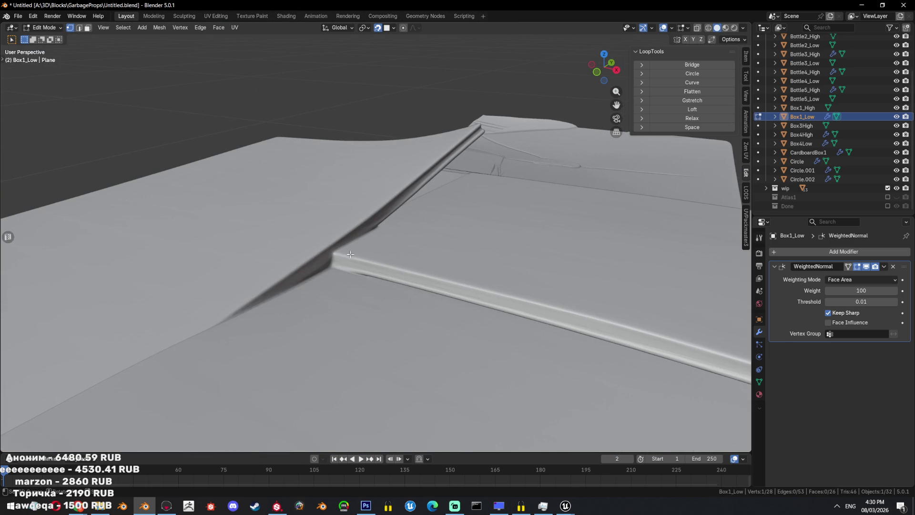
pyautogui.press('e')
pyautogui.click(338, 256)
pyautogui.press('e')
pyautogui.click(339, 255)
pyautogui.moveTo(339, 255); pyautogui.dragTo(500, 279, button='middle')
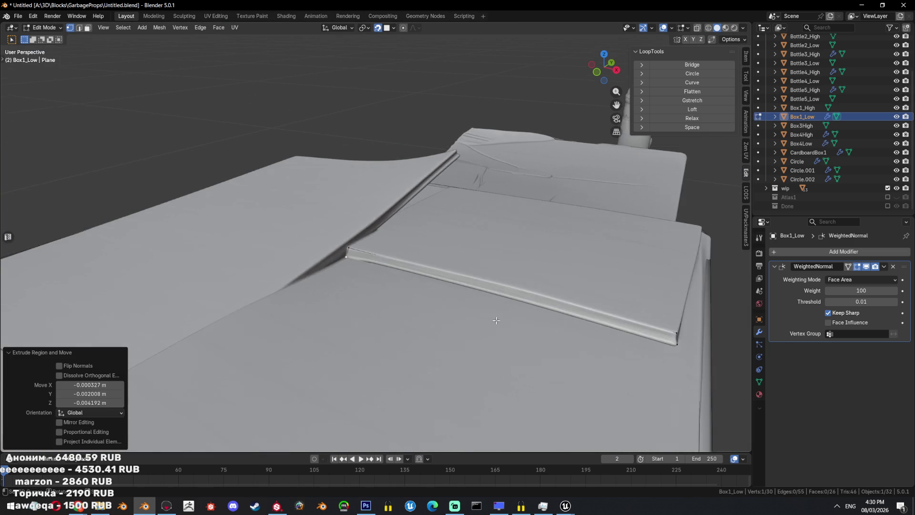
pyautogui.scroll(-3, 500, 279)
pyautogui.press('f')
pyautogui.moveTo(500, 278)
pyautogui.mouseDown(button='middle')
pyautogui.moveTo(498, 253)
pyautogui.moveTo(444, 283)
pyautogui.moveTo(402, 264)
pyautogui.moveTo(549, 290)
pyautogui.mouseUp(button='middle')
pyautogui.scroll(-3, 499, 252)
pyautogui.scroll(-2, 466, 250)
# - Extrude five vertices along the flap edge and fill a face across the strip
pyautogui.press('e')
pyautogui.click(409, 266)
pyautogui.press('e')
pyautogui.click(550, 290)
pyautogui.press('e')
pyautogui.click(346, 242)
pyautogui.press('e')
pyautogui.click(325, 239)
pyautogui.press('e')
pyautogui.click(284, 226)
pyautogui.press('f')
pyautogui.moveTo(284, 227)
pyautogui.mouseDown(button='middle')
pyautogui.moveTo(508, 266)
pyautogui.moveTo(565, 307)
pyautogui.moveTo(400, 300)
pyautogui.mouseUp(button='middle')
pyautogui.scroll(-8, 507, 266)
# - Inspect the mesh with select-all and see-through toggles around the flap seam
pyautogui.press('a')
pyautogui.scroll(5, 400, 300)
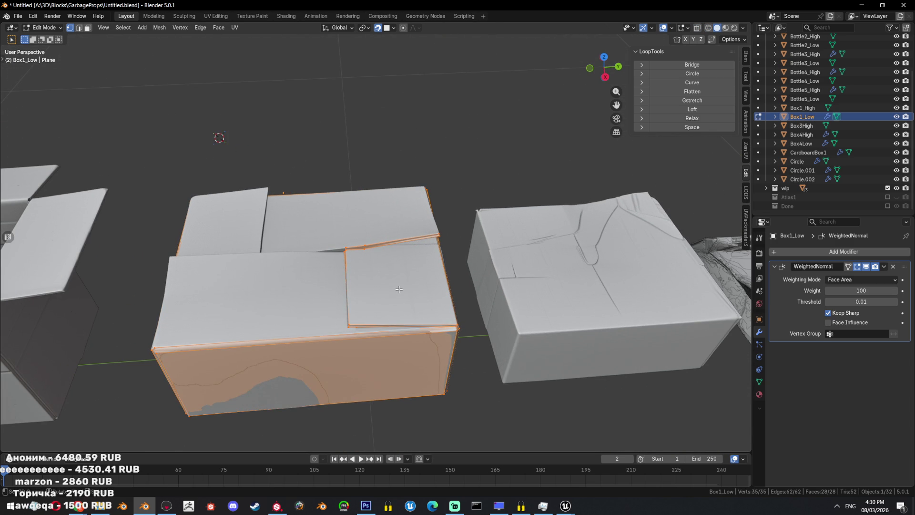
pyautogui.scroll(3, 399, 289)
pyautogui.moveTo(399, 289)
pyautogui.mouseDown(button='middle')
pyautogui.moveTo(427, 270)
pyautogui.moveTo(503, 303)
pyautogui.moveTo(486, 290)
pyautogui.moveTo(420, 310)
pyautogui.mouseUp(button='middle')
pyautogui.hotkey('alt', 'a')
pyautogui.hotkey('alt', 'z')
pyautogui.press('a')
pyautogui.hotkey('alt', 'z')
pyautogui.click(458, 309)
pyautogui.scroll(2, 420, 310)
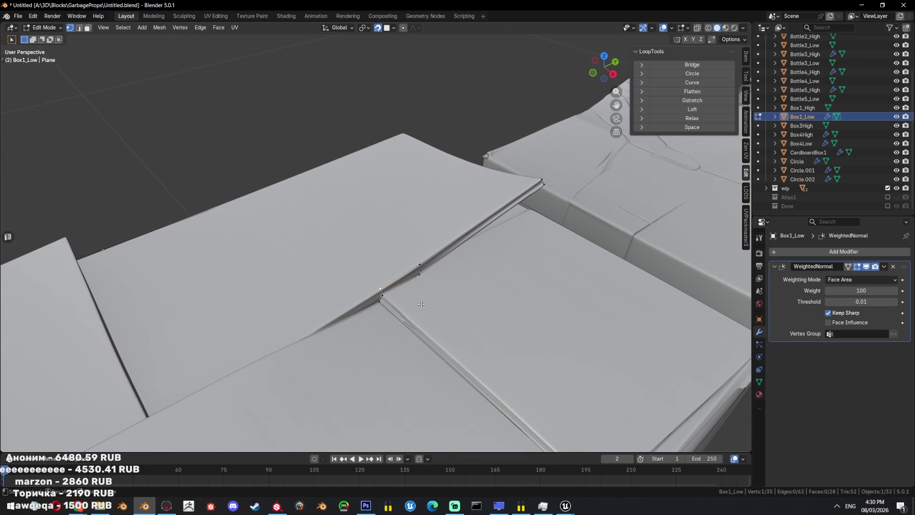
pyautogui.moveTo(422, 304); pyautogui.dragTo(431, 278, button='middle')
pyautogui.press('a')
pyautogui.hotkey('alt', 'z')
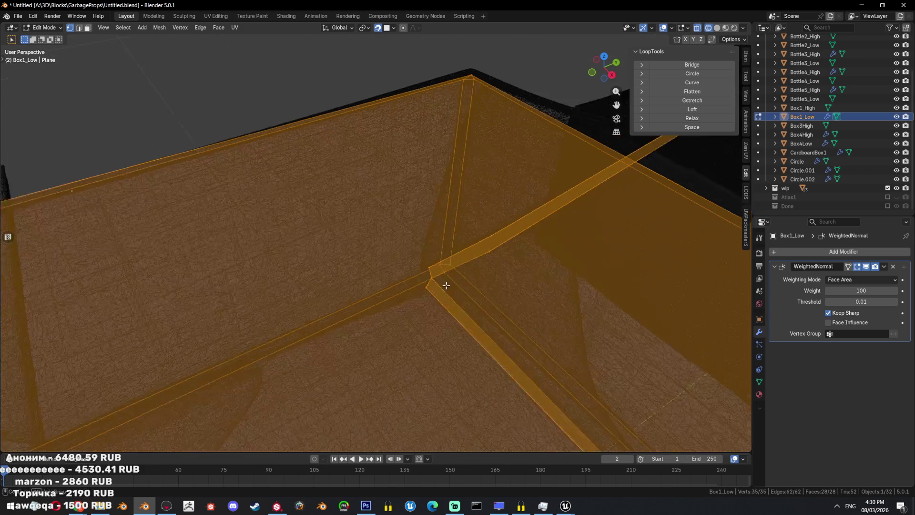
pyautogui.hotkey('alt', 'z')
# - Move the flap-seam vertex, extrude a new one, then fill and triangulate the face
pyautogui.click(432, 277)
pyautogui.moveTo(431, 277); pyautogui.dragTo(436, 270, button='middle')
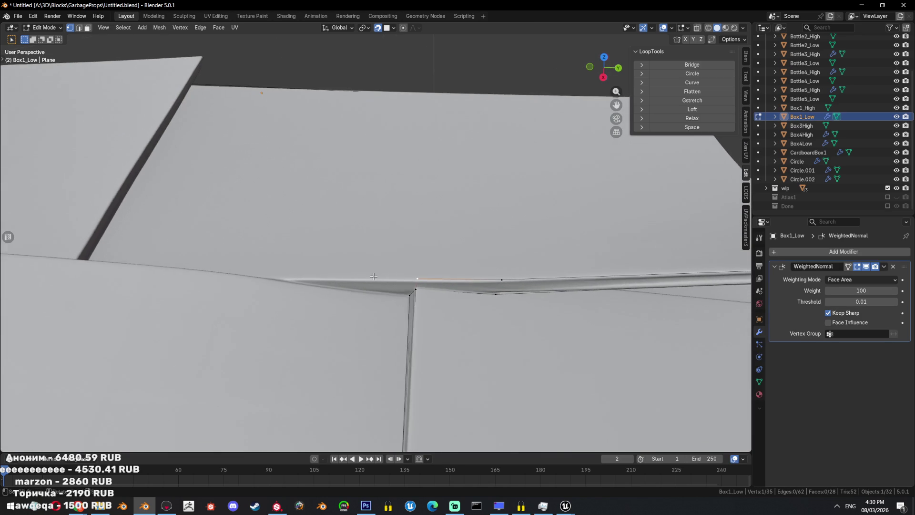
pyautogui.press('g')
pyautogui.click(439, 274)
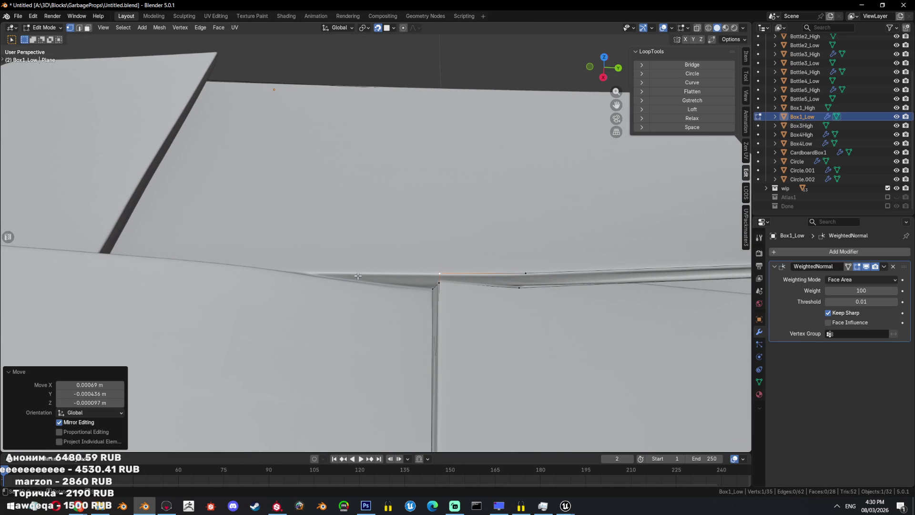
pyautogui.press('e')
pyautogui.click(319, 277)
pyautogui.moveTo(386, 286)
pyautogui.mouseDown(button='middle')
pyautogui.moveTo(447, 276)
pyautogui.moveTo(509, 285)
pyautogui.moveTo(462, 289)
pyautogui.moveTo(490, 287)
pyautogui.moveTo(395, 260)
pyautogui.moveTo(381, 271)
pyautogui.mouseUp(button='middle')
pyautogui.press('f')
pyautogui.hotkey('ctrl', 't')
# - Extrude three vertices along the top edge after comparing wireframe and solid display
pyautogui.hotkey('shift', 'z')
pyautogui.scroll(2, 456, 292)
pyautogui.press('a')
pyautogui.hotkey('shift', 'z')
pyautogui.hotkey('shift', 'z')
pyautogui.hotkey('shift', 'z')
pyautogui.click(382, 271)
pyautogui.press('e')
pyautogui.click(406, 273)
pyautogui.moveTo(406, 273)
pyautogui.mouseDown(button='middle')
pyautogui.moveTo(464, 254)
pyautogui.moveTo(459, 311)
pyautogui.mouseUp(button='middle')
pyautogui.press('e')
pyautogui.click(434, 270)
pyautogui.press('e')
pyautogui.click(472, 251)
# - Fill the open top boundary with triangles
pyautogui.keyDown('alt'); pyautogui.click(490, 314); pyautogui.keyUp('alt')
pyautogui.hotkey('alt', 'f')
pyautogui.moveTo(490, 314)
pyautogui.mouseDown(button='middle')
pyautogui.moveTo(437, 257)
pyautogui.moveTo(463, 262)
pyautogui.moveTo(429, 272)
pyautogui.mouseUp(button='middle')
pyautogui.hotkey('alt', 'a')
pyautogui.press('a')
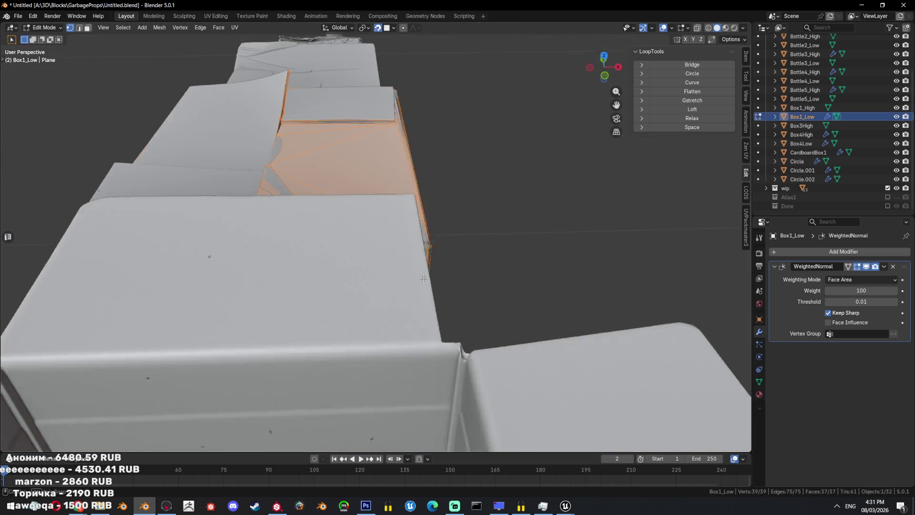
# - Extrude two new vertices from a vertex on the box's top edge
pyautogui.scroll(3, 420, 228)
pyautogui.click(412, 216)
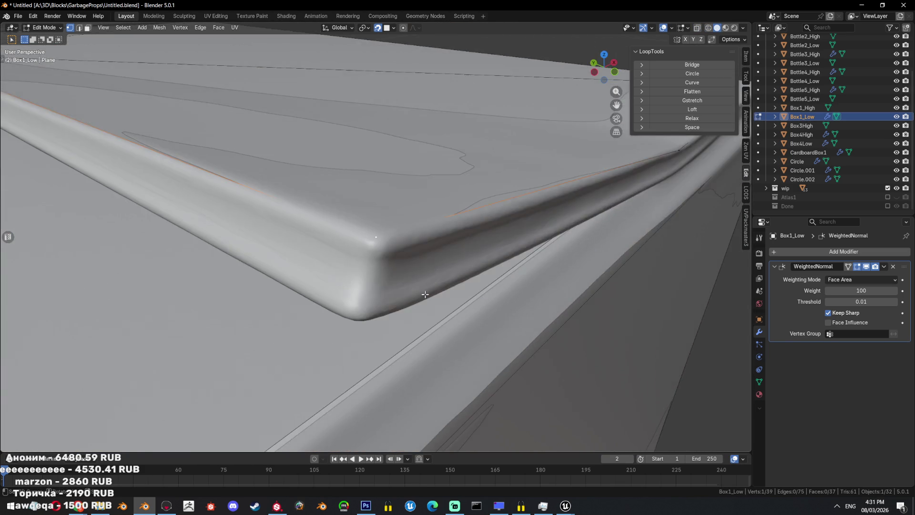
pyautogui.moveTo(412, 216)
pyautogui.mouseDown(button='middle')
pyautogui.moveTo(384, 256)
pyautogui.moveTo(488, 282)
pyautogui.mouseUp(button='middle')
pyautogui.press('e')
pyautogui.click(379, 257)
pyautogui.press('e')
pyautogui.click(497, 285)
# - Delete the thin unwanted face from the mesh
pyautogui.press('a')
pyautogui.press('3')
pyautogui.click(487, 282)
pyautogui.press('x')
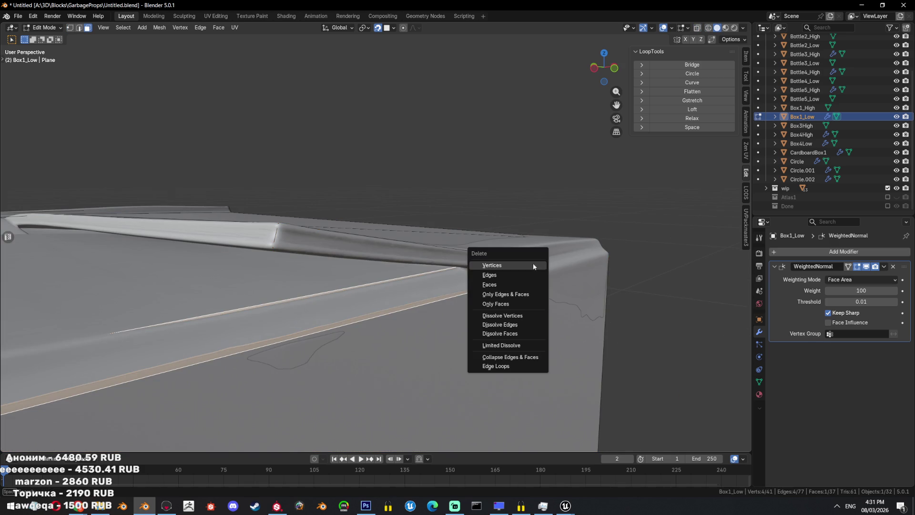
pyautogui.click(526, 285)
# - Subdivide the ridge edge and vertex-slide the new vertex along it
pyautogui.press('1')
pyautogui.press('a')
pyautogui.hotkey('alt', 'a')
pyautogui.keyDown('alt'); pyautogui.click(449, 255); pyautogui.keyUp('alt')
pyautogui.moveTo(448, 255)
pyautogui.mouseDown(button='middle')
pyautogui.moveTo(483, 280)
pyautogui.moveTo(275, 316)
pyautogui.mouseUp(button='middle')
pyautogui.rightClick(484, 280)
pyautogui.click(483, 281)
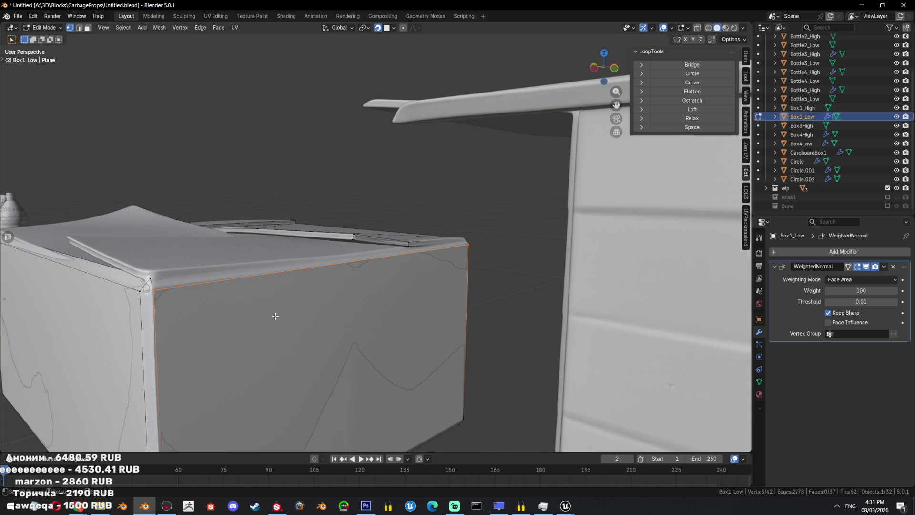
pyautogui.moveTo(361, 274); pyautogui.dragTo(423, 317, button='middle')
pyautogui.hotkey('shift', 'v')
pyautogui.click(466, 300)
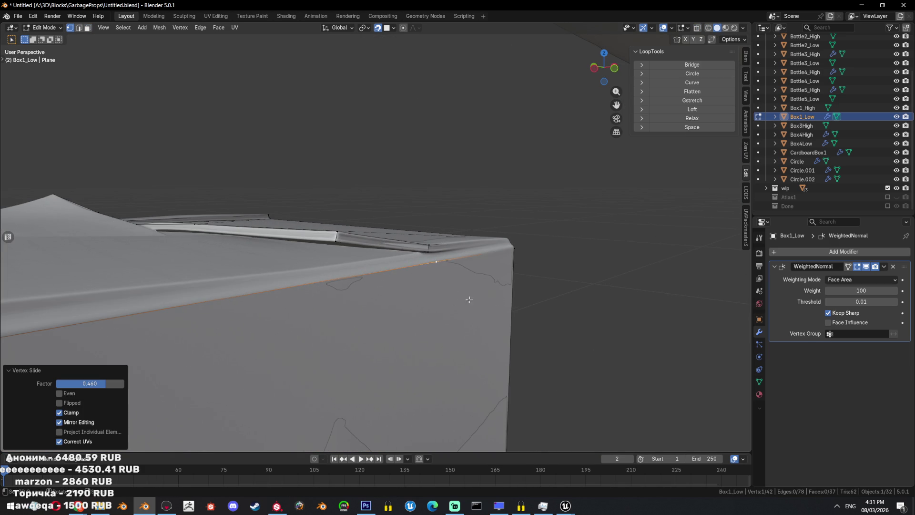
# - Add a vertex near the box corner and move it into position
pyautogui.scroll(2, 388, 300)
pyautogui.scroll(2, 388, 301)
pyautogui.moveTo(388, 300)
pyautogui.mouseDown(button='middle')
pyautogui.moveTo(358, 207)
pyautogui.moveTo(372, 217)
pyautogui.moveTo(581, 239)
pyautogui.mouseUp(button='middle')
pyautogui.keyDown('ctrl'); pyautogui.click(373, 236); pyautogui.keyUp('ctrl')
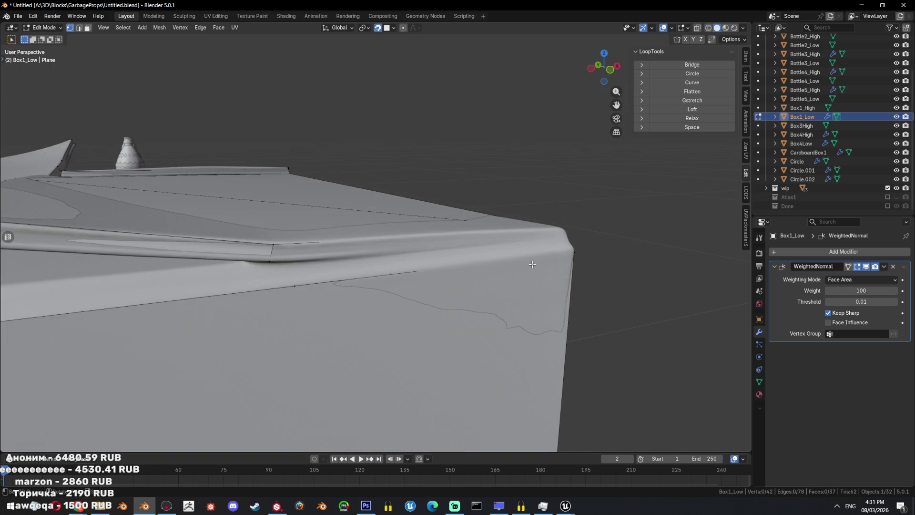
pyautogui.press('a')
pyautogui.hotkey('shift', 'z')
pyautogui.rightClick(650, 228)
pyautogui.click(650, 228)
pyautogui.hotkey('shift', 'z')
pyautogui.press('g')
pyautogui.click(572, 241)
pyautogui.press('g')
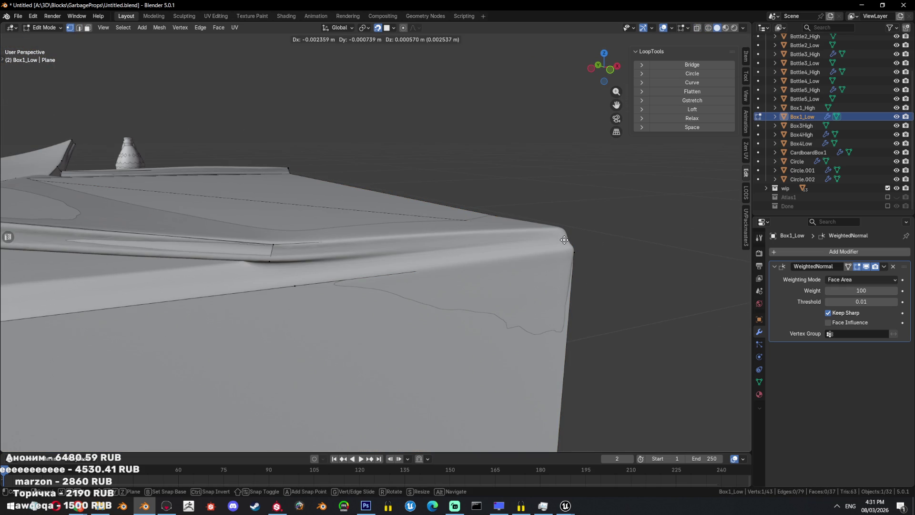
pyautogui.click(559, 240)
# - Fill a face at the box corner and extrude two more vertices from it
pyautogui.keyDown('ctrl'); pyautogui.click(267, 253); pyautogui.keyUp('ctrl')
pyautogui.press('f')
pyautogui.moveTo(267, 254)
pyautogui.mouseDown(button='middle')
pyautogui.moveTo(375, 293)
pyautogui.moveTo(317, 295)
pyautogui.mouseUp(button='middle')
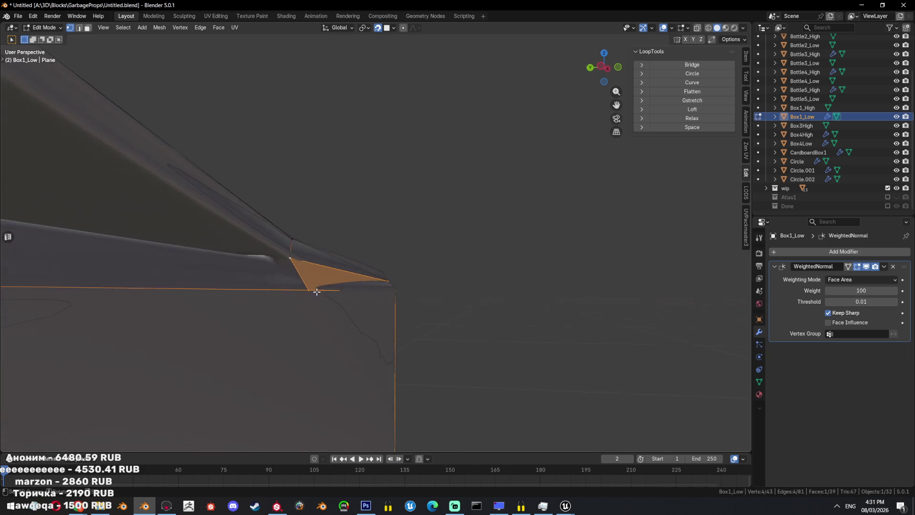
pyautogui.click(323, 261)
pyautogui.press('e')
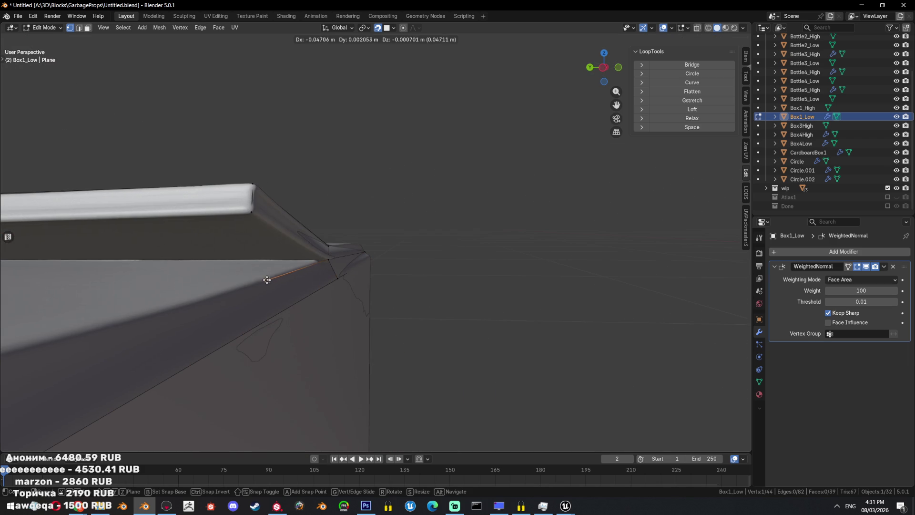
pyautogui.click(268, 283)
pyautogui.moveTo(266, 285)
pyautogui.mouseDown(button='middle')
pyautogui.moveTo(358, 282)
pyautogui.moveTo(297, 289)
pyautogui.mouseUp(button='middle')
pyautogui.press('e')
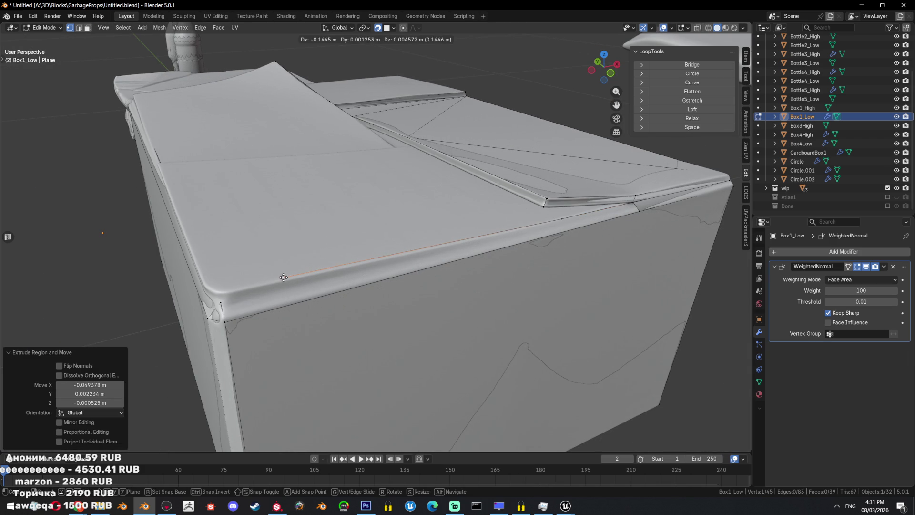
pyautogui.click(283, 278)
# - Fill the edge loop along the box edge and triangulate the new corner faces
pyautogui.keyDown('ctrl'); pyautogui.click(283, 279); pyautogui.keyUp('ctrl')
pyautogui.press('f')
pyautogui.hotkey('ctrl', 't')
# - Save the file as Untitled.blend
pyautogui.moveTo(283, 279); pyautogui.dragTo(405, 292, button='middle')
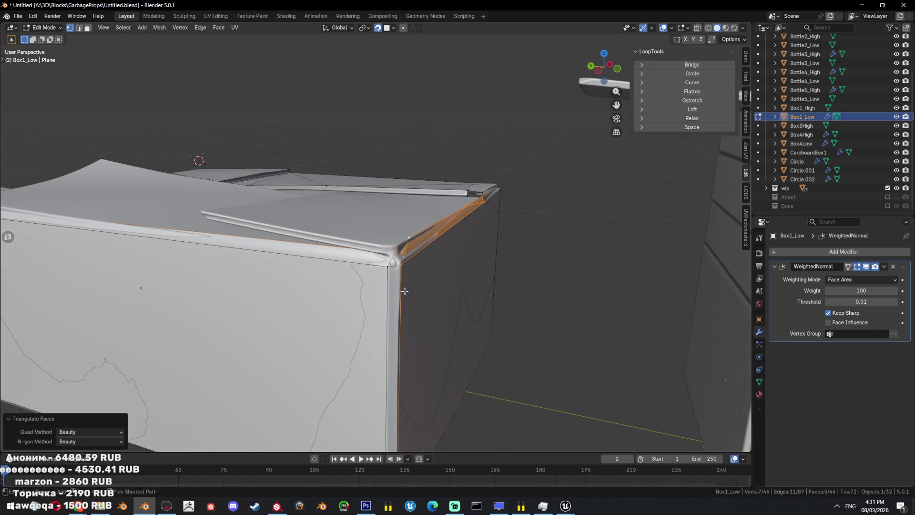
pyautogui.hotkey('ctrl', 's')
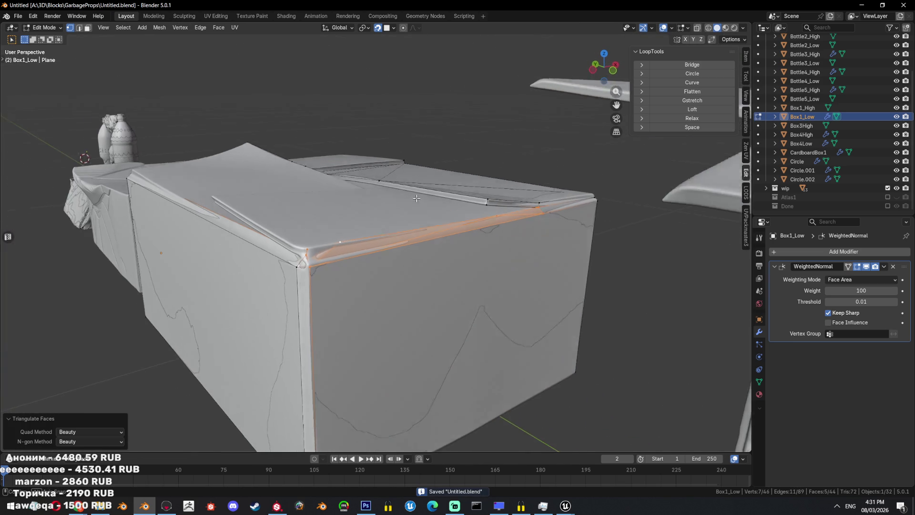
pyautogui.moveTo(475, 198); pyautogui.dragTo(465, 312, button='middle')
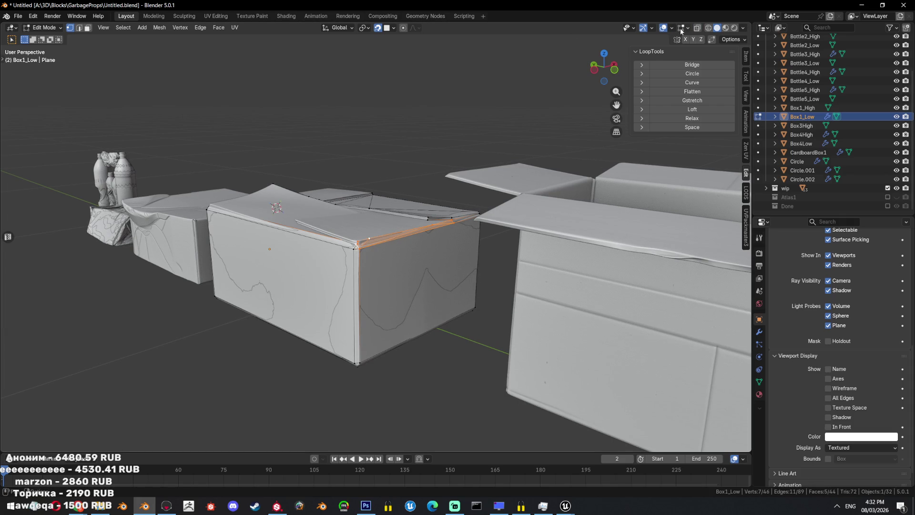
# - Try X-Ray display in Viewport Shading, set its opacity to full, then turn it off
pyautogui.click(635, 28)
pyautogui.click(743, 28)
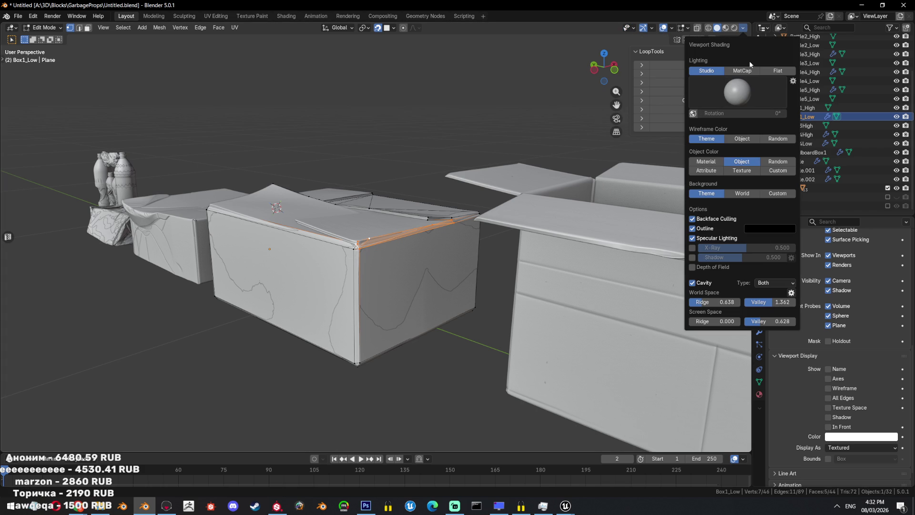
pyautogui.click(693, 247)
pyautogui.click(693, 247)
pyautogui.click(693, 248)
pyautogui.click(693, 247)
pyautogui.click(693, 247)
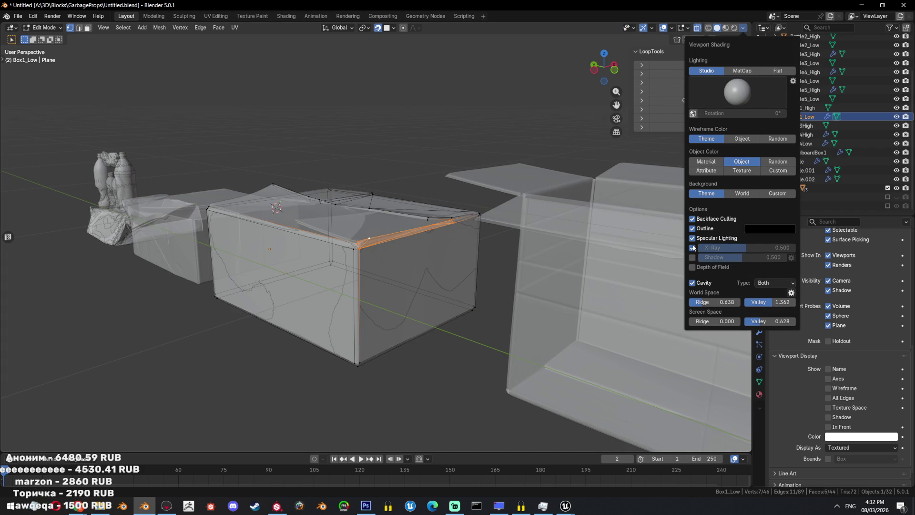
pyautogui.moveTo(747, 248); pyautogui.dragTo(795, 248)
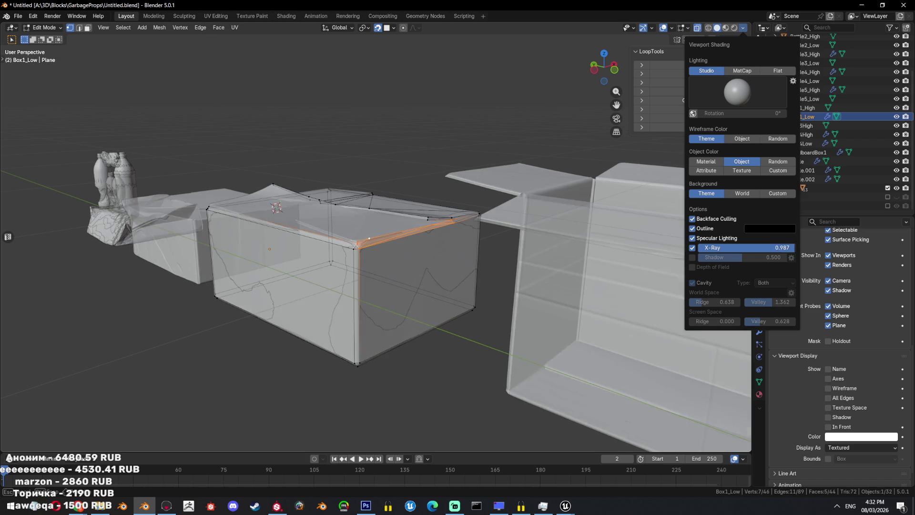
pyautogui.moveTo(796, 248)
pyautogui.mouseDown()
pyautogui.moveTo(783, 247)
pyautogui.moveTo(795, 248)
pyautogui.mouseUp()
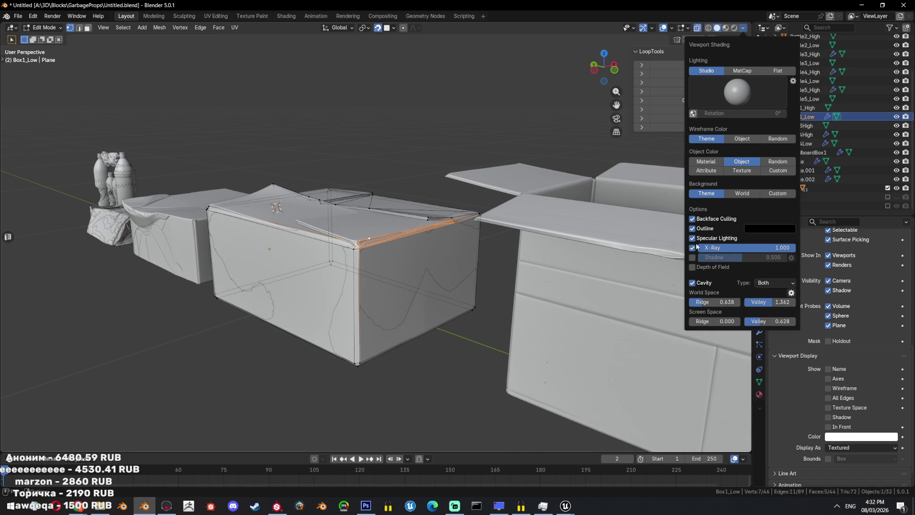
pyautogui.click(693, 248)
# - Turn on X-Ray and select the single vertex at the box corner
pyautogui.moveTo(469, 269)
pyautogui.mouseDown(button='middle')
pyautogui.moveTo(391, 260)
pyautogui.moveTo(489, 261)
pyautogui.moveTo(432, 268)
pyautogui.mouseUp(button='middle')
pyautogui.press('a')
pyautogui.hotkey('alt', 'z')
pyautogui.hotkey('alt', 'z')
pyautogui.click(417, 299)
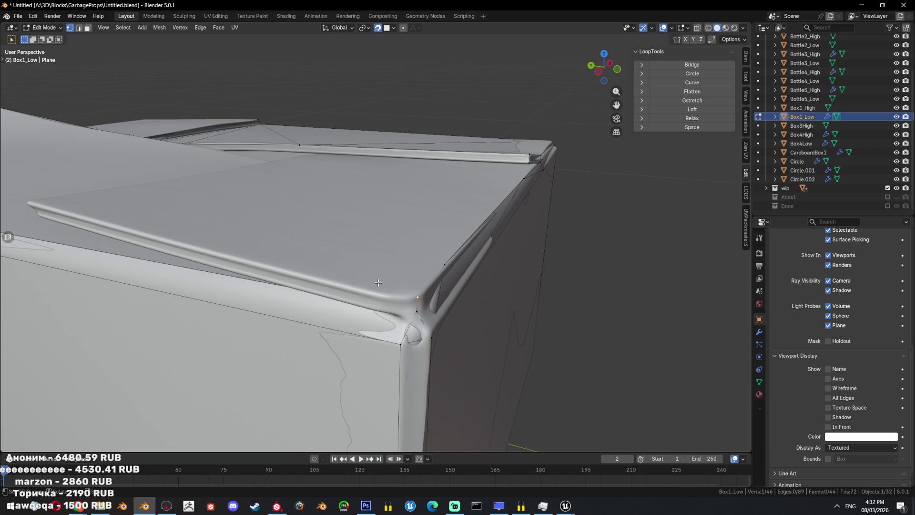
# - Set the viewport Object Color to Random so each object gets its own colour
pyautogui.click(745, 28)
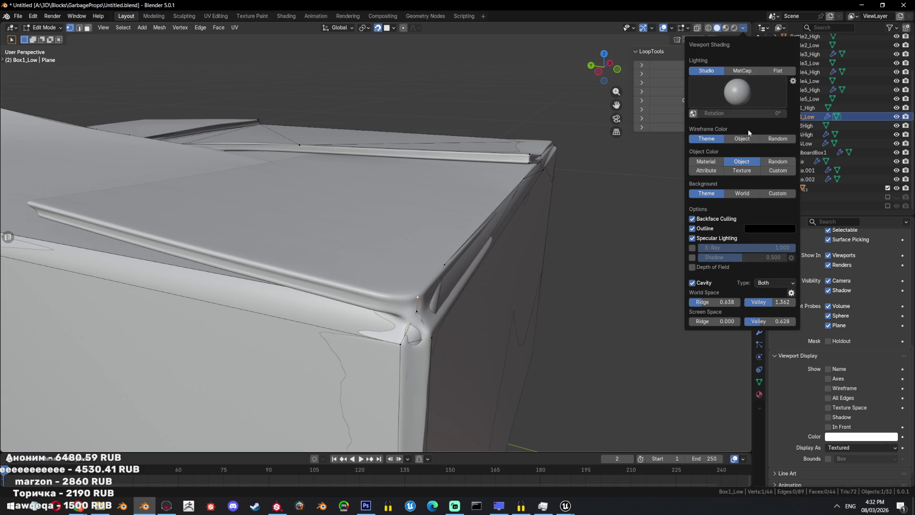
pyautogui.click(743, 28)
pyautogui.click(776, 162)
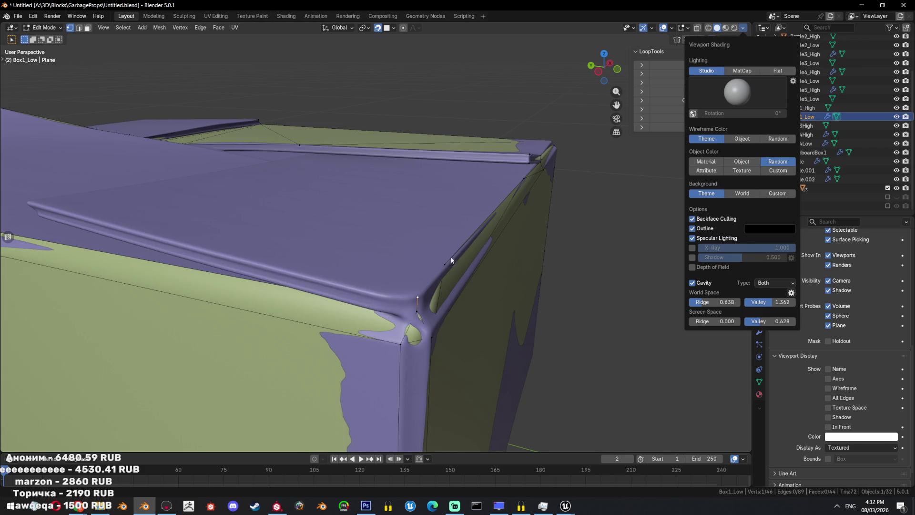
pyautogui.scroll(-5, 451, 260)
pyautogui.moveTo(451, 260)
pyautogui.mouseDown(button='middle')
pyautogui.moveTo(414, 260)
pyautogui.moveTo(521, 247)
pyautogui.mouseUp(button='middle')
pyautogui.scroll(5, 414, 260)
pyautogui.scroll(-4, 414, 260)
pyautogui.hotkey('alt', 'z')
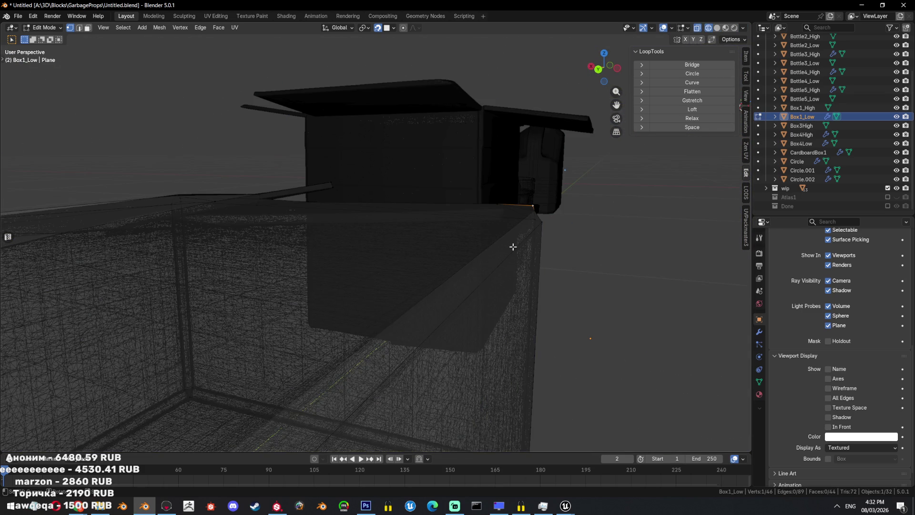
# - Extrude three new vertices along the flap edge from one flap vertex
pyautogui.hotkey('alt', 'z')
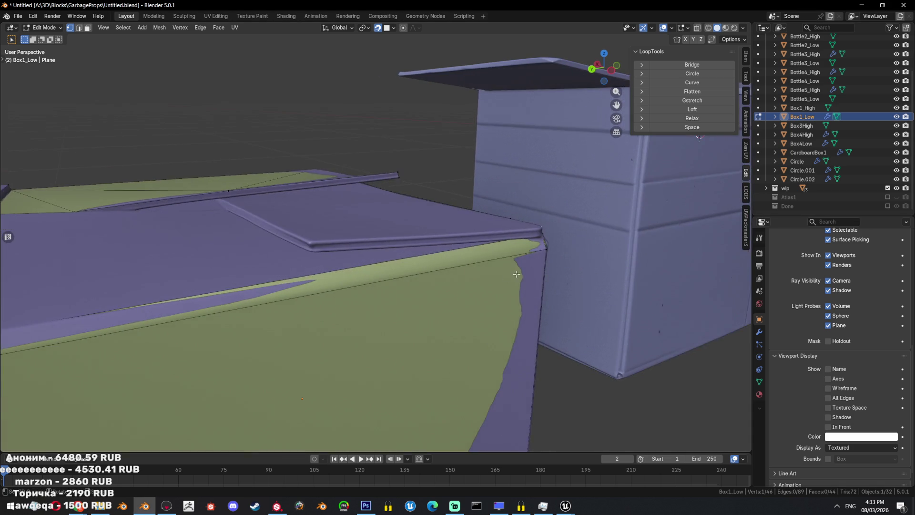
pyautogui.moveTo(550, 276); pyautogui.dragTo(514, 271, button='middle')
pyautogui.press('a')
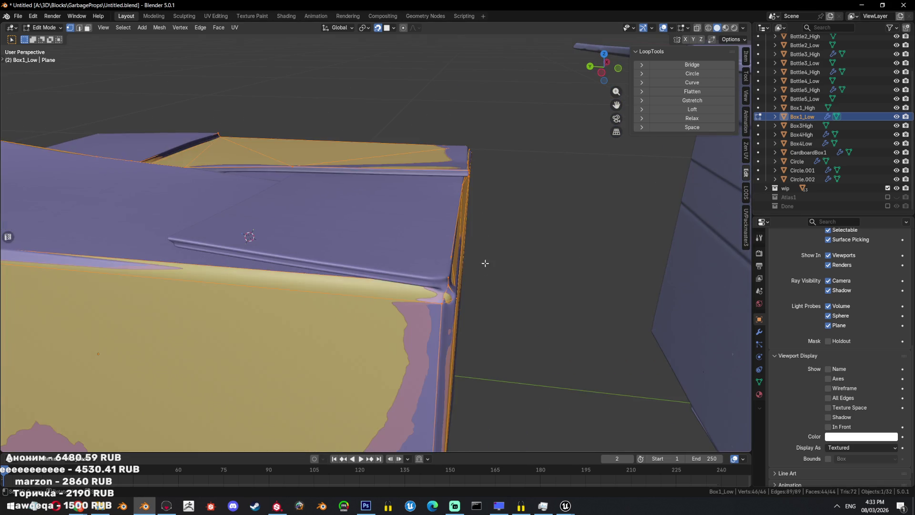
pyautogui.hotkey('alt', 'z')
pyautogui.hotkey('alt', 'z')
pyautogui.click(352, 296)
pyautogui.scroll(4, 353, 292)
pyautogui.moveTo(353, 292); pyautogui.dragTo(391, 262, button='middle')
pyautogui.press('e')
pyautogui.click(339, 251)
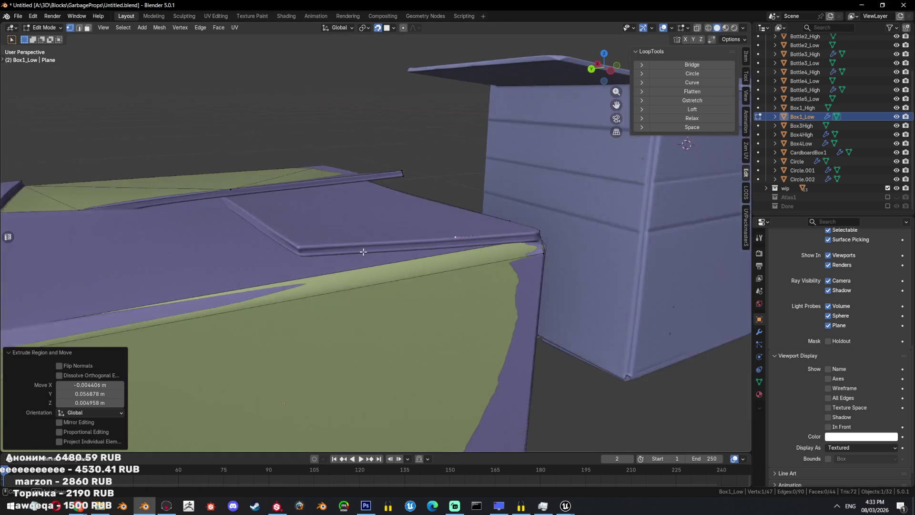
pyautogui.moveTo(339, 251); pyautogui.dragTo(383, 248, button='middle')
pyautogui.press('e')
pyautogui.press('e')
pyautogui.click(391, 240)
pyautogui.moveTo(391, 239); pyautogui.dragTo(358, 238, button='middle')
pyautogui.press('e')
pyautogui.click(338, 217)
# - Fill a face from the short edge on the flap
pyautogui.moveTo(347, 231); pyautogui.dragTo(408, 247, button='middle')
pyautogui.press('a')
pyautogui.hotkey('alt', 'z')
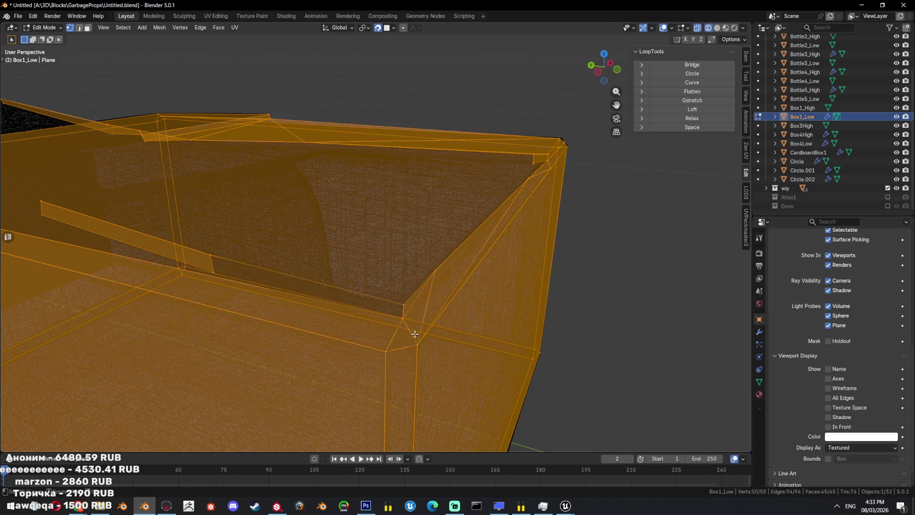
pyautogui.moveTo(407, 322); pyautogui.dragTo(353, 219, button='middle')
pyautogui.keyDown('alt'); pyautogui.click(278, 238); pyautogui.keyUp('alt')
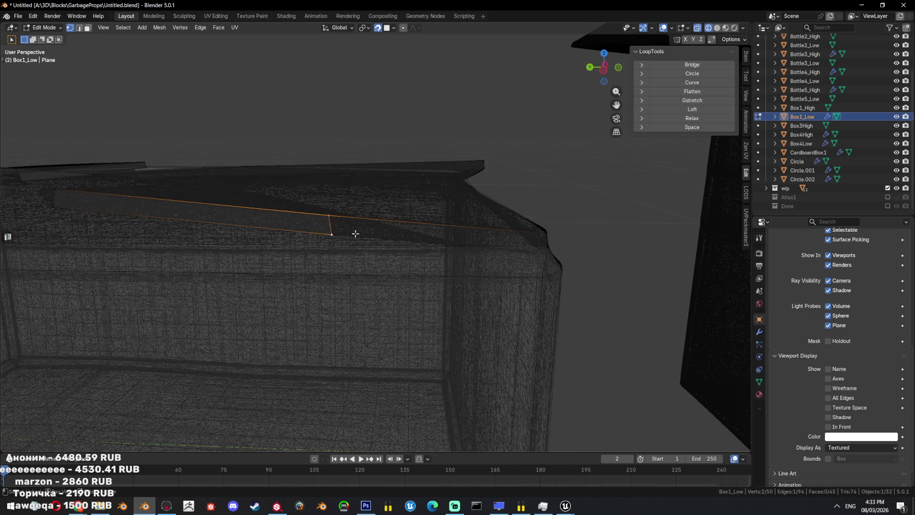
pyautogui.press('f')
# - Extrude two more vertices from a vertex near the box edge
pyautogui.moveTo(496, 259); pyautogui.dragTo(448, 303, button='middle')
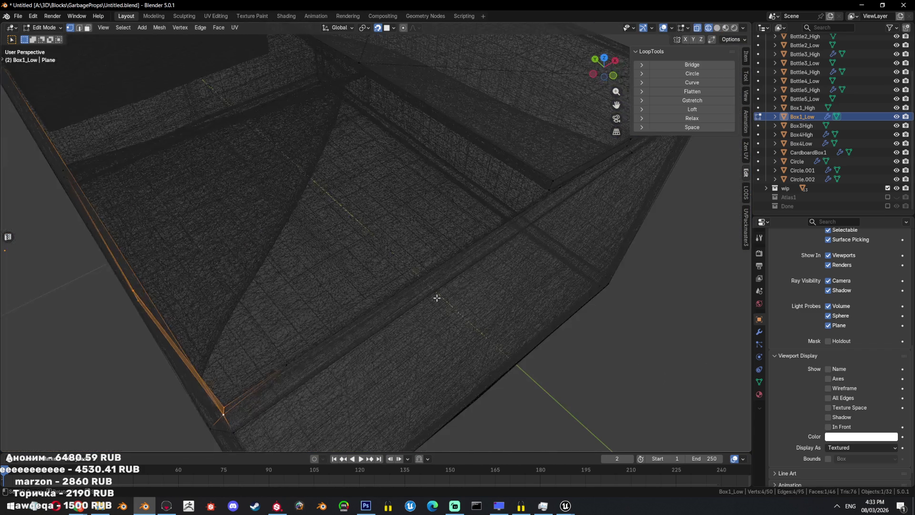
pyautogui.hotkey('alt', 'z')
pyautogui.moveTo(462, 268)
pyautogui.mouseDown(button='middle')
pyautogui.moveTo(368, 278)
pyautogui.moveTo(470, 272)
pyautogui.moveTo(425, 262)
pyautogui.moveTo(347, 217)
pyautogui.moveTo(450, 254)
pyautogui.moveTo(401, 268)
pyautogui.moveTo(389, 286)
pyautogui.moveTo(301, 288)
pyautogui.moveTo(434, 278)
pyautogui.moveTo(423, 296)
pyautogui.moveTo(439, 250)
pyautogui.moveTo(451, 247)
pyautogui.moveTo(376, 228)
pyautogui.moveTo(348, 254)
pyautogui.moveTo(415, 248)
pyautogui.mouseUp(button='middle')
pyautogui.press('a')
pyautogui.hotkey('alt', 'z')
pyautogui.hotkey('alt', 'z')
pyautogui.scroll(5, 325, 203)
pyautogui.click(435, 242)
pyautogui.press('e')
pyautogui.click(391, 278)
pyautogui.press('e')
pyautogui.click(414, 279)
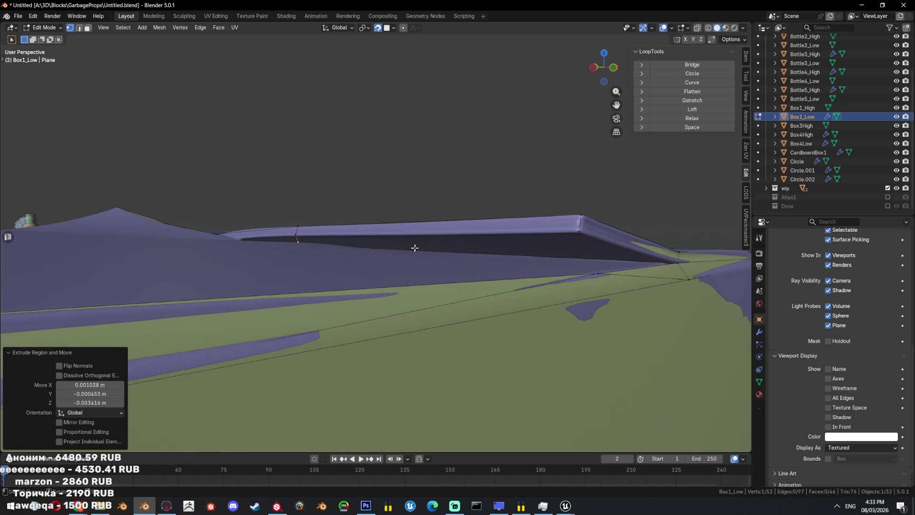
# - Extrude one more vertex along the flap edge and fill a face at the corner
pyautogui.moveTo(573, 237)
pyautogui.mouseDown(button='middle')
pyautogui.moveTo(480, 241)
pyautogui.moveTo(516, 266)
pyautogui.moveTo(493, 266)
pyautogui.moveTo(484, 242)
pyautogui.mouseUp(button='middle')
pyautogui.press('e')
pyautogui.click(477, 272)
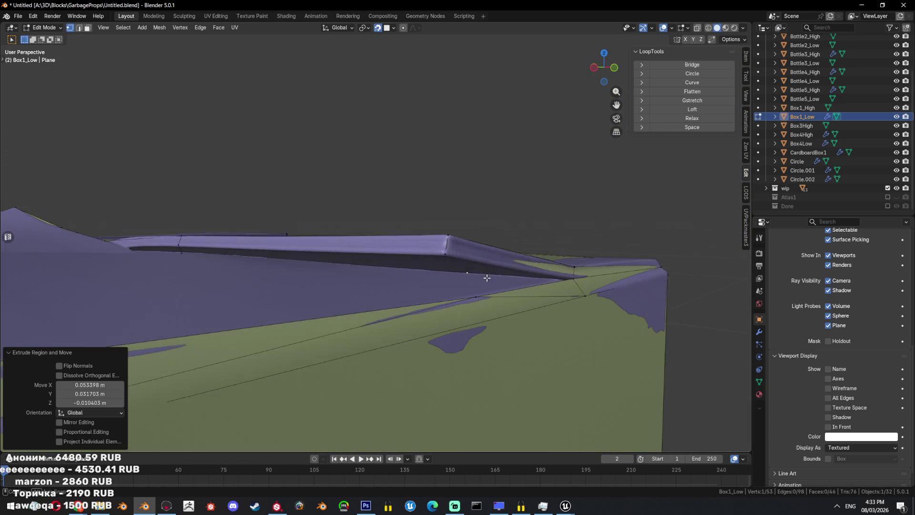
pyautogui.moveTo(517, 283)
pyautogui.mouseDown(button='middle')
pyautogui.moveTo(572, 272)
pyautogui.moveTo(575, 280)
pyautogui.moveTo(199, 272)
pyautogui.mouseUp(button='middle')
pyautogui.press('f')
# - Move a single flap vertex to a new position
pyautogui.hotkey('alt', 'z')
pyautogui.press('a')
pyautogui.hotkey('alt', 'z')
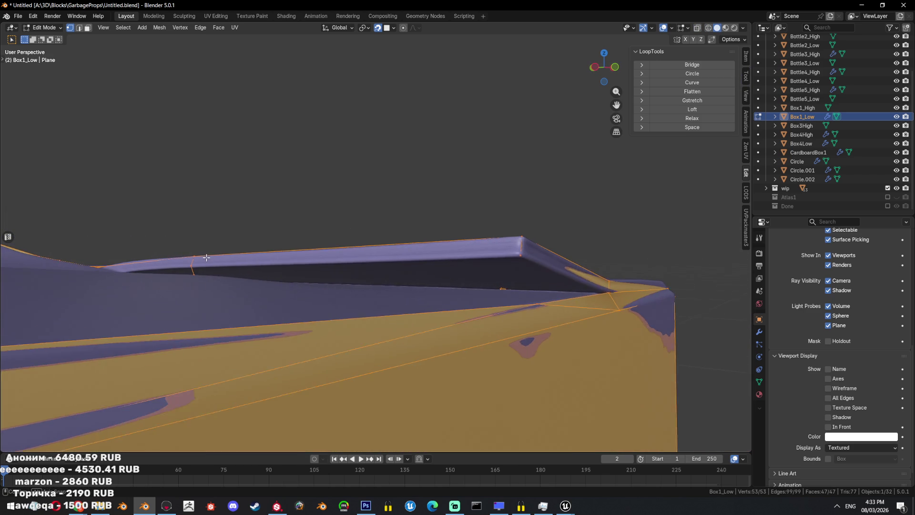
pyautogui.click(195, 271)
pyautogui.moveTo(326, 278)
pyautogui.mouseDown(button='middle')
pyautogui.moveTo(304, 278)
pyautogui.moveTo(345, 282)
pyautogui.mouseUp(button='middle')
pyautogui.press('g')
pyautogui.click(292, 276)
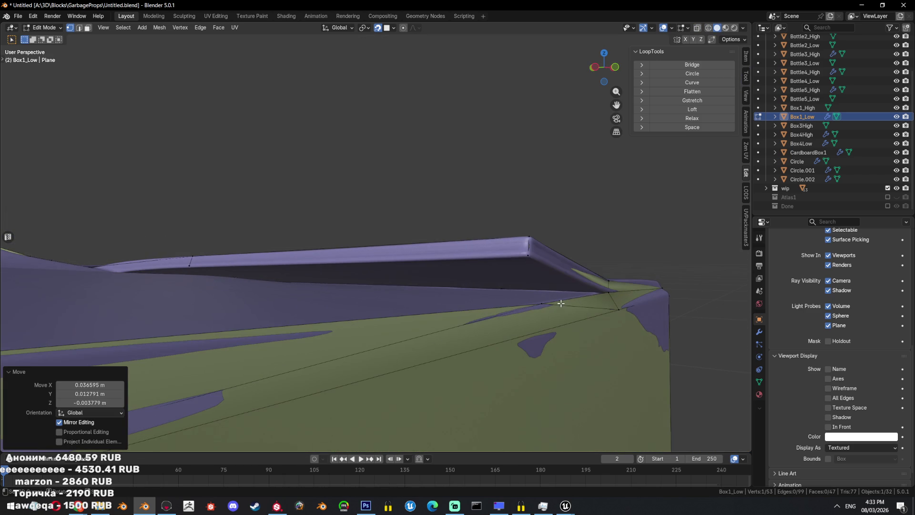
# - Select the vertex path along the flap edge, then a single flap face
pyautogui.press('a')
pyautogui.hotkey('alt', 'z')
pyautogui.hotkey('alt', 'a')
pyautogui.hotkey('alt', 'z')
pyautogui.keyDown('ctrl'); pyautogui.click(257, 281); pyautogui.keyUp('ctrl')
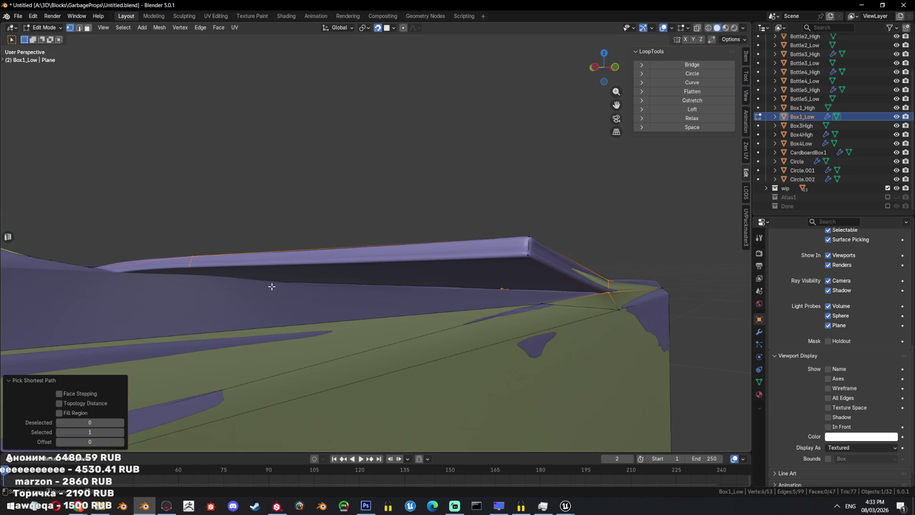
pyautogui.hotkey('alt', 'z')
pyautogui.hotkey('alt', 'z')
pyautogui.moveTo(517, 324); pyautogui.dragTo(553, 313, button='middle')
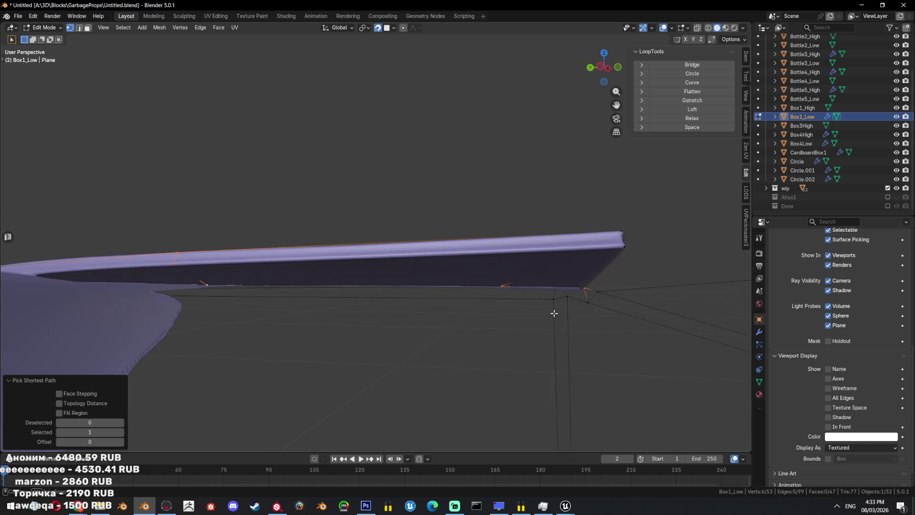
pyautogui.press('a')
pyautogui.hotkey('alt', 'z')
pyautogui.hotkey('alt', 'z')
pyautogui.press('3')
pyautogui.click(237, 280)
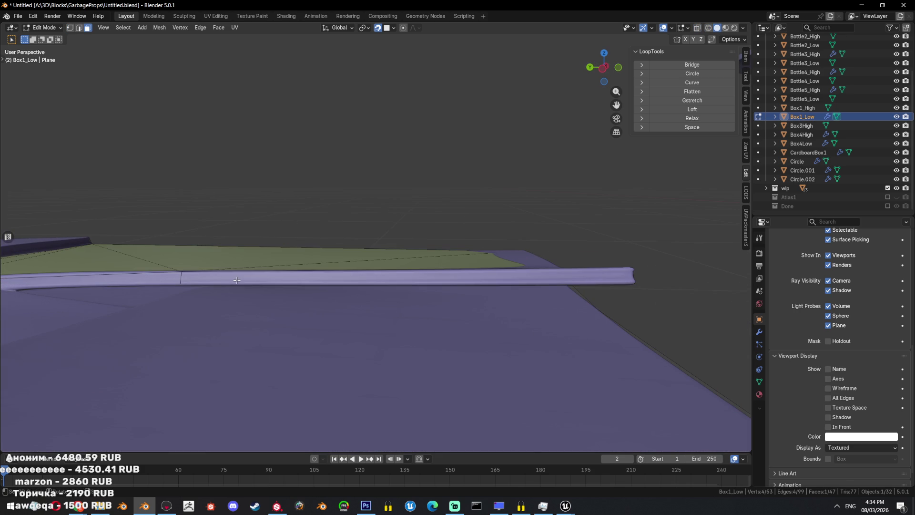
# - Briefly hide every object except Box1_Low, then unhide them
pyautogui.press('Tab')
pyautogui.hotkey('shift', 'h')
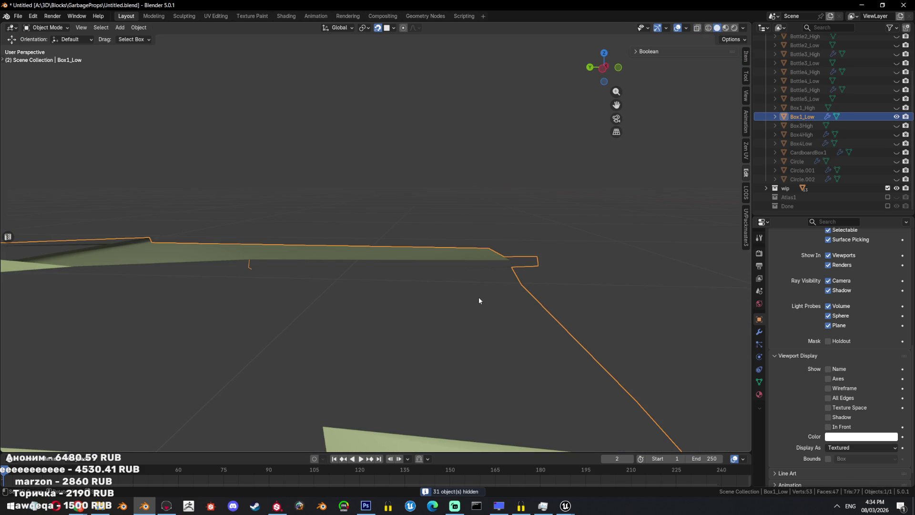
pyautogui.hotkey('alt', 'h')
pyautogui.moveTo(479, 296)
pyautogui.mouseDown(button='middle')
pyautogui.moveTo(472, 302)
pyautogui.moveTo(431, 281)
pyautogui.mouseUp(button='middle')
# - Fill a new face between four selected vertices on the flap edge
pyautogui.press('Tab')
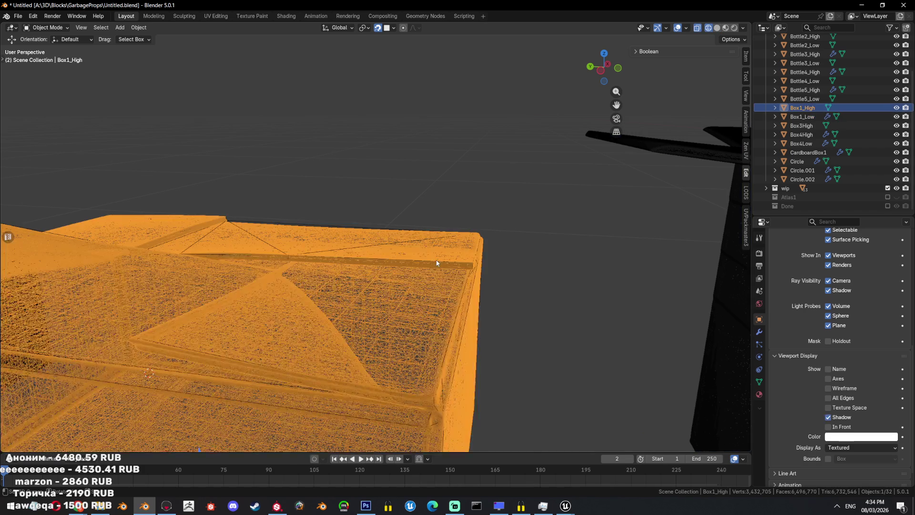
pyautogui.press('1')
pyautogui.hotkey('alt', 'a')
pyautogui.moveTo(535, 301)
pyautogui.mouseDown(button='middle')
pyautogui.moveTo(501, 281)
pyautogui.moveTo(512, 294)
pyautogui.mouseUp(button='middle')
pyautogui.press('a')
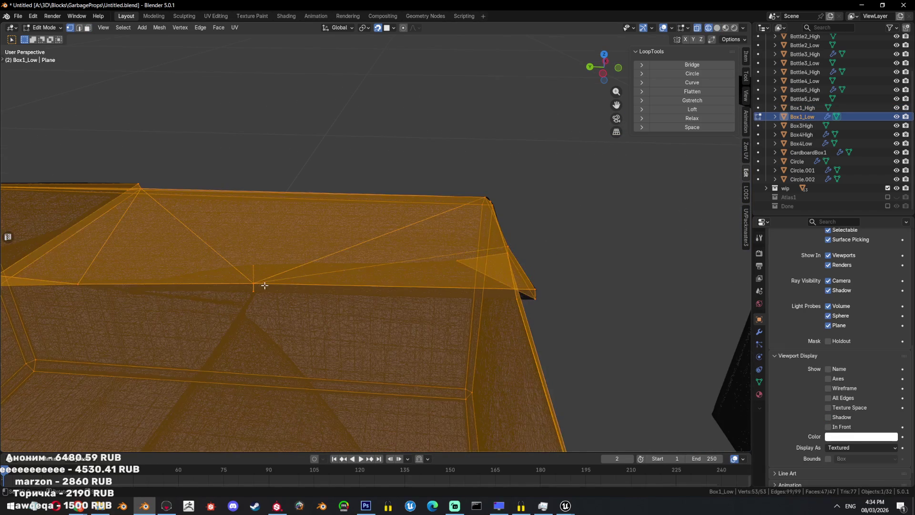
pyautogui.click(258, 286)
pyautogui.moveTo(256, 290); pyautogui.dragTo(481, 304, button='middle')
pyautogui.hotkey('alt', 'z')
pyautogui.press('f')
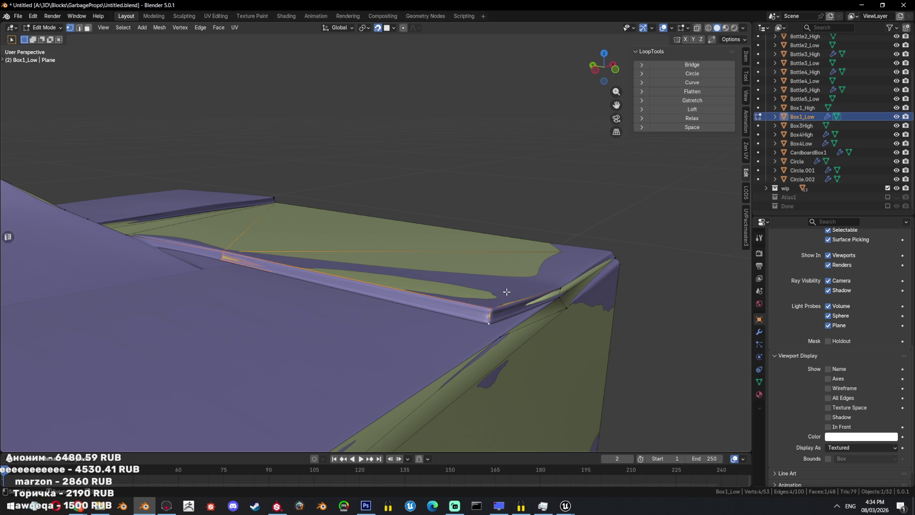
# - Turn on the Retopology overlay for Box1_Low in the viewport overlays
pyautogui.click(744, 28)
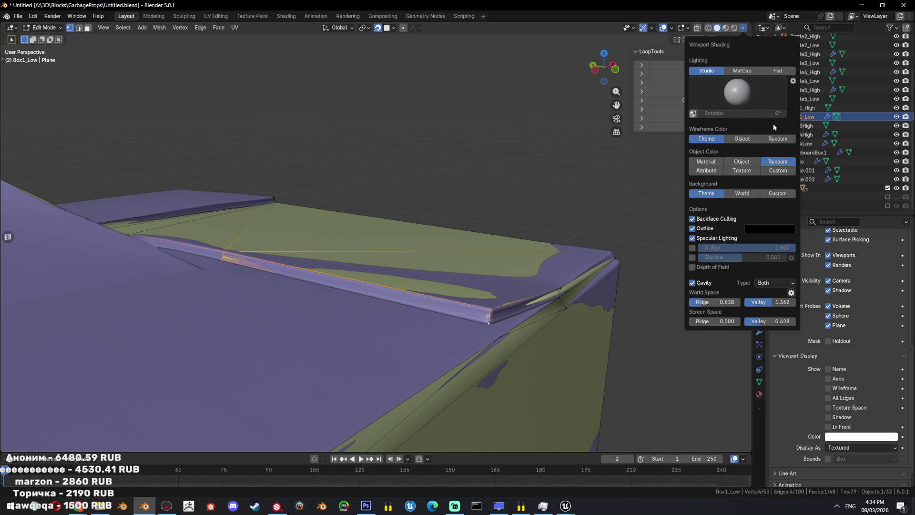
pyautogui.click(685, 29)
pyautogui.click(624, 104)
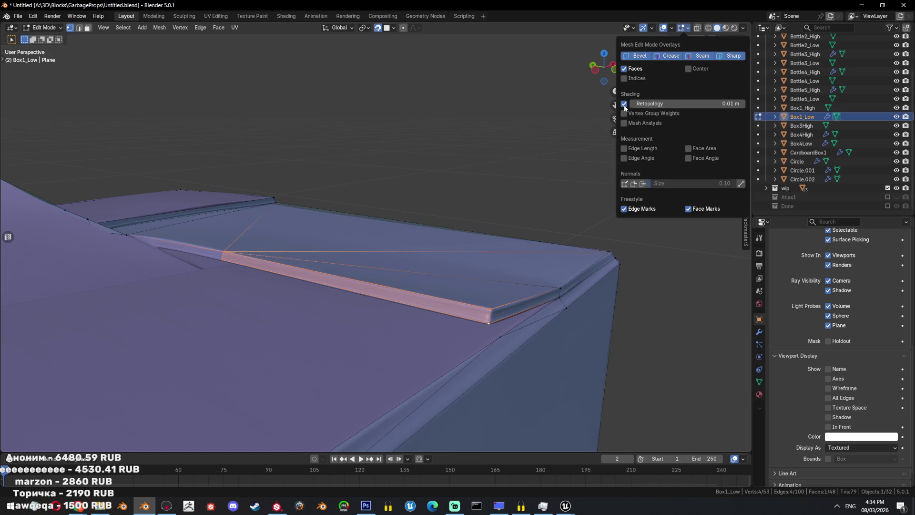
pyautogui.scroll(-4, 499, 270)
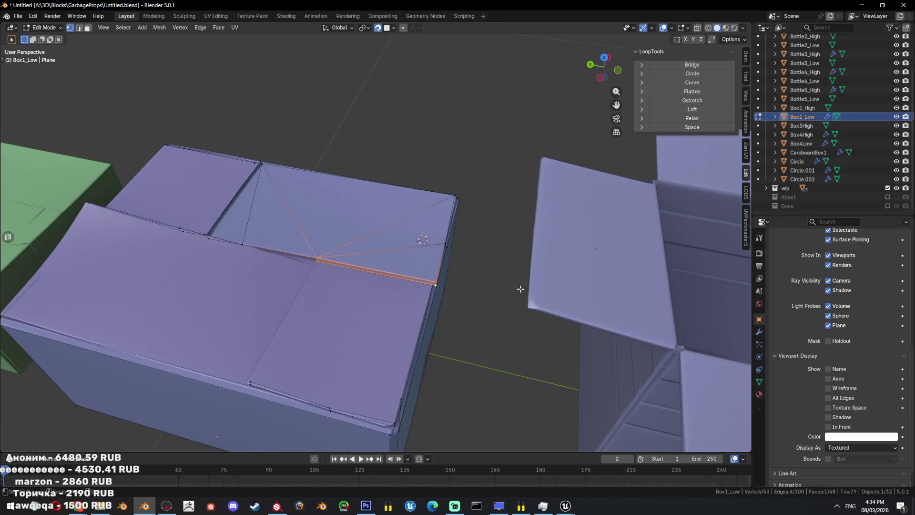
pyautogui.moveTo(499, 270); pyautogui.dragTo(505, 273, button='middle')
pyautogui.scroll(3, 519, 255)
# - Set the retopology overlay offset to 0.06 m
pyautogui.click(687, 29)
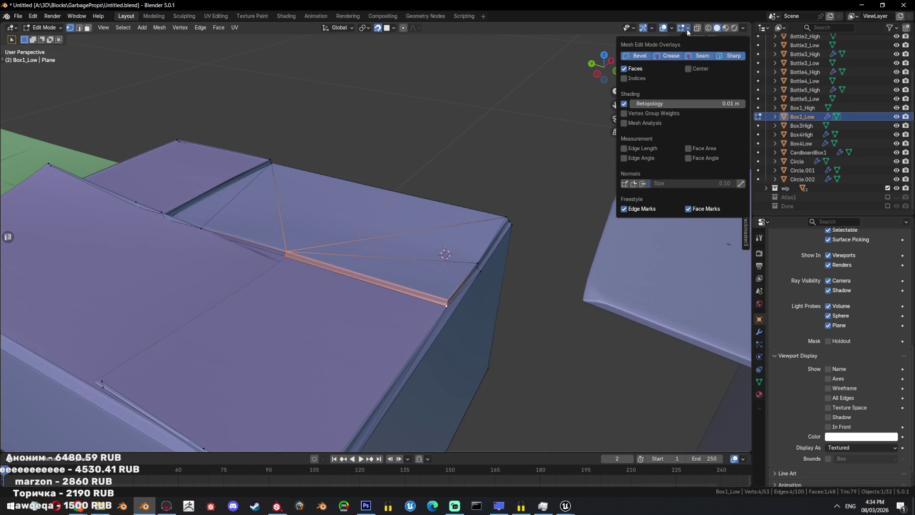
pyautogui.click(683, 30)
pyautogui.moveTo(686, 103); pyautogui.dragTo(701, 103)
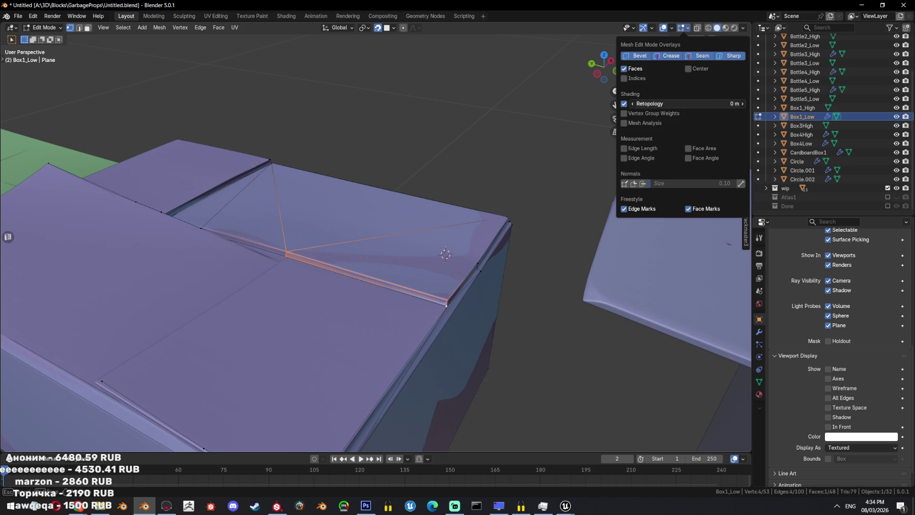
pyautogui.moveTo(701, 103); pyautogui.dragTo(677, 103)
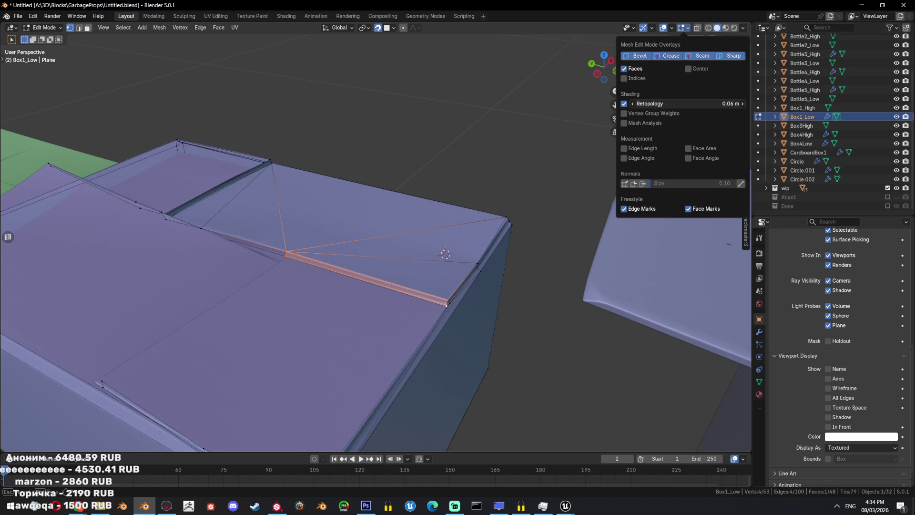
pyautogui.moveTo(677, 103); pyautogui.dragTo(672, 103)
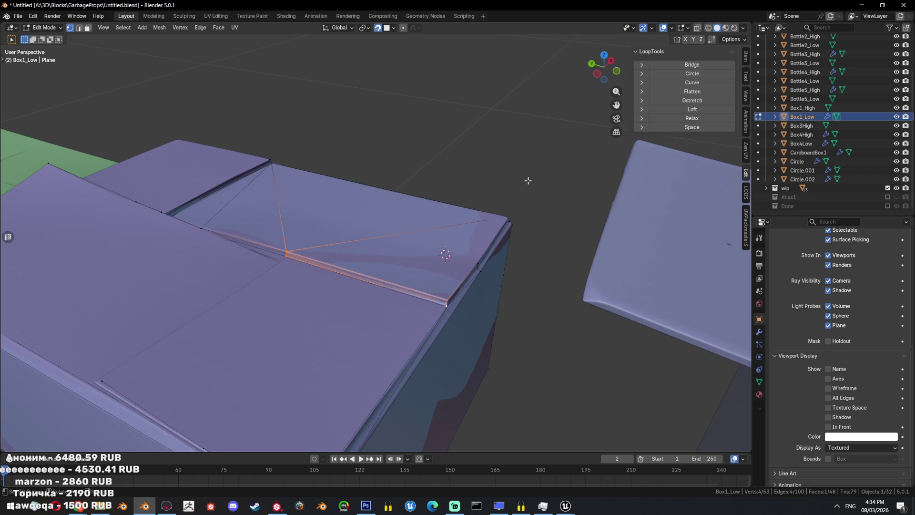
# - Toggle Box1_Low between edit and object mode to compare it against the high-poly box
pyautogui.press('Tab')
pyautogui.moveTo(468, 282); pyautogui.dragTo(460, 267, button='middle')
pyautogui.press('Tab')
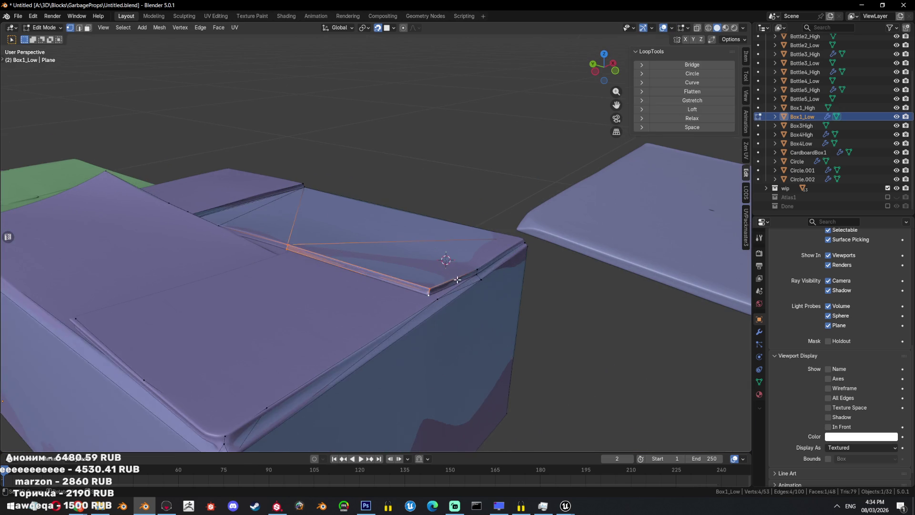
pyautogui.press('Tab')
pyautogui.press('Tab')
pyautogui.click(686, 28)
pyautogui.moveTo(347, 230)
pyautogui.mouseDown(button='middle')
pyautogui.moveTo(397, 298)
pyautogui.moveTo(380, 271)
pyautogui.mouseUp(button='middle')
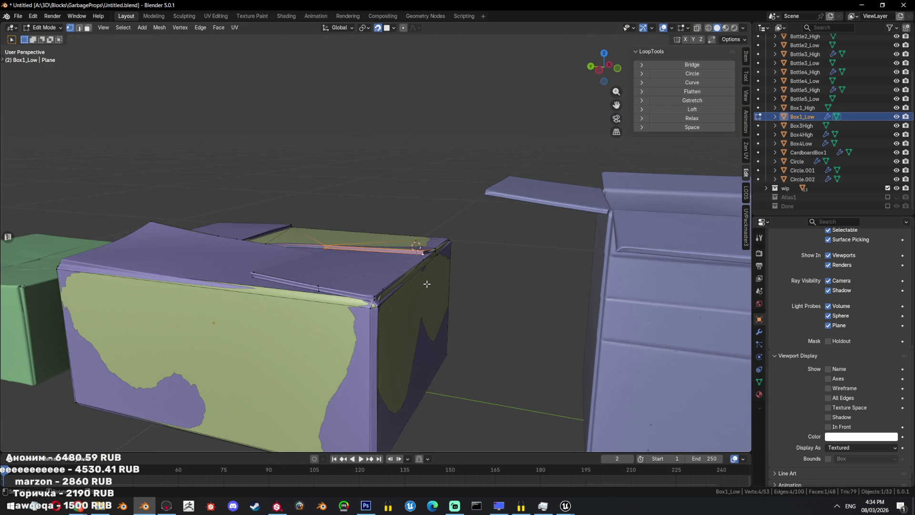
# - Turn on X-ray and pick vertices along the top flap's edge
pyautogui.moveTo(427, 285); pyautogui.dragTo(391, 280, button='middle')
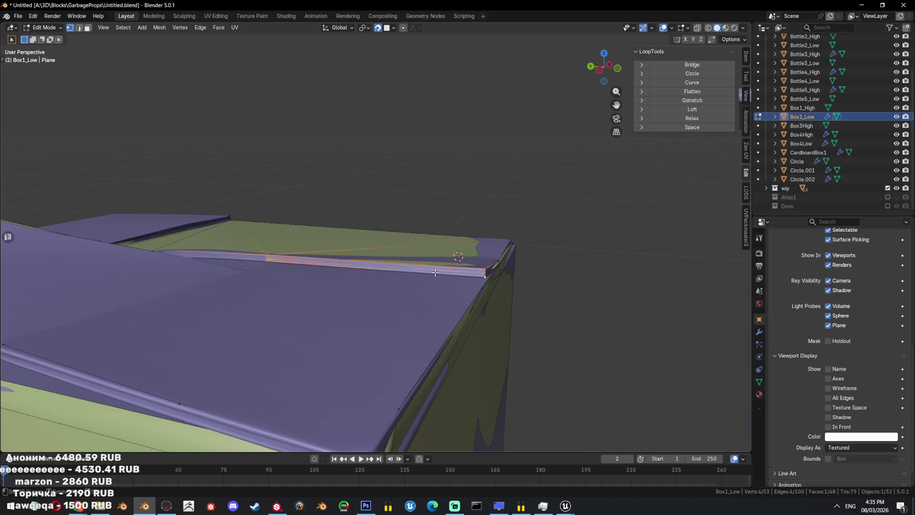
pyautogui.press('a')
pyautogui.scroll(3, 542, 300)
pyautogui.moveTo(506, 290)
pyautogui.mouseDown(button='middle')
pyautogui.moveTo(302, 271)
pyautogui.moveTo(424, 284)
pyautogui.mouseUp(button='middle')
pyautogui.click(295, 275)
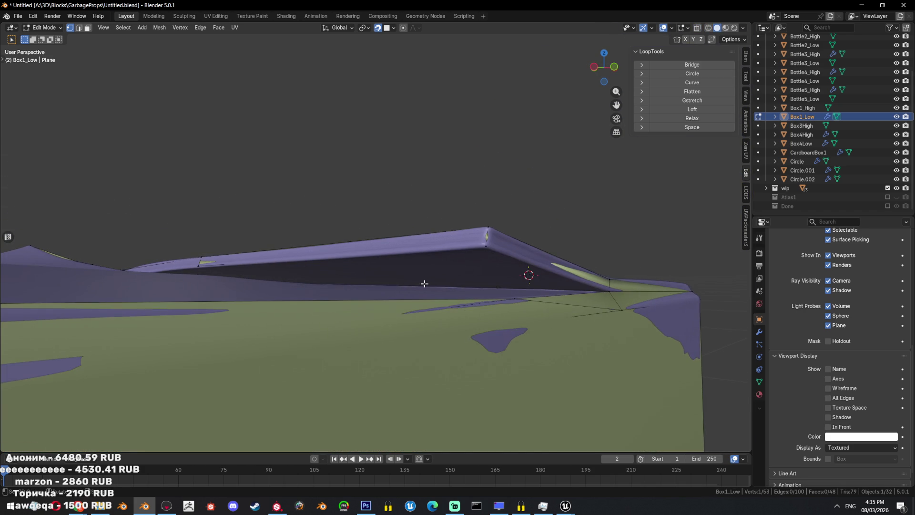
pyautogui.press('a')
pyautogui.hotkey('alt', 'z')
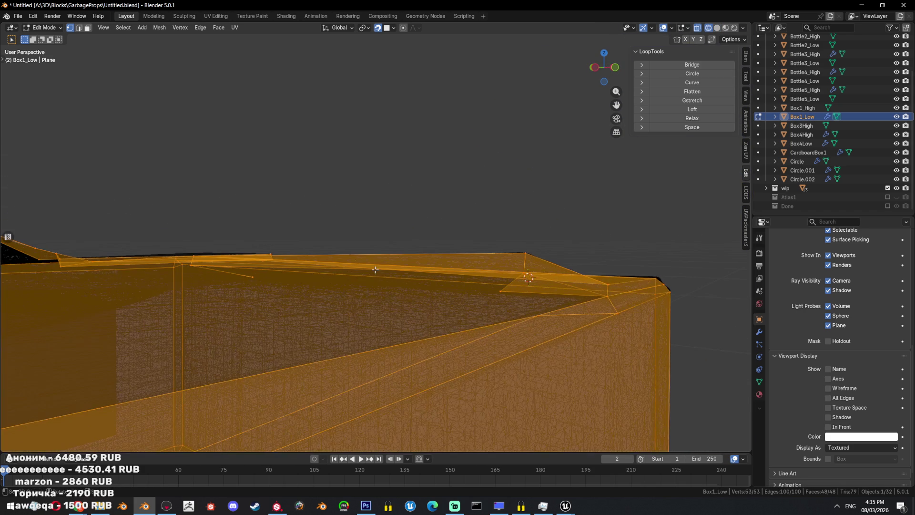
pyautogui.click(256, 278)
pyautogui.click(499, 296)
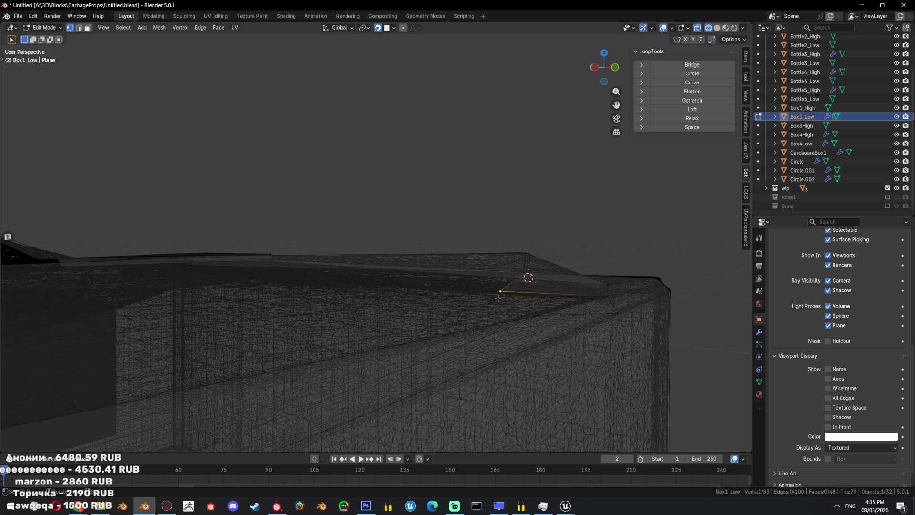
pyautogui.moveTo(249, 280); pyautogui.dragTo(265, 266, button='middle')
# - Select the long top edge plus a corner vertex and fill the flap gap with a face
pyautogui.press('2')
pyautogui.click(423, 234)
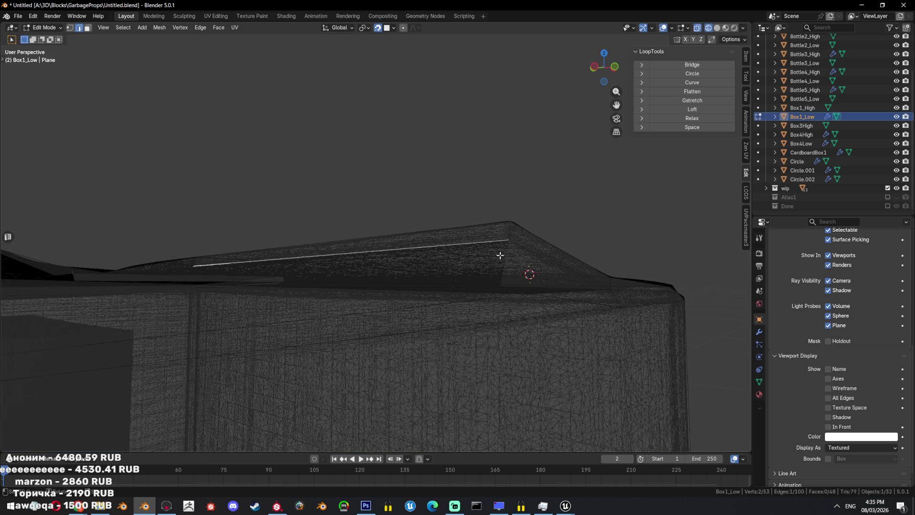
pyautogui.moveTo(269, 275)
pyautogui.mouseDown(button='middle')
pyautogui.moveTo(288, 268)
pyautogui.moveTo(331, 289)
pyautogui.mouseUp(button='middle')
pyautogui.press('1')
pyautogui.keyDown('shift'); pyautogui.click(336, 310); pyautogui.keyUp('shift')
pyautogui.press('f')
pyautogui.hotkey('shift', 'z')
pyautogui.moveTo(406, 303)
pyautogui.mouseDown(button='middle')
pyautogui.moveTo(513, 309)
pyautogui.moveTo(543, 335)
pyautogui.moveTo(490, 313)
pyautogui.moveTo(449, 278)
pyautogui.mouseUp(button='middle')
pyautogui.hotkey('shift', 'z')
pyautogui.hotkey('shift', 'z')
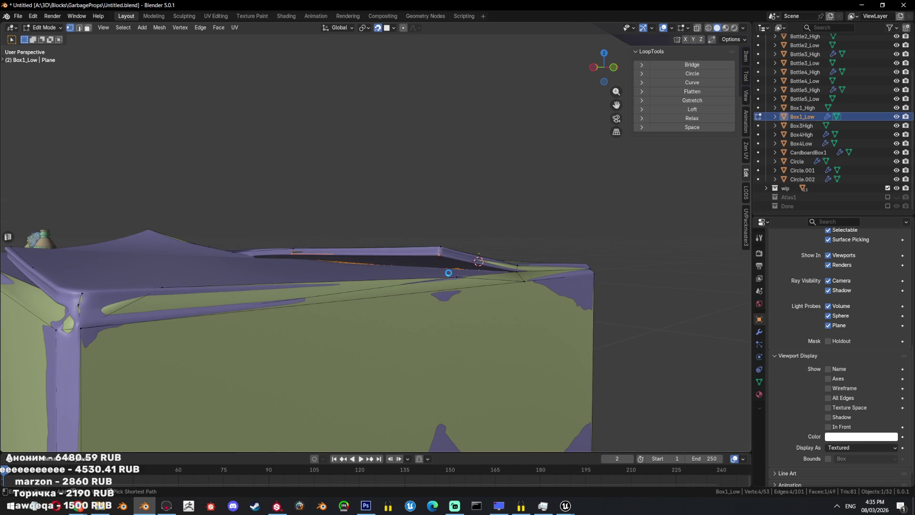
# - Save the blend file
pyautogui.hotkey('ctrl', 's')
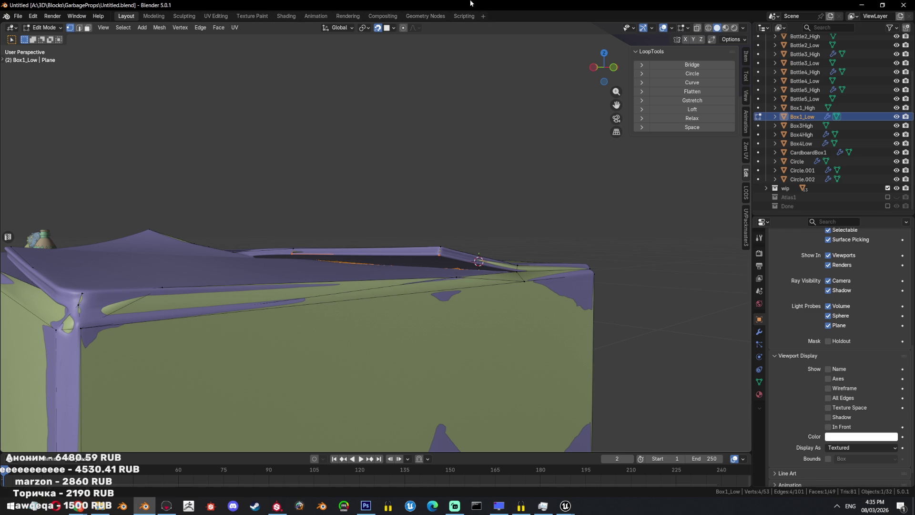
pyautogui.scroll(-5, 476, 273)
pyautogui.moveTo(476, 274); pyautogui.dragTo(476, 273, button='middle')
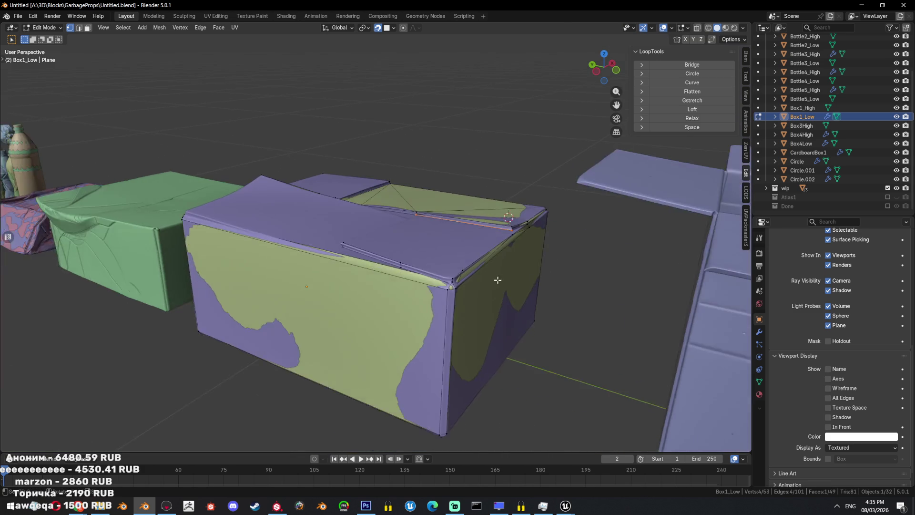
# - Deselect the mesh and set the viewport Object Color to Material
pyautogui.scroll(5, 475, 274)
pyautogui.hotkey('alt', 'a')
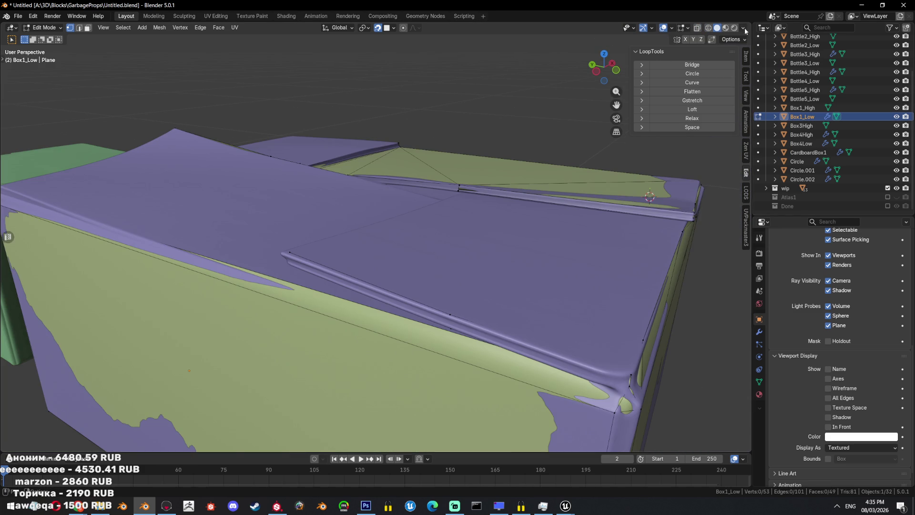
pyautogui.click(744, 28)
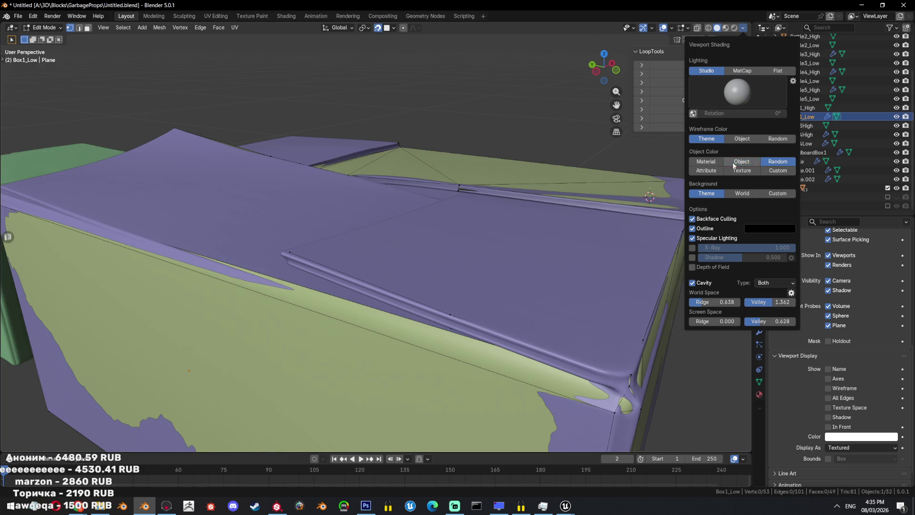
pyautogui.click(717, 164)
# - Re-enable the Retopology overlay with a 0.02 m offset
pyautogui.click(688, 30)
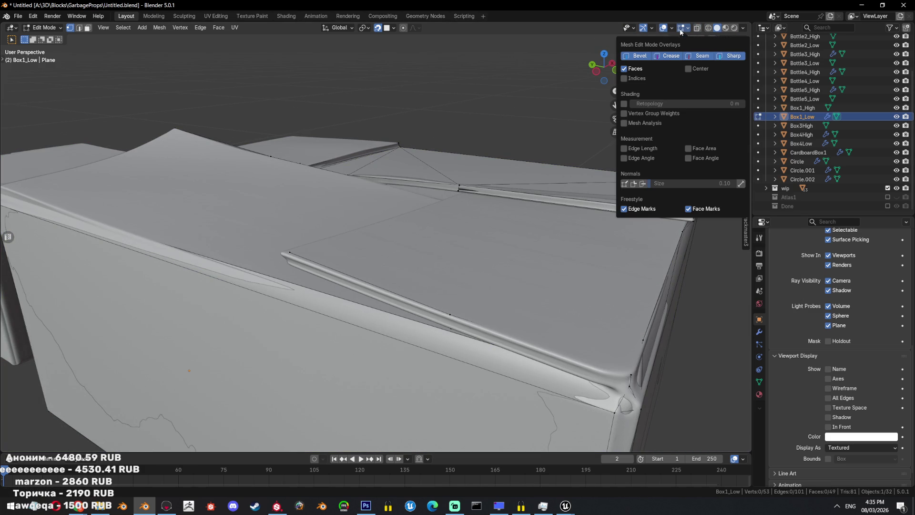
pyautogui.click(625, 104)
pyautogui.moveTo(668, 104)
pyautogui.mouseDown()
pyautogui.moveTo(686, 103)
pyautogui.moveTo(667, 103)
pyautogui.mouseUp()
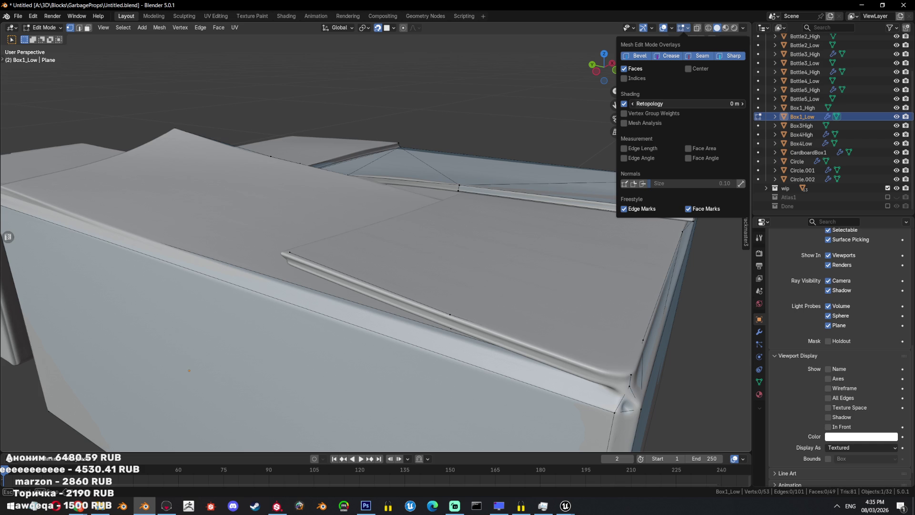
pyautogui.moveTo(668, 103); pyautogui.dragTo(672, 103)
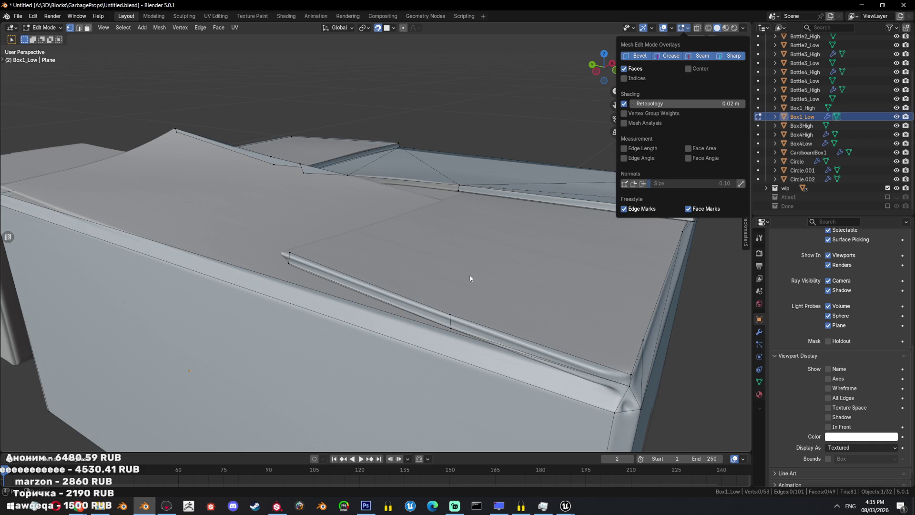
# - Select all of Box1_Low from a new angle and toggle X-ray
pyautogui.scroll(-3, 484, 253)
pyautogui.moveTo(485, 254)
pyautogui.mouseDown(button='middle')
pyautogui.moveTo(469, 270)
pyautogui.moveTo(493, 270)
pyautogui.moveTo(437, 280)
pyautogui.moveTo(457, 247)
pyautogui.moveTo(499, 289)
pyautogui.moveTo(492, 302)
pyautogui.moveTo(433, 286)
pyautogui.moveTo(394, 258)
pyautogui.moveTo(290, 274)
pyautogui.mouseUp(button='middle')
pyautogui.press('a')
pyautogui.hotkey('alt', 'z')
pyautogui.hotkey('alt', 'z')
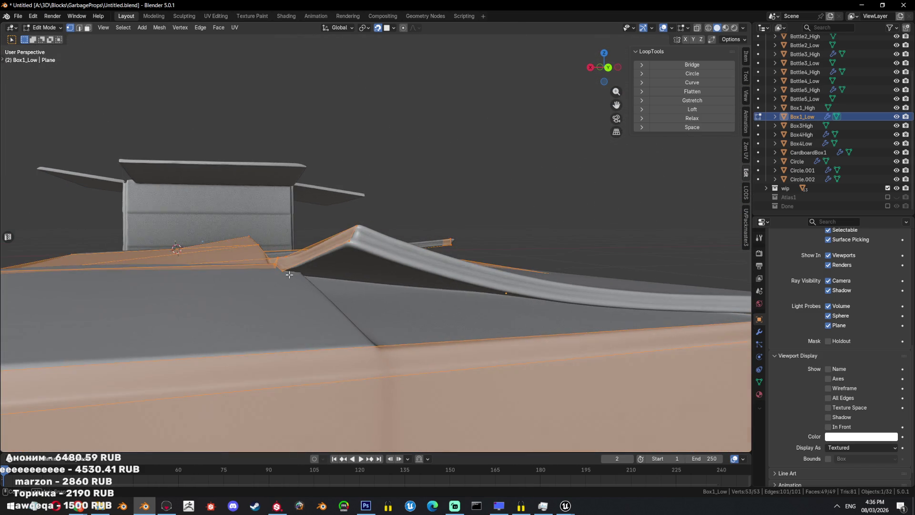
# - Extrude a new vertex from the raised top flap down to the box top
pyautogui.click(290, 275)
pyautogui.moveTo(290, 274)
pyautogui.mouseDown(button='middle')
pyautogui.moveTo(314, 287)
pyautogui.moveTo(304, 305)
pyautogui.moveTo(325, 292)
pyautogui.mouseUp(button='middle')
pyautogui.click(284, 287)
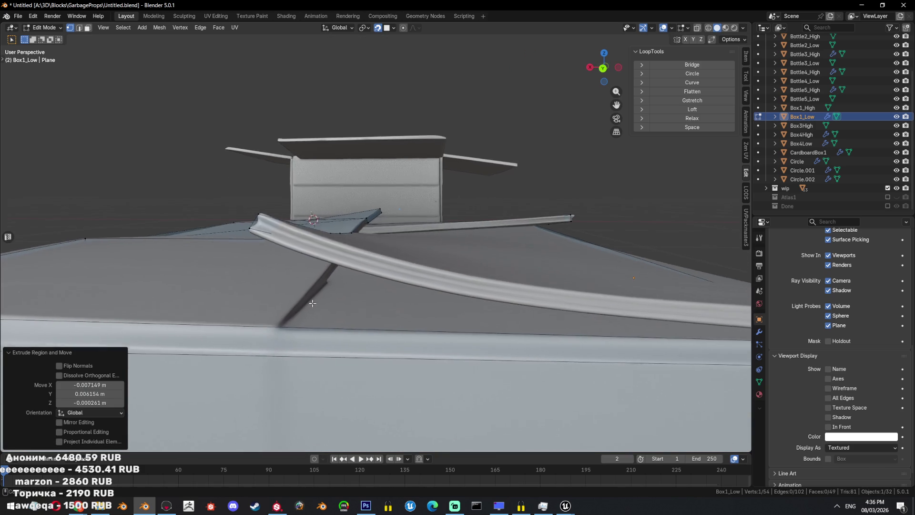
pyautogui.moveTo(351, 258); pyautogui.dragTo(327, 285, button='middle')
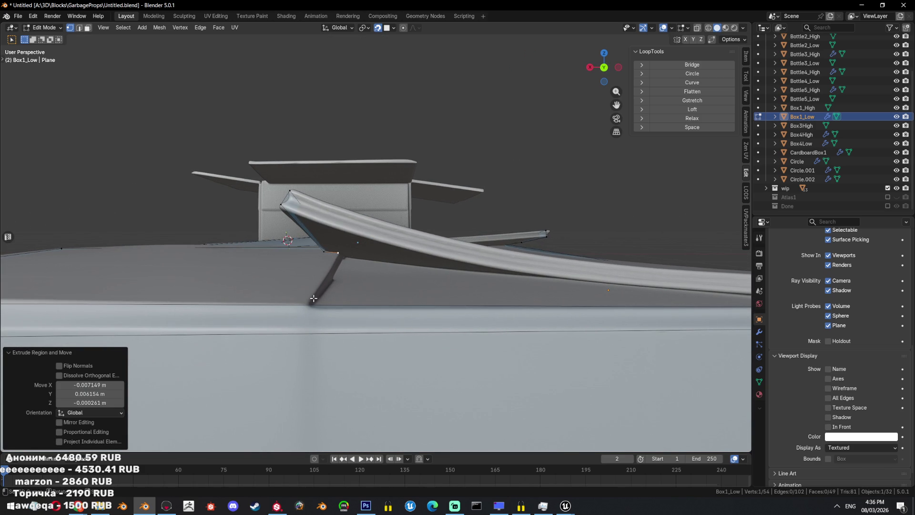
# - Subdivide the box's top edge in edge select mode
pyautogui.press('2')
pyautogui.click(315, 305)
pyautogui.rightClick(458, 205)
pyautogui.click(458, 205)
pyautogui.moveTo(458, 205); pyautogui.dragTo(237, 308, button='middle')
# - Move and edge-slide the new midpoint vertex so it follows the bent flap
pyautogui.click(342, 272)
pyautogui.press('g')
pyautogui.click(343, 272)
pyautogui.press('g')
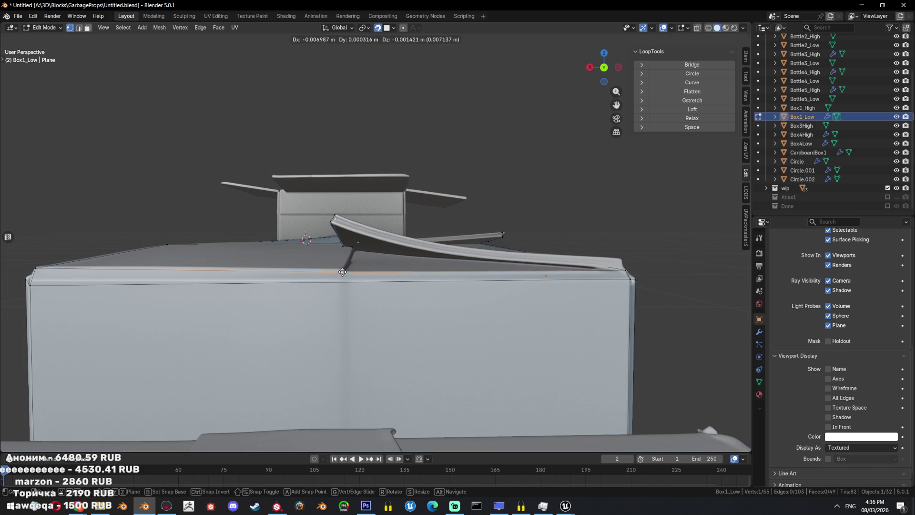
pyautogui.press('g')
pyautogui.click(349, 273)
pyautogui.moveTo(349, 273); pyautogui.dragTo(409, 302, button='middle')
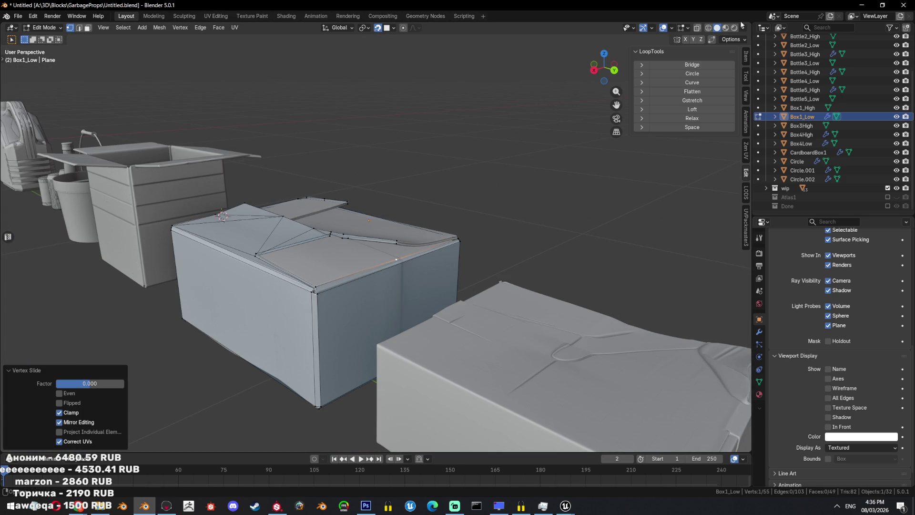
pyautogui.click(745, 28)
pyautogui.click(18, 16)
# - Open Preferences and expand the 3D Viewport theme colours
pyautogui.moveTo(32, 16)
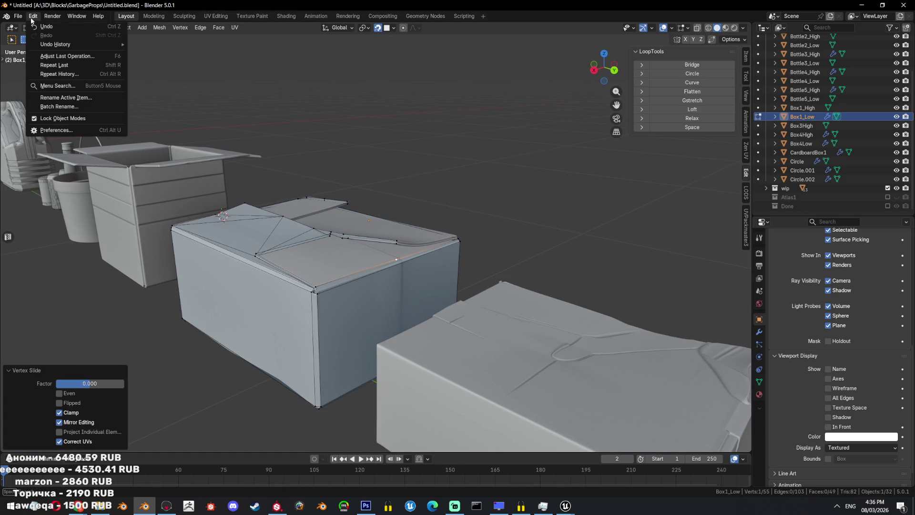
pyautogui.click(48, 130)
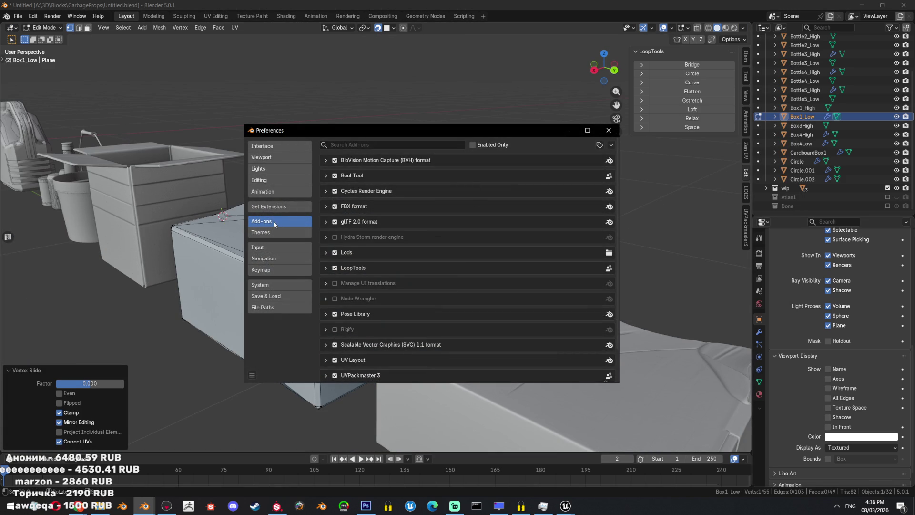
pyautogui.click(286, 232)
pyautogui.click(396, 143)
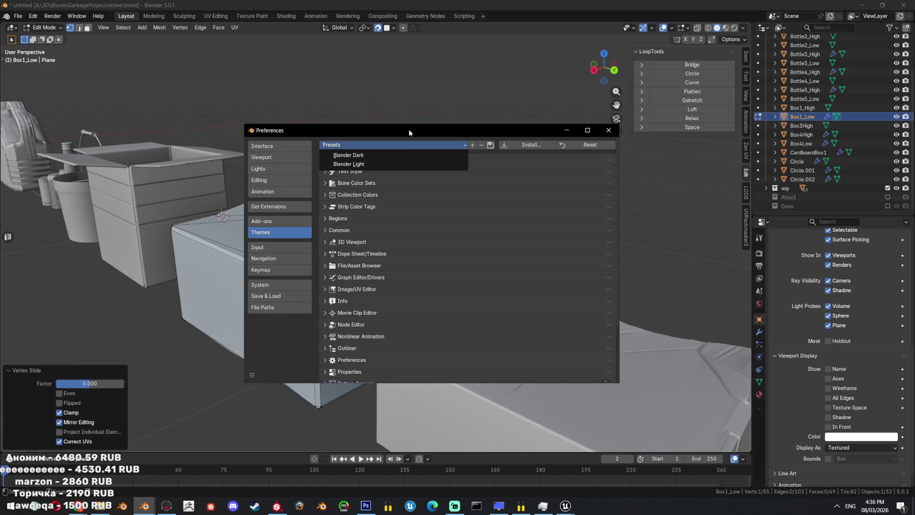
pyautogui.click(371, 241)
# - Scroll through the 3D Viewport theme colours to locate Face Retopology
pyautogui.scroll(-8, 478, 248)
pyautogui.scroll(-5, 501, 288)
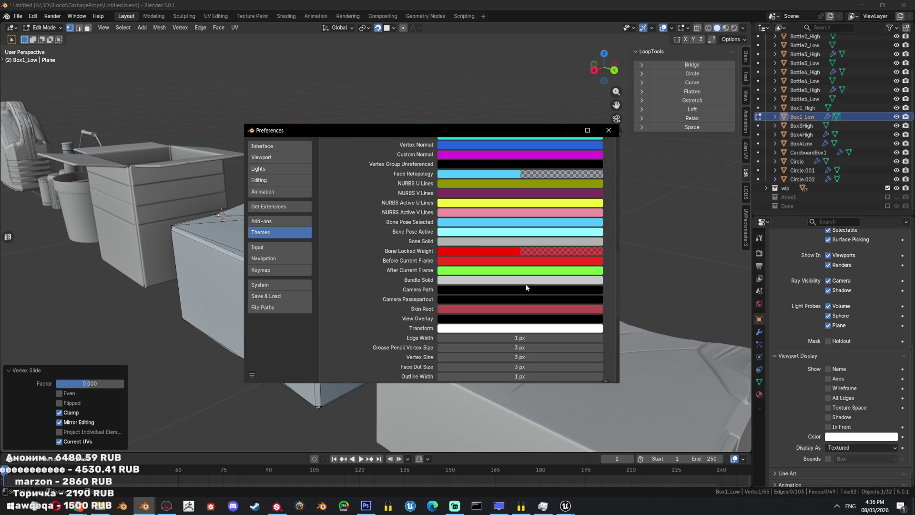
pyautogui.scroll(-2, 525, 238)
pyautogui.scroll(2, 602, 248)
pyautogui.scroll(5, 582, 275)
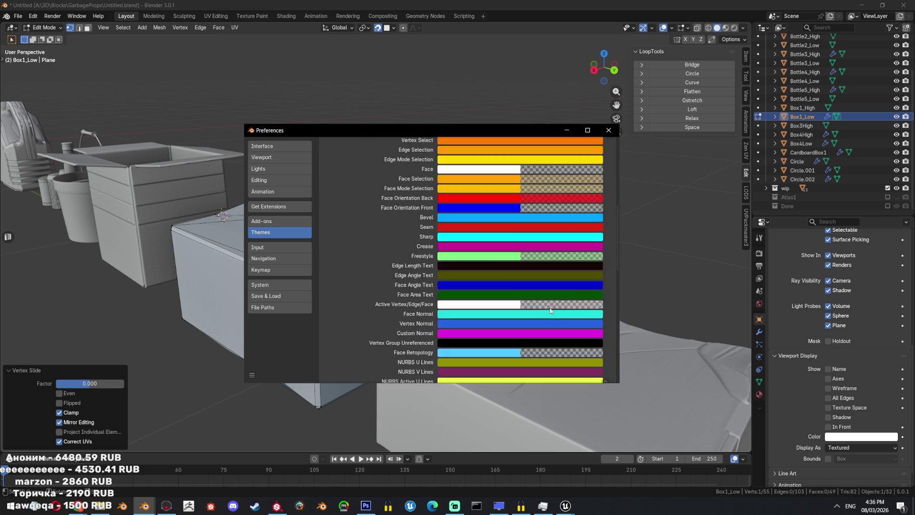
pyautogui.scroll(6, 547, 296)
pyautogui.scroll(3, 547, 296)
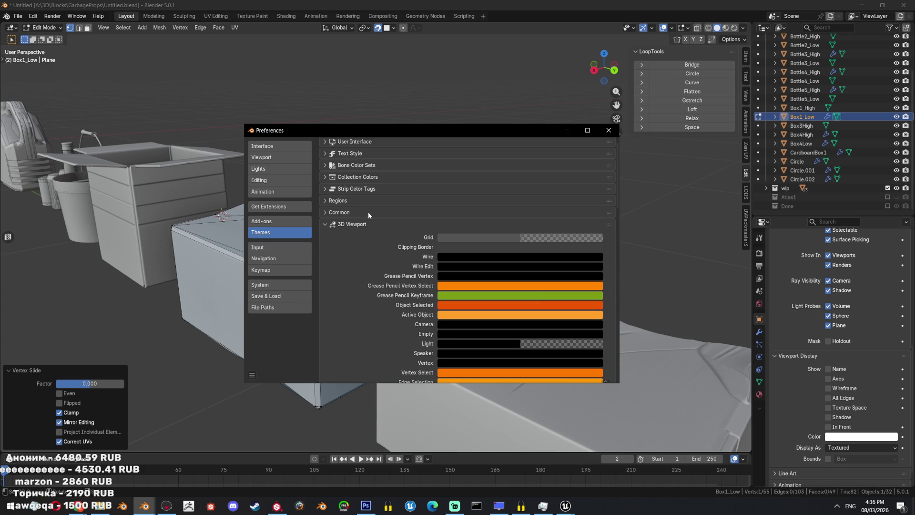
pyautogui.scroll(-6, 369, 214)
pyautogui.scroll(-6, 410, 251)
pyautogui.scroll(-6, 451, 288)
pyautogui.scroll(-5, 454, 289)
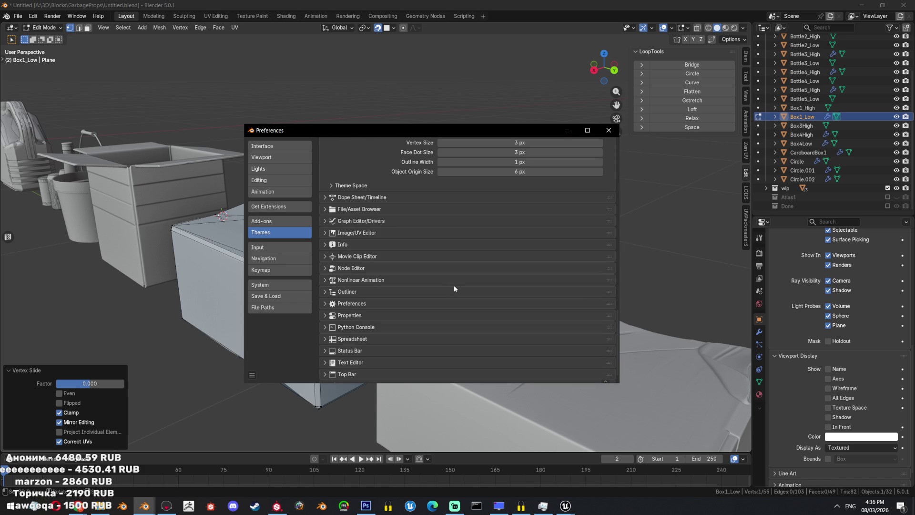
pyautogui.scroll(5, 452, 281)
pyautogui.scroll(5, 488, 302)
pyautogui.scroll(5, 471, 270)
pyautogui.click(462, 255)
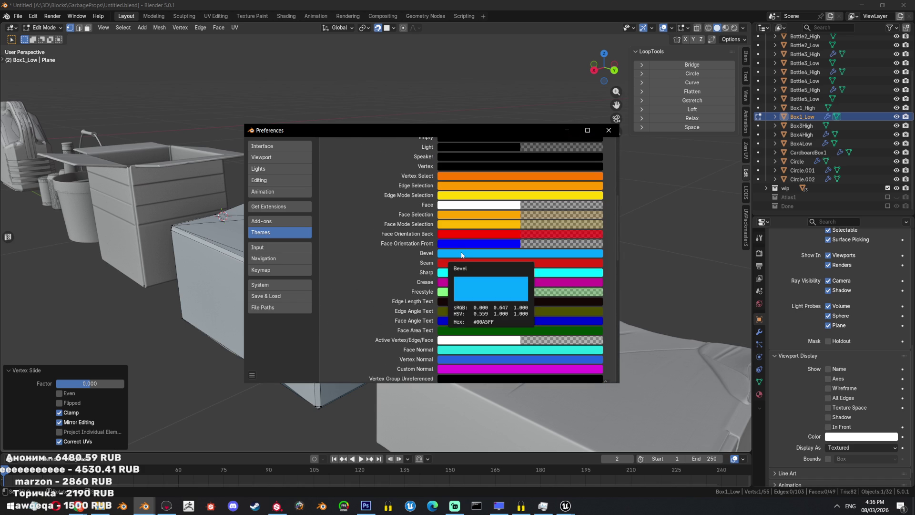
pyautogui.scroll(5, 473, 281)
pyautogui.scroll(-3, 474, 281)
pyautogui.scroll(1, 470, 286)
pyautogui.scroll(-5, 470, 286)
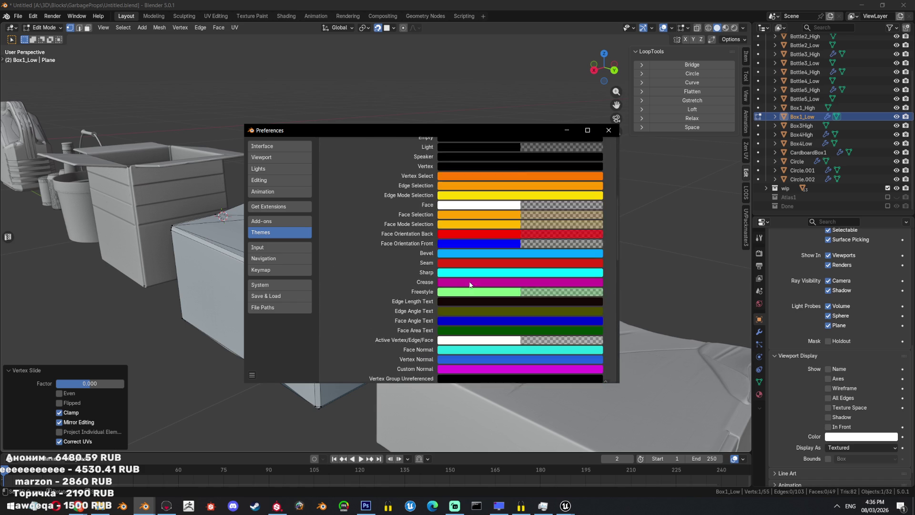
pyautogui.scroll(-4, 471, 285)
# - Shift the Face Retopology colour toward green and change Freestyle to orange
pyautogui.click(563, 300)
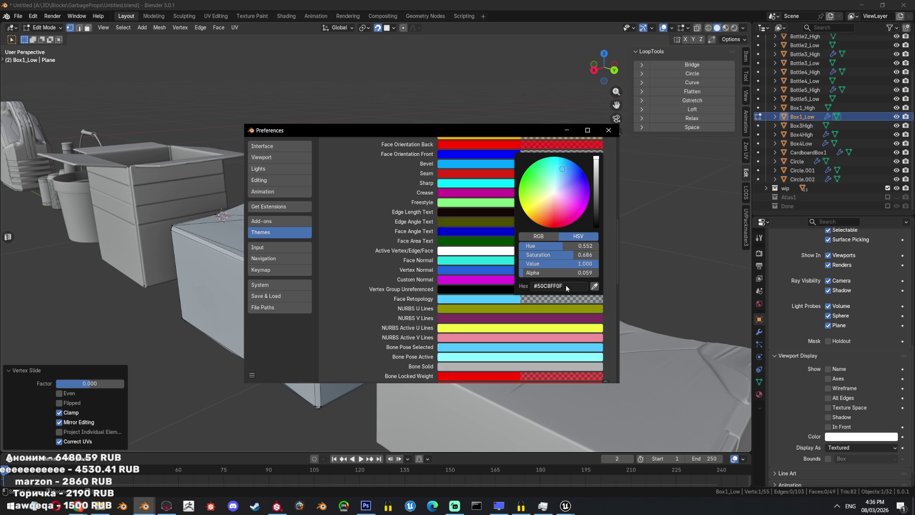
pyautogui.moveTo(562, 202); pyautogui.dragTo(523, 189)
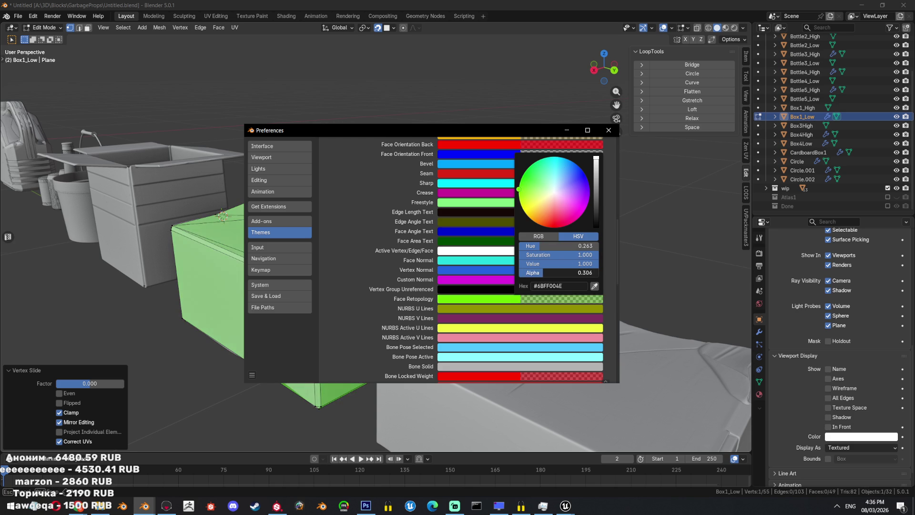
pyautogui.moveTo(435, 131); pyautogui.dragTo(672, 161)
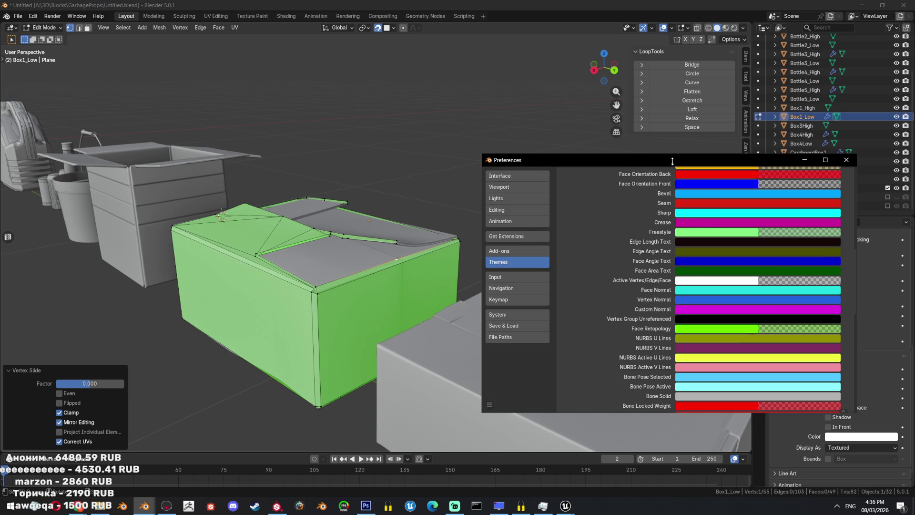
pyautogui.click(746, 238)
pyautogui.moveTo(769, 282); pyautogui.dragTo(777, 300)
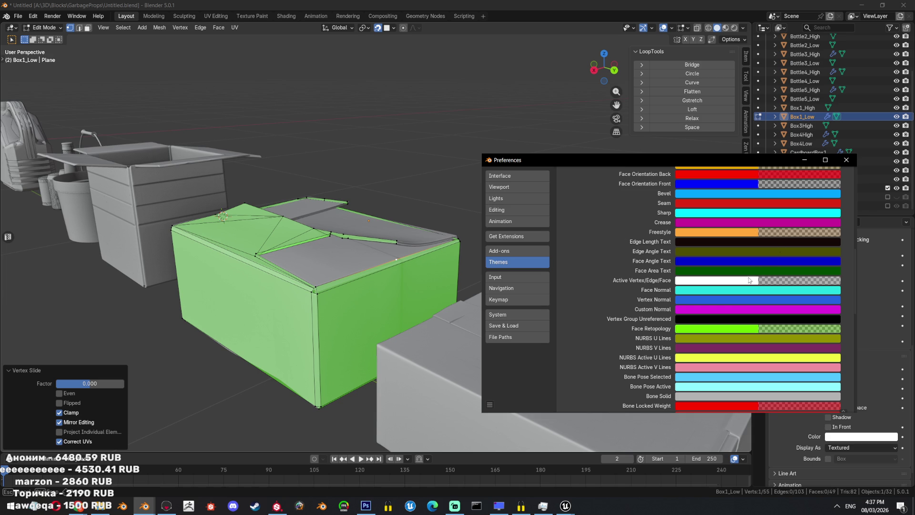
# - Set Face Retopology to translucent red (FF1C29, alpha 0.314)
pyautogui.scroll(4, 744, 286)
pyautogui.scroll(4, 732, 310)
pyautogui.scroll(-4, 732, 309)
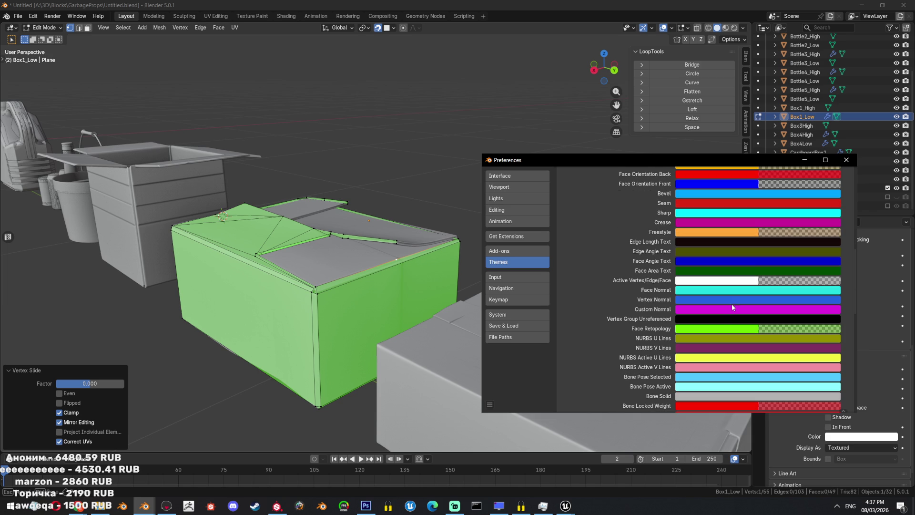
pyautogui.click(745, 331)
pyautogui.moveTo(782, 275)
pyautogui.mouseDown()
pyautogui.moveTo(834, 275)
pyautogui.moveTo(761, 276)
pyautogui.mouseUp()
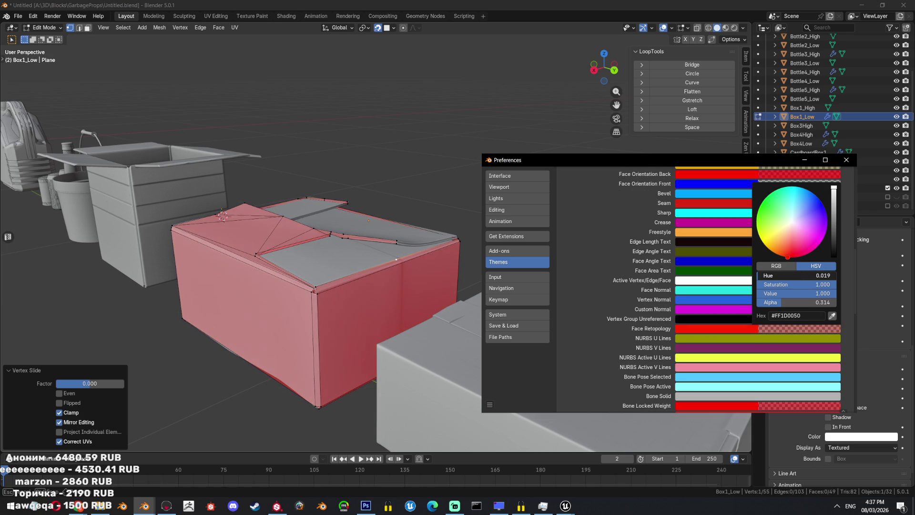
pyautogui.moveTo(786, 252); pyautogui.dragTo(793, 257)
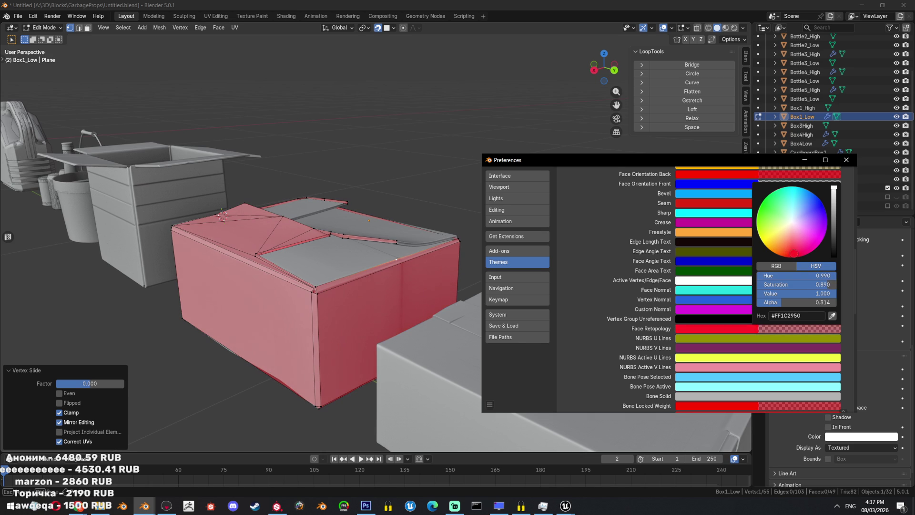
pyautogui.moveTo(429, 224); pyautogui.dragTo(467, 233, button='middle')
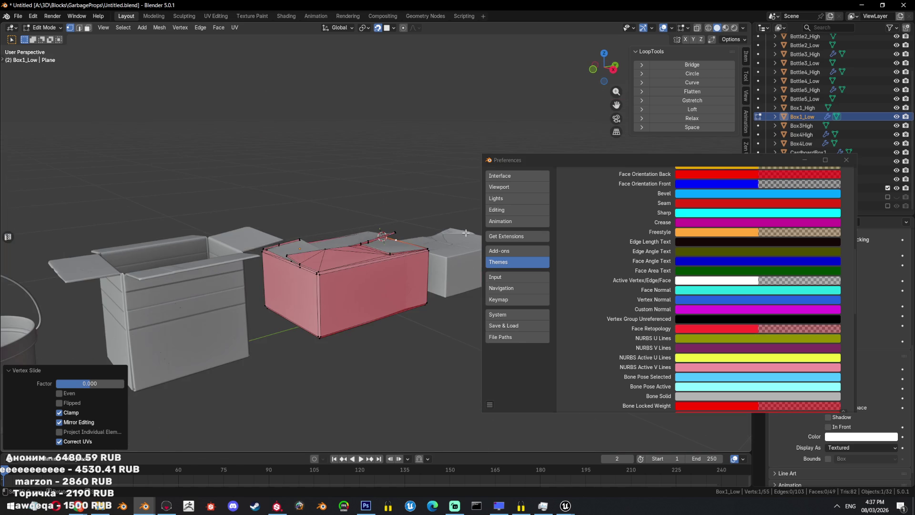
# - Close Preferences and nudge a vertex on Box1_Low's top flap into place
pyautogui.click(847, 159)
pyautogui.moveTo(334, 224)
pyautogui.mouseDown(button='middle')
pyautogui.moveTo(344, 230)
pyautogui.moveTo(294, 254)
pyautogui.mouseUp(button='middle')
pyautogui.scroll(3, 344, 230)
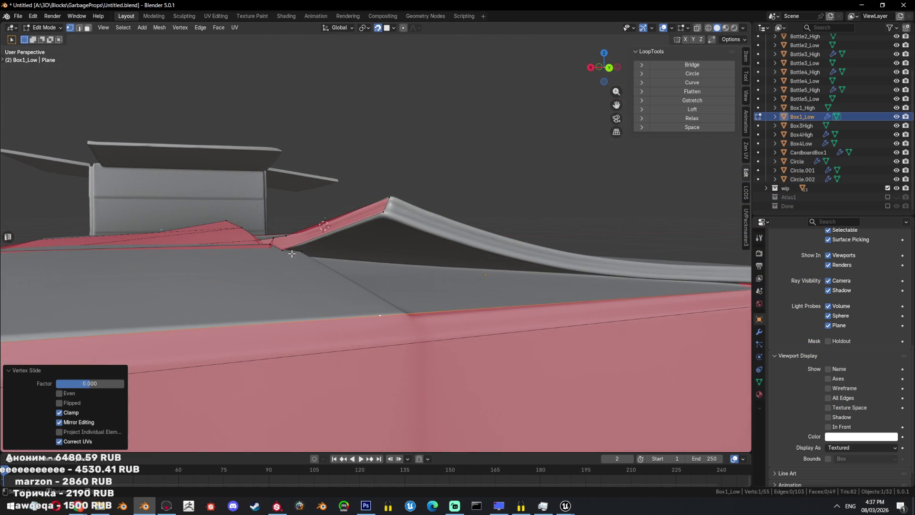
pyautogui.click(294, 255)
pyautogui.moveTo(384, 340)
pyautogui.mouseDown(button='middle')
pyautogui.moveTo(393, 349)
pyautogui.moveTo(306, 340)
pyautogui.moveTo(369, 282)
pyautogui.mouseUp(button='middle')
pyautogui.keyDown('shift'); pyautogui.click(383, 327); pyautogui.keyUp('shift')
pyautogui.press('g')
pyautogui.click(313, 339)
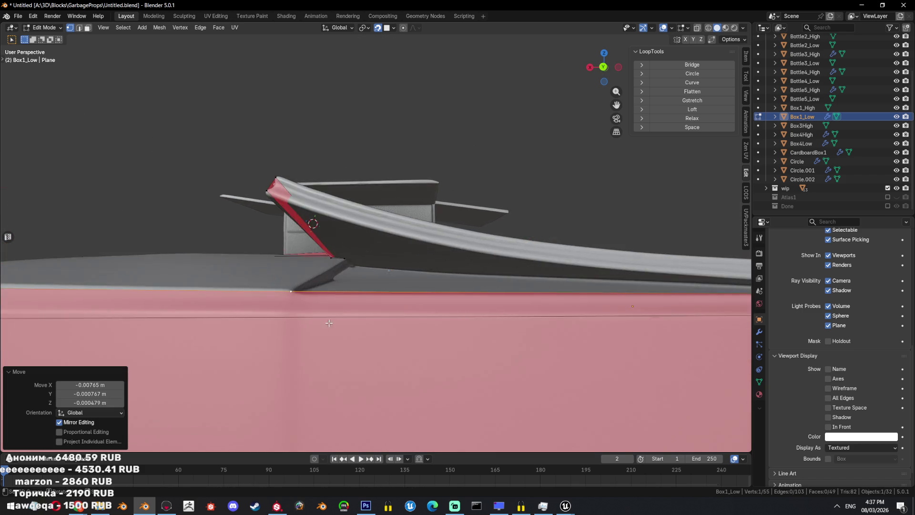
# - Fill two triangle faces in the flap gap, extruding the corner vertex, and recalculate and flip their normals
pyautogui.press('a')
pyautogui.click(337, 281)
pyautogui.keyDown('shift'); pyautogui.click(282, 367); pyautogui.keyUp('shift')
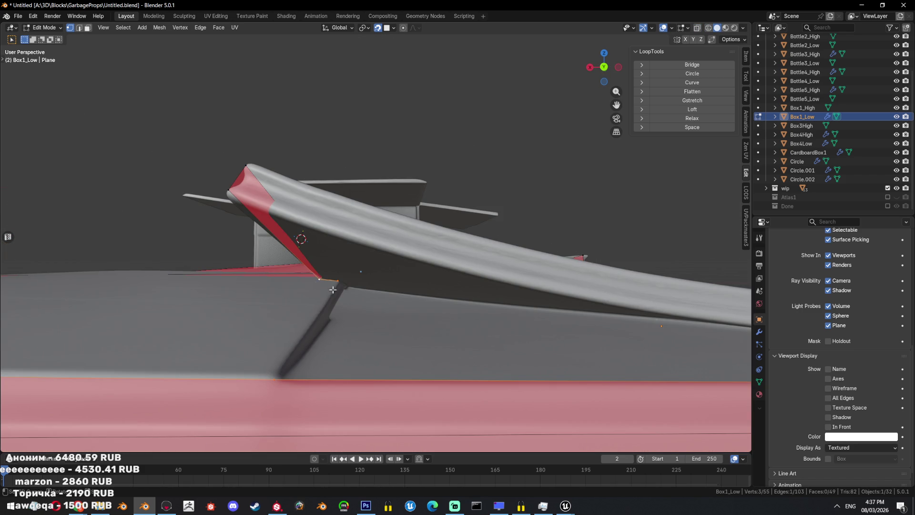
pyautogui.press('f')
pyautogui.moveTo(319, 285); pyautogui.dragTo(355, 292, button='middle')
pyautogui.click(355, 290)
pyautogui.press('e')
pyautogui.click(367, 302)
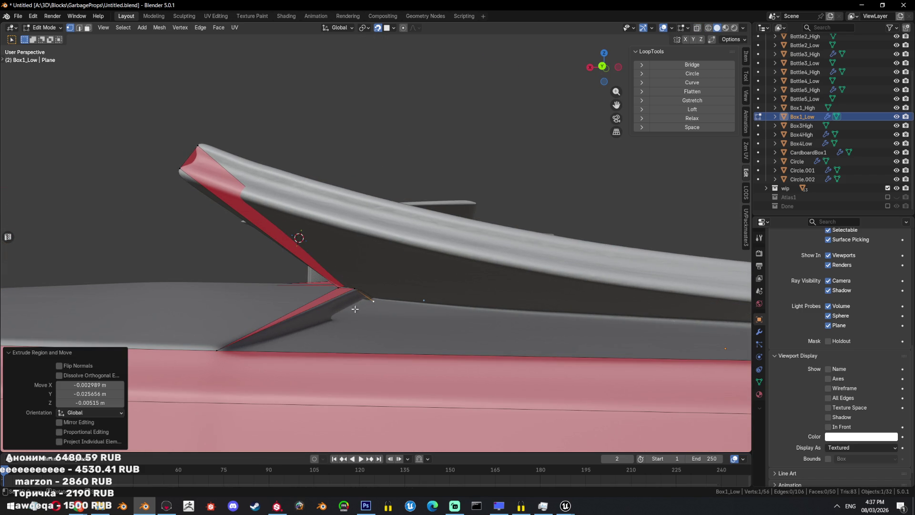
pyautogui.press('f')
pyautogui.moveTo(367, 305); pyautogui.dragTo(369, 316, button='middle')
pyautogui.hotkey('ctrl', 'shift', 'n')
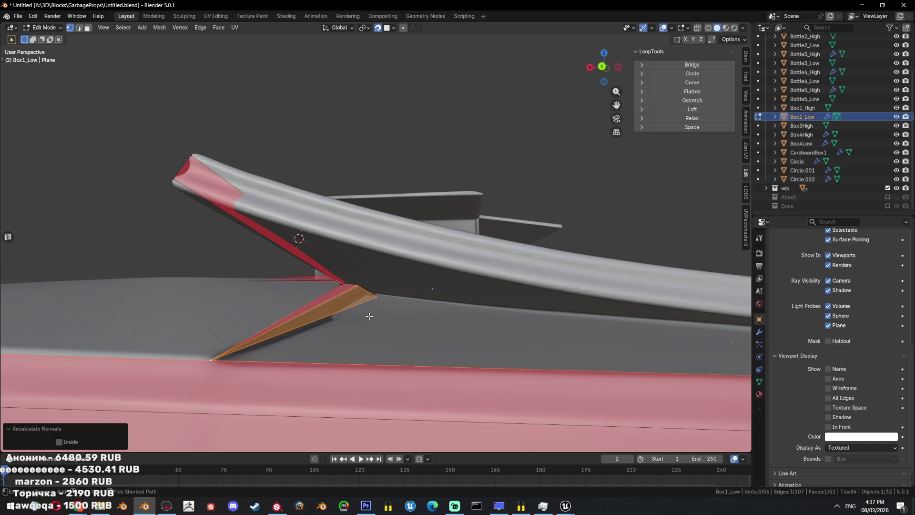
pyautogui.click(59, 442)
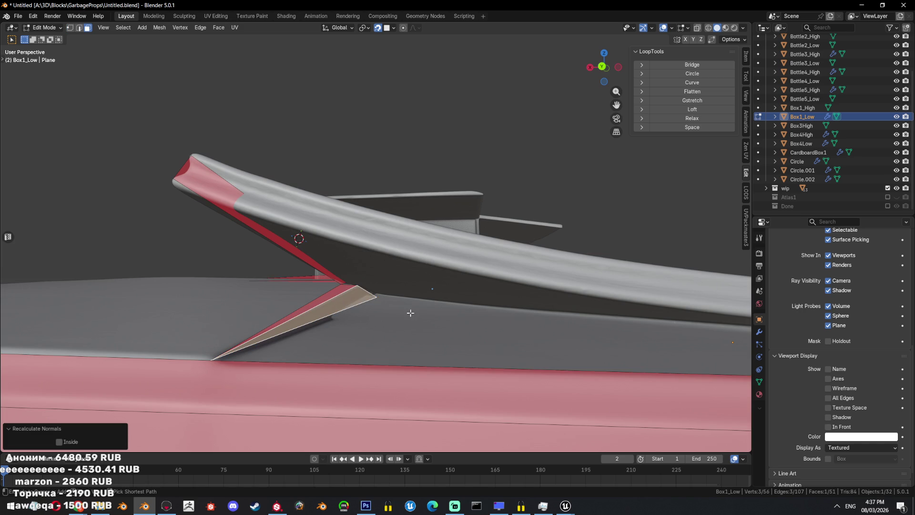
# - Try filling a face across the hole from one edge, then undo the bad fill
pyautogui.moveTo(388, 309); pyautogui.dragTo(397, 316, button='middle')
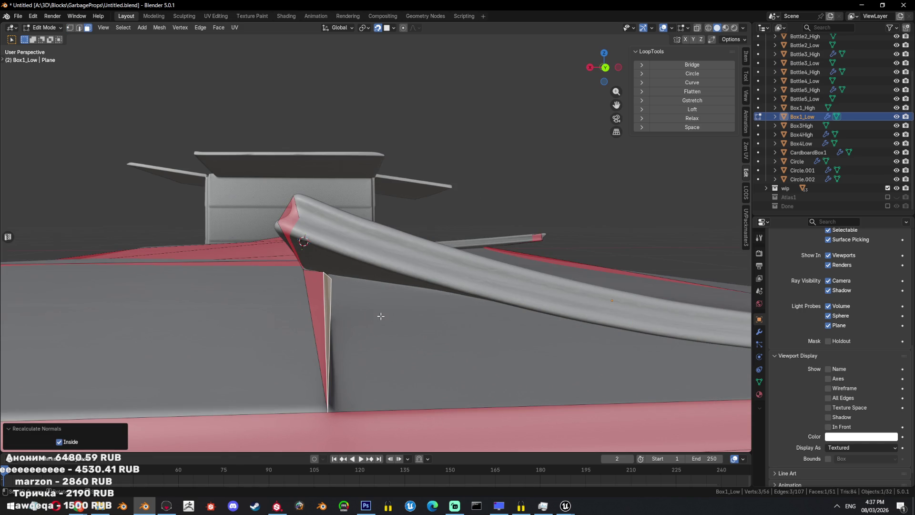
pyautogui.press('Tab')
pyautogui.press('Tab')
pyautogui.moveTo(374, 318)
pyautogui.mouseDown(button='middle')
pyautogui.moveTo(413, 314)
pyautogui.moveTo(346, 298)
pyautogui.moveTo(484, 297)
pyautogui.moveTo(386, 292)
pyautogui.mouseUp(button='middle')
pyautogui.press('2')
pyautogui.click(310, 277)
pyautogui.scroll(4, 310, 277)
pyautogui.scroll(-4, 484, 296)
pyautogui.press('f')
pyautogui.hotkey('ctrl', 'z')
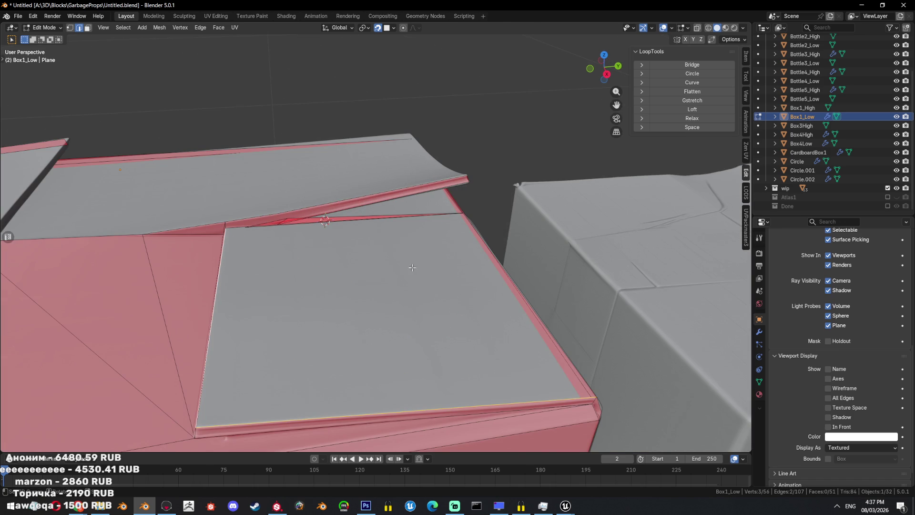
# - Select three rim edges of the hole and fill a face across them
pyautogui.scroll(-2, 413, 267)
pyautogui.moveTo(413, 267); pyautogui.dragTo(290, 373, button='middle')
pyautogui.click(289, 374)
pyautogui.moveTo(194, 300)
pyautogui.mouseDown(button='middle')
pyautogui.moveTo(296, 244)
pyautogui.moveTo(332, 253)
pyautogui.moveTo(255, 271)
pyautogui.moveTo(458, 311)
pyautogui.moveTo(394, 309)
pyautogui.moveTo(378, 287)
pyautogui.moveTo(459, 348)
pyautogui.mouseUp(button='middle')
pyautogui.keyDown('shift'); pyautogui.click(296, 252); pyautogui.keyUp('shift')
pyautogui.keyDown('shift'); pyautogui.click(458, 314); pyautogui.keyUp('shift')
pyautogui.press('f')
pyautogui.hotkey('alt', 'a')
pyautogui.moveTo(519, 331)
pyautogui.mouseDown(button='middle')
pyautogui.moveTo(445, 333)
pyautogui.moveTo(427, 280)
pyautogui.moveTo(462, 315)
pyautogui.moveTo(398, 330)
pyautogui.moveTo(444, 327)
pyautogui.mouseUp(button='middle')
pyautogui.scroll(-5, 427, 280)
pyautogui.scroll(-3, 462, 315)
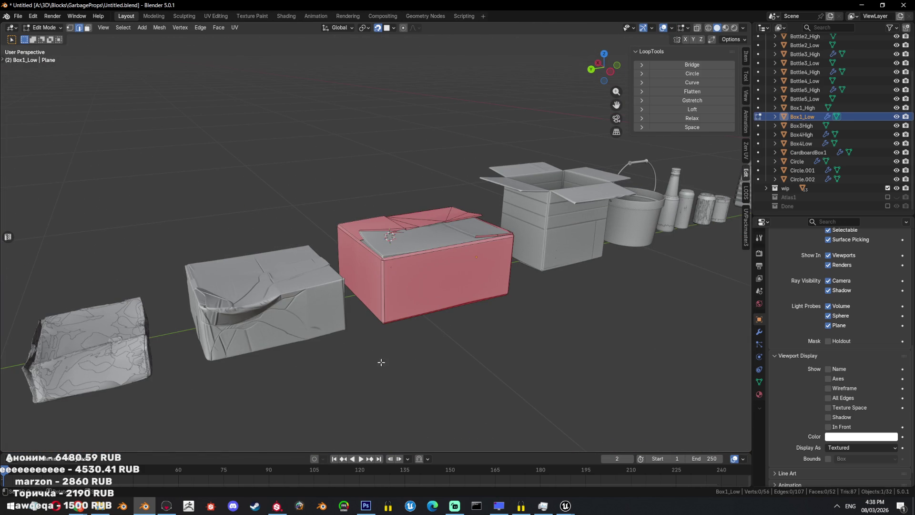
# - Turn on backface culling in the viewport shading options
pyautogui.press('a')
pyautogui.scroll(2, 370, 355)
pyautogui.moveTo(370, 356)
pyautogui.mouseDown(button='middle')
pyautogui.moveTo(445, 304)
pyautogui.moveTo(519, 315)
pyautogui.moveTo(528, 339)
pyautogui.mouseUp(button='middle')
pyautogui.hotkey('alt', 'a')
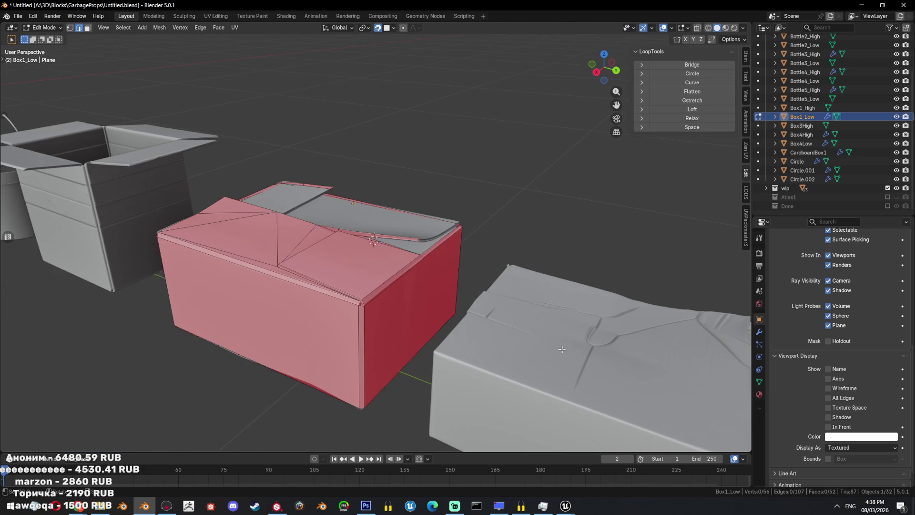
pyautogui.click(745, 28)
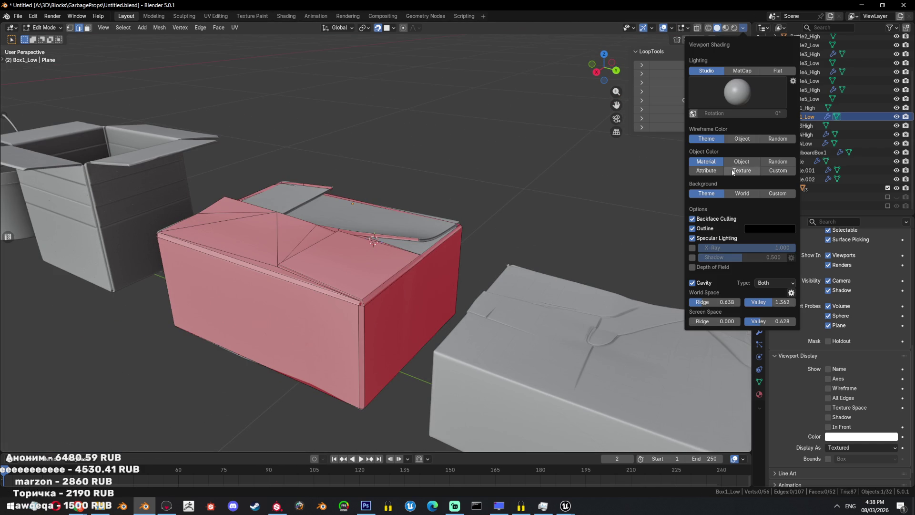
pyautogui.click(694, 220)
pyautogui.moveTo(476, 267)
pyautogui.mouseDown(button='middle')
pyautogui.moveTo(428, 281)
pyautogui.moveTo(434, 267)
pyautogui.mouseUp(button='middle')
pyautogui.scroll(5, 428, 282)
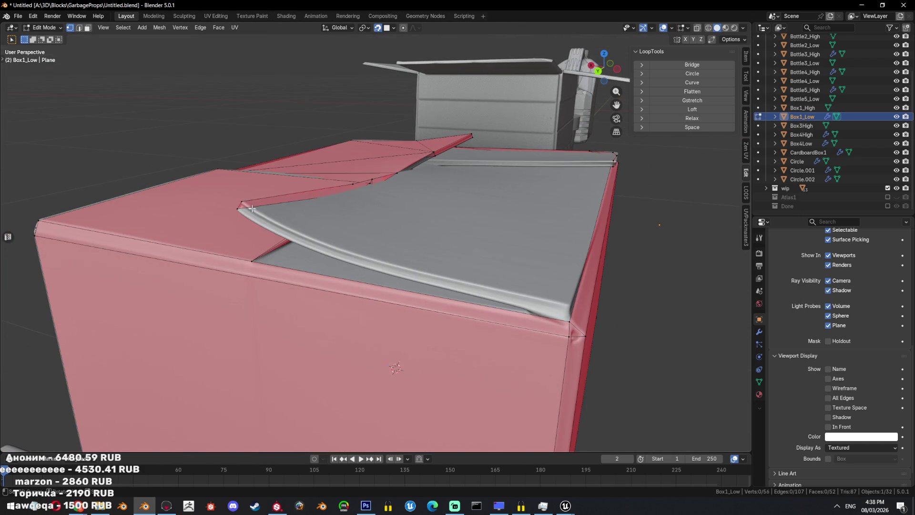
# - Extrude four new vertices along the flap edge and the corner seam
pyautogui.click(252, 209)
pyautogui.moveTo(253, 208); pyautogui.dragTo(429, 277, button='middle')
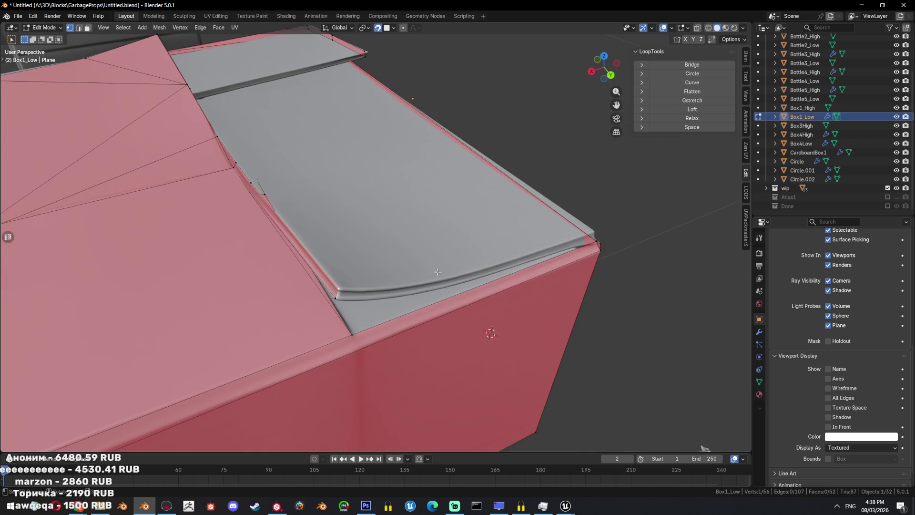
pyautogui.press('e')
pyautogui.click(434, 281)
pyautogui.press('e')
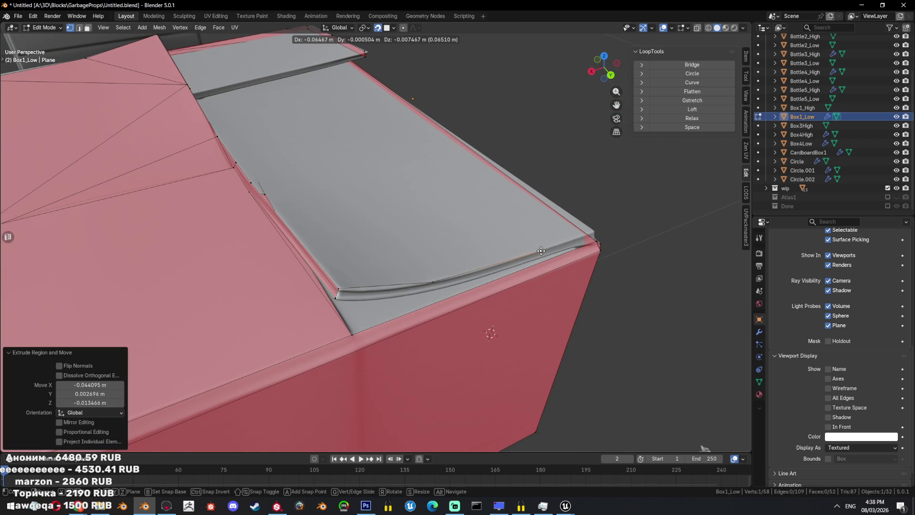
pyautogui.click(543, 251)
pyautogui.moveTo(542, 250)
pyautogui.mouseDown(button='middle')
pyautogui.moveTo(412, 256)
pyautogui.moveTo(353, 230)
pyautogui.mouseUp(button='middle')
pyautogui.press('e')
pyautogui.click(412, 256)
pyautogui.press('e')
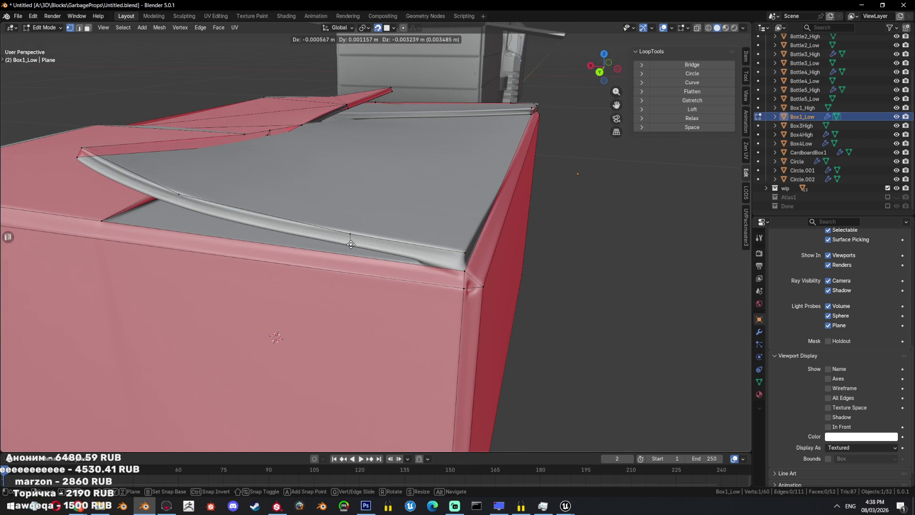
pyautogui.click(349, 244)
pyautogui.moveTo(516, 250); pyautogui.dragTo(520, 265, button='middle')
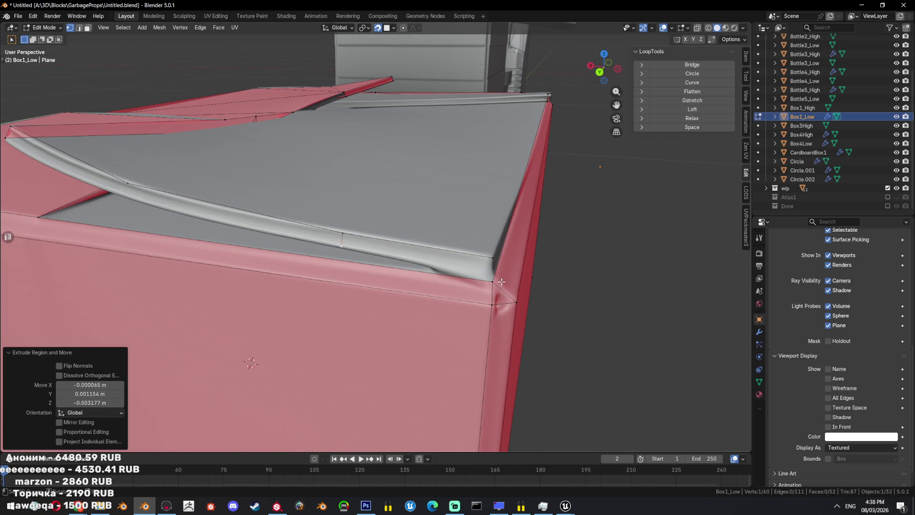
pyautogui.keyDown('alt'); pyautogui.click(491, 255); pyautogui.keyUp('alt')
# - Add a vertex at the flap corner and fill two faces in the gap beside it
pyautogui.moveTo(341, 235); pyautogui.dragTo(444, 253, button='middle')
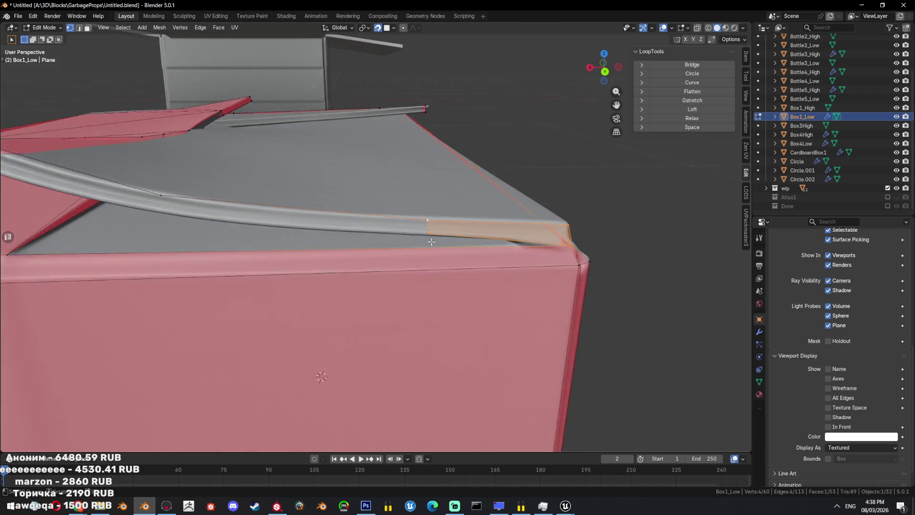
pyautogui.hotkey('alt', 'd')
pyautogui.click(448, 260)
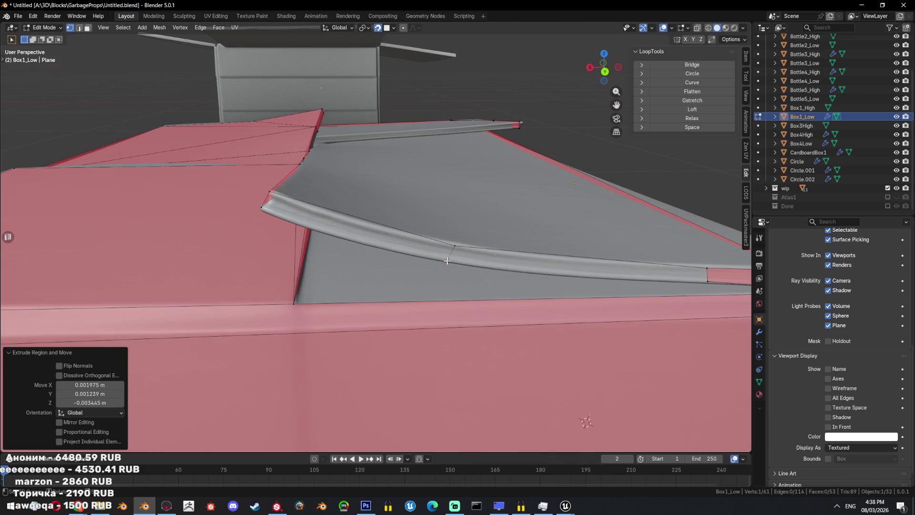
pyautogui.press('f')
pyautogui.moveTo(710, 283); pyautogui.dragTo(362, 213, button='middle')
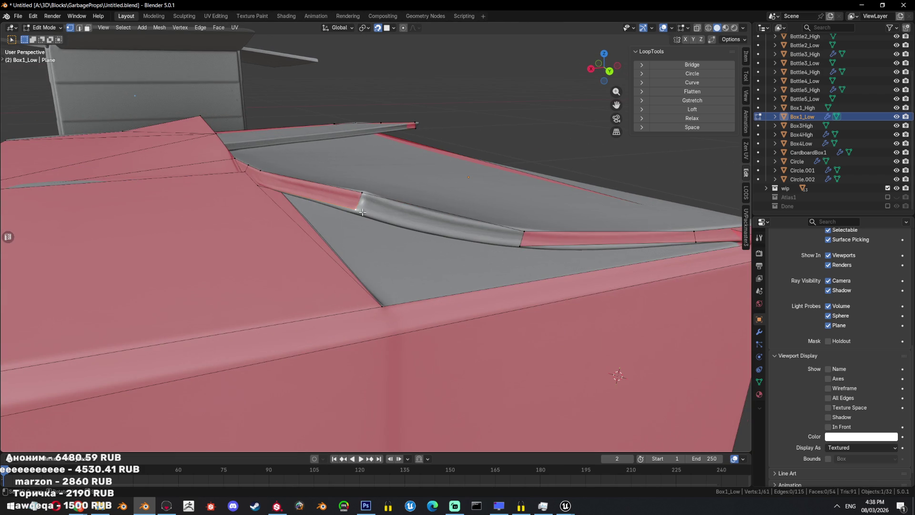
pyautogui.press('f')
pyautogui.moveTo(517, 243)
pyautogui.mouseDown(button='middle')
pyautogui.moveTo(495, 256)
pyautogui.moveTo(443, 235)
pyautogui.moveTo(333, 240)
pyautogui.mouseUp(button='middle')
pyautogui.press('a')
pyautogui.hotkey('alt', 'a')
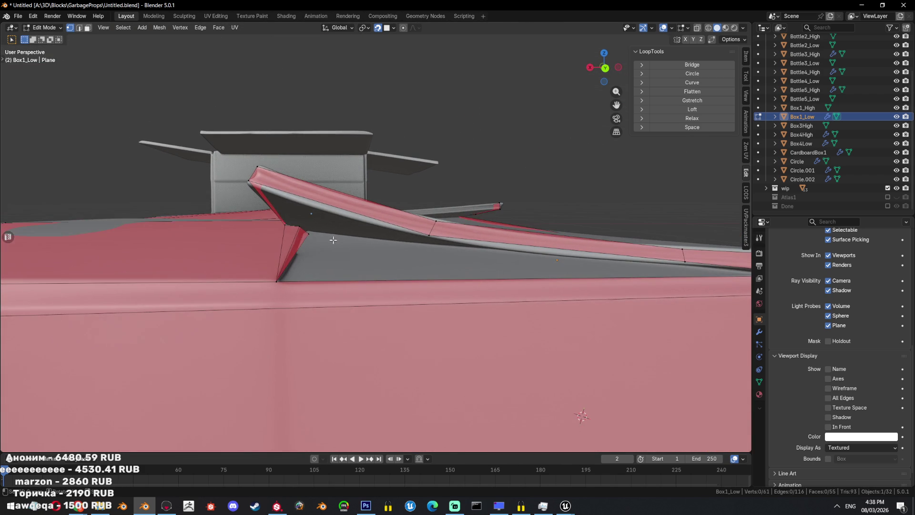
# - Extrude two more vertices under the flap, briefly checking with X-ray
pyautogui.moveTo(402, 238); pyautogui.dragTo(420, 259, button='middle')
pyautogui.press('e')
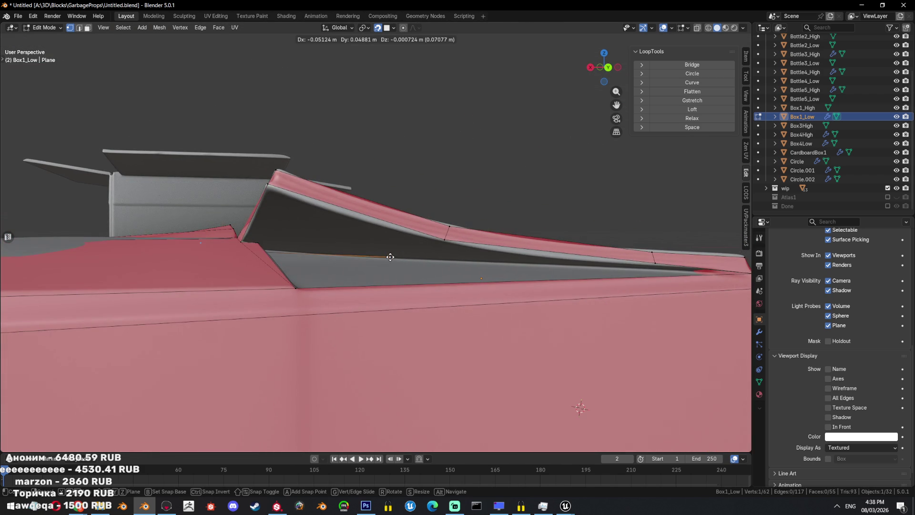
pyautogui.click(390, 258)
pyautogui.moveTo(451, 256); pyautogui.dragTo(553, 285, button='middle')
pyautogui.hotkey('shift', 'z')
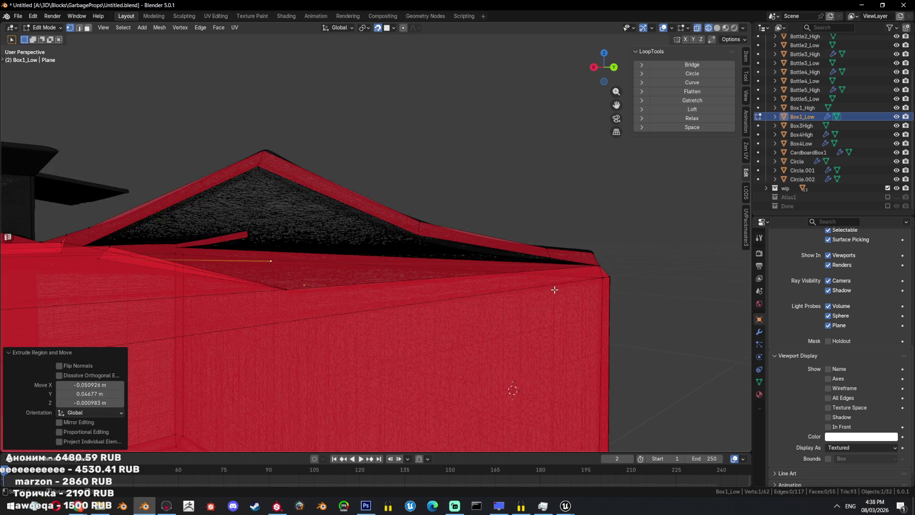
pyautogui.hotkey('shift', 'z')
pyautogui.press('e')
pyautogui.click(466, 263)
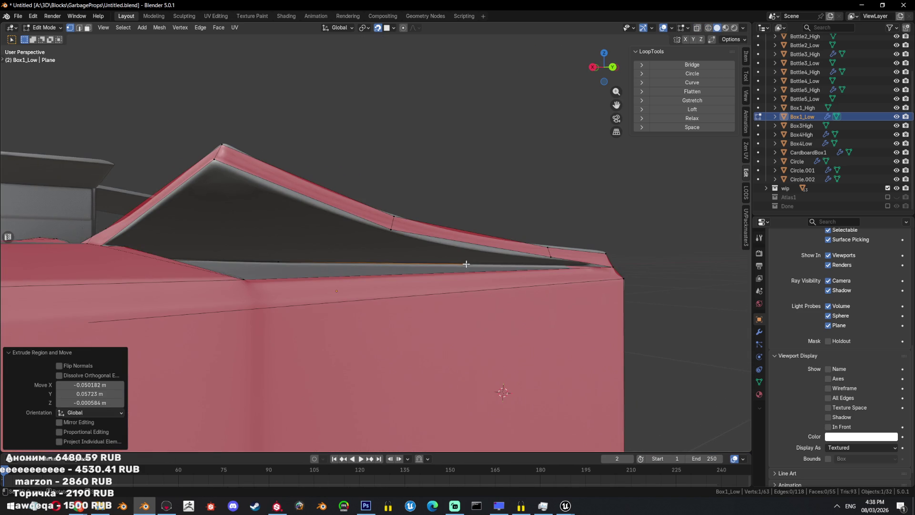
# - Fill a face between two selected vertices on the flap
pyautogui.keyDown('ctrl'); pyautogui.click(608, 266); pyautogui.keyUp('ctrl')
pyautogui.click(462, 263)
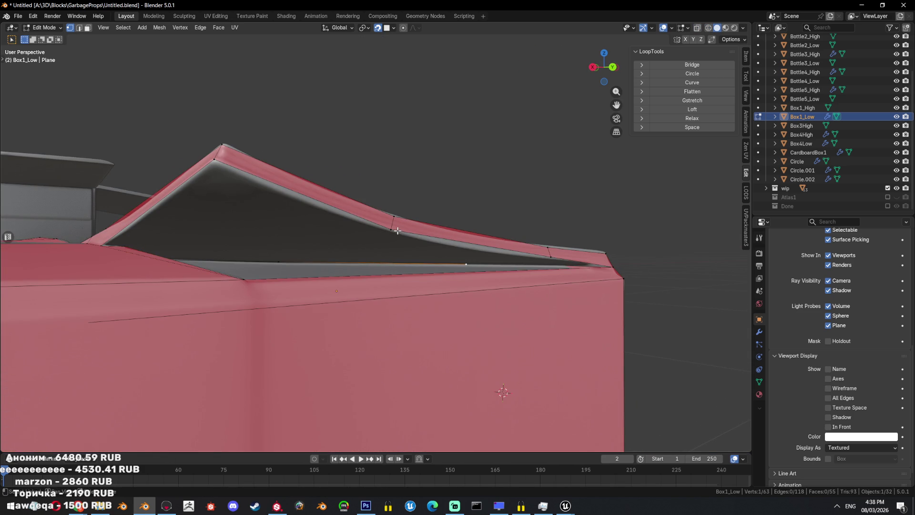
pyautogui.keyDown('shift'); pyautogui.click(392, 230); pyautogui.keyUp('shift')
pyautogui.moveTo(393, 230); pyautogui.dragTo(146, 185, button='middle')
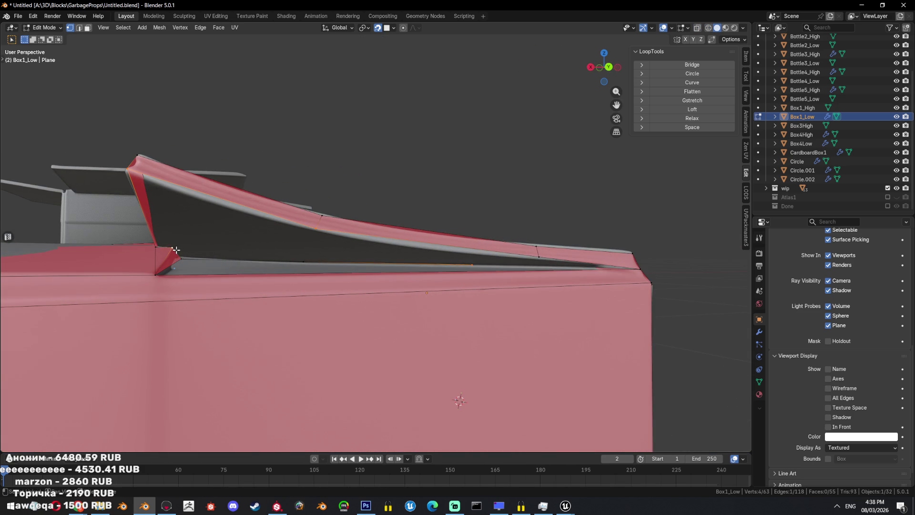
pyautogui.press('f')
# - Fill another face along the flap edge path and check the patch outside Edit Mode
pyautogui.moveTo(620, 280); pyautogui.dragTo(557, 260, button='middle')
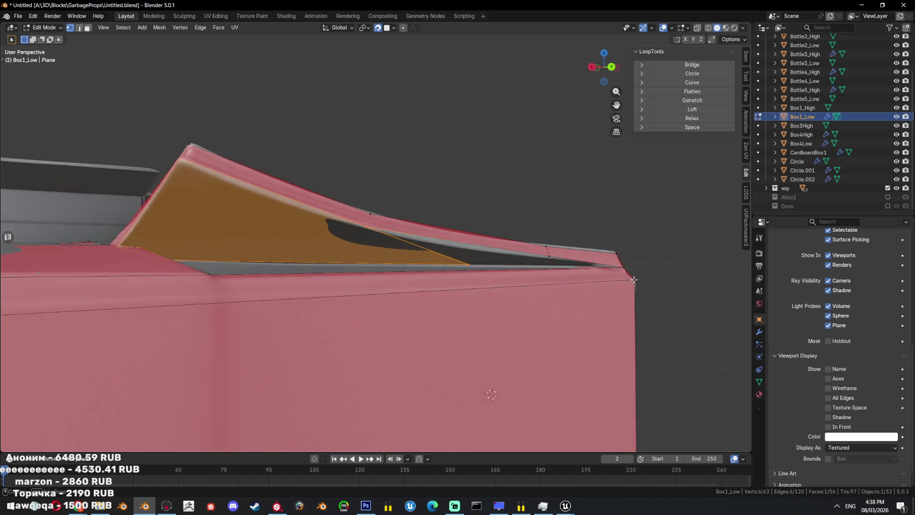
pyautogui.click(473, 266)
pyautogui.keyDown('ctrl'); pyautogui.click(612, 266); pyautogui.keyUp('ctrl')
pyautogui.press('f')
pyautogui.moveTo(613, 267)
pyautogui.mouseDown(button='middle')
pyautogui.moveTo(593, 281)
pyautogui.moveTo(520, 281)
pyautogui.moveTo(536, 285)
pyautogui.moveTo(330, 281)
pyautogui.mouseUp(button='middle')
pyautogui.hotkey('alt', 'a')
pyautogui.click(329, 281)
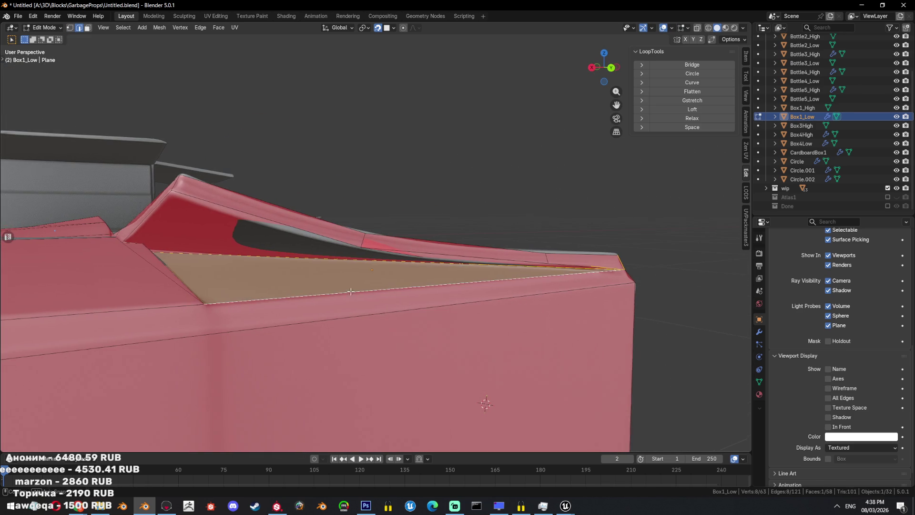
pyautogui.press('Tab')
pyautogui.scroll(-5, 390, 287)
pyautogui.press('Tab')
pyautogui.moveTo(390, 287); pyautogui.dragTo(470, 302, button='middle')
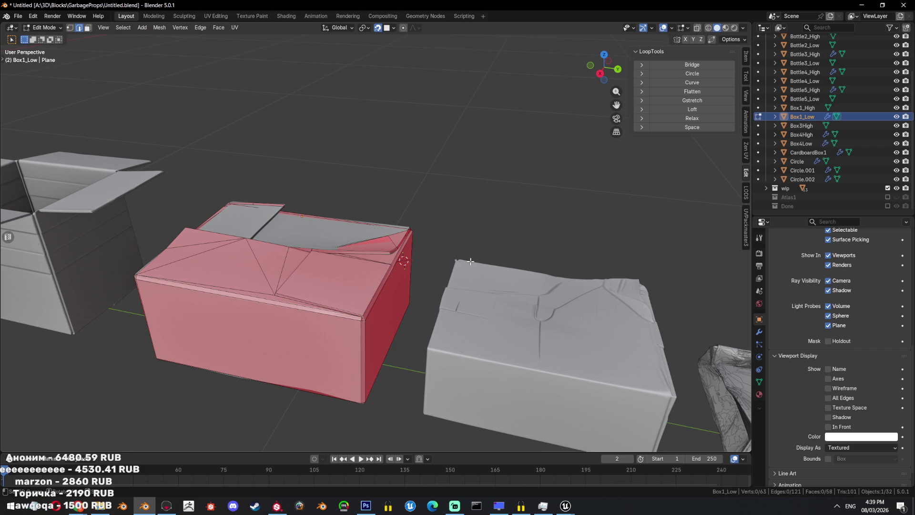
# - Hide every object except Box1_Low, toggling X-ray to inspect the flap
pyautogui.click(744, 28)
pyautogui.moveTo(584, 295)
pyautogui.mouseDown(button='middle')
pyautogui.moveTo(471, 294)
pyautogui.moveTo(473, 274)
pyautogui.moveTo(401, 306)
pyautogui.moveTo(460, 317)
pyautogui.mouseUp(button='middle')
pyautogui.hotkey('alt', 'z')
pyautogui.hotkey('alt', 'z')
pyautogui.press('1')
pyautogui.hotkey('alt', 'z')
pyautogui.click(421, 301)
pyautogui.hotkey('alt', 'z')
pyautogui.press('Tab')
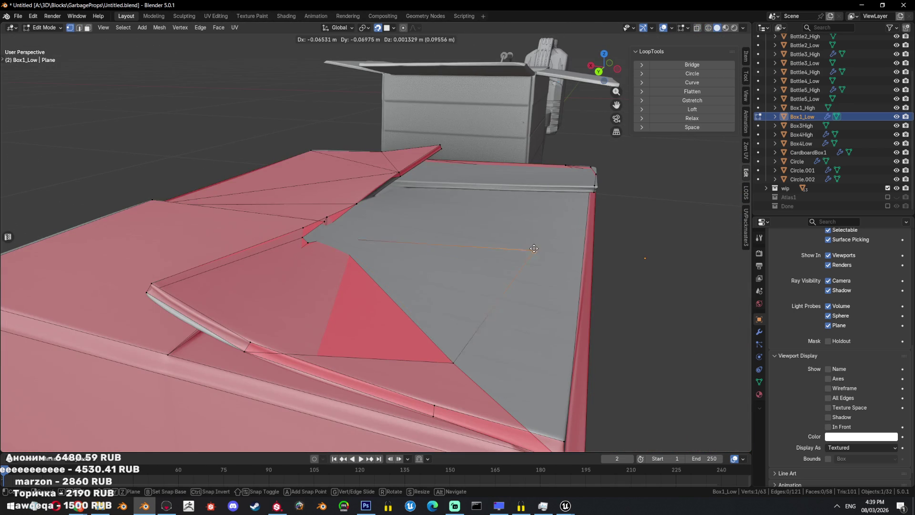
pyautogui.scroll(2, 380, 322)
pyautogui.press('Tab')
pyautogui.press('Tab')
pyautogui.hotkey('shift', 'h')
pyautogui.moveTo(446, 311)
pyautogui.mouseDown(button='middle')
pyautogui.moveTo(501, 301)
pyautogui.moveTo(555, 340)
pyautogui.moveTo(590, 293)
pyautogui.moveTo(595, 304)
pyautogui.moveTo(566, 305)
pyautogui.mouseUp(button='middle')
pyautogui.press('Tab')
pyautogui.press('Tab')
pyautogui.press('Tab')
# - Select the flap's thin edge face and turn off the retopology overlay
pyautogui.press('3')
pyautogui.click(529, 305)
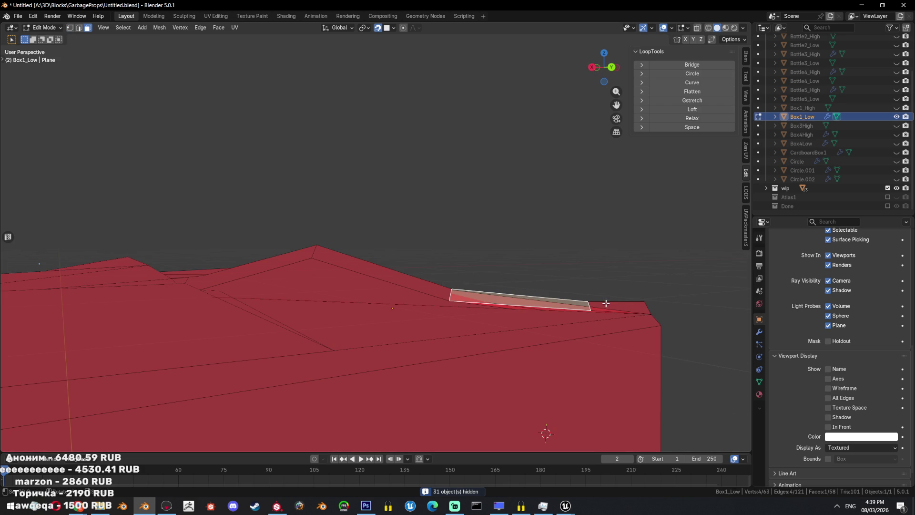
pyautogui.press('Tab')
pyautogui.moveTo(642, 329)
pyautogui.mouseDown(button='middle')
pyautogui.moveTo(655, 324)
pyautogui.moveTo(548, 317)
pyautogui.mouseUp(button='middle')
pyautogui.press('Tab')
pyautogui.click(685, 28)
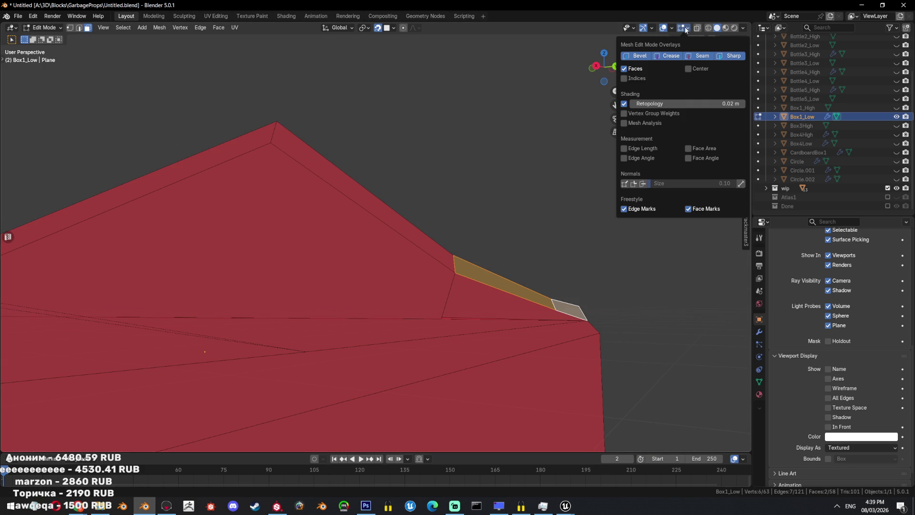
pyautogui.click(624, 104)
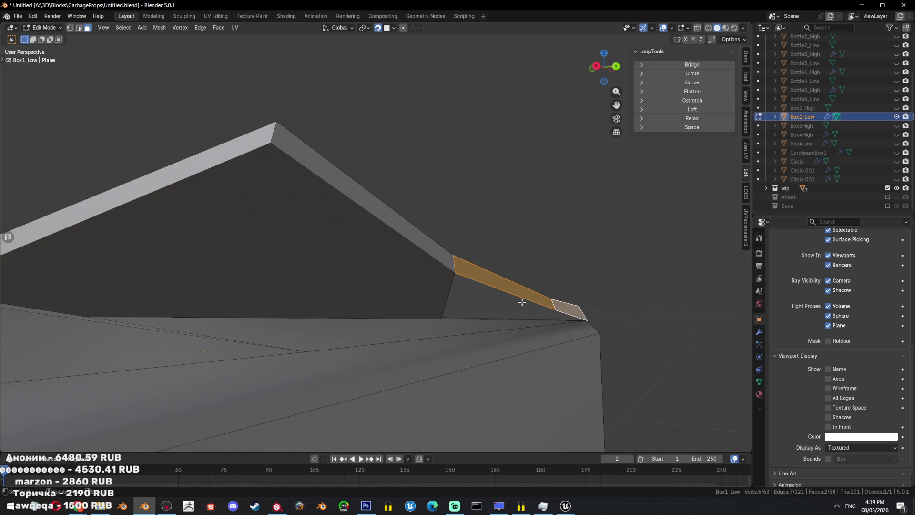
# - Recalculate normals on the flap-tip triangle and thin edge face, scaling the triangle down
pyautogui.moveTo(519, 298); pyautogui.dragTo(525, 297, button='middle')
pyautogui.click(548, 303)
pyautogui.hotkey('shift', 'n')
pyautogui.press('s')
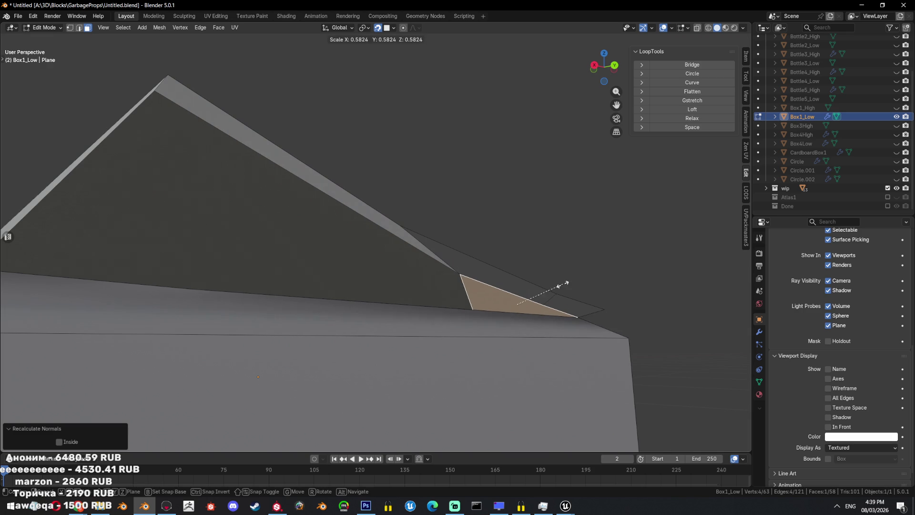
pyautogui.click(572, 283)
pyautogui.hotkey('ctrl', 'z')
pyautogui.hotkey('ctrl', 'z')
pyautogui.hotkey('ctrl', 'shift', 'z')
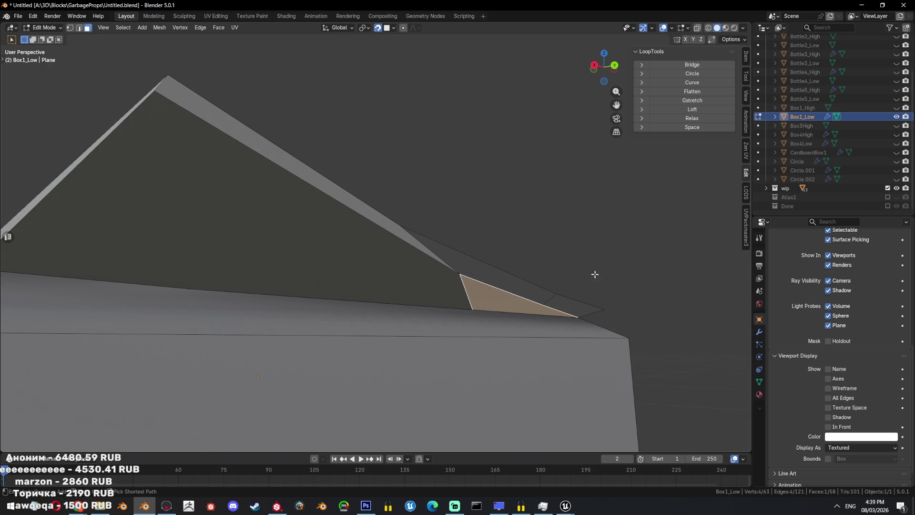
pyautogui.hotkey('ctrl', 'z')
pyautogui.click(527, 291)
pyautogui.hotkey('shift', 'n')
pyautogui.hotkey('ctrl', 'z')
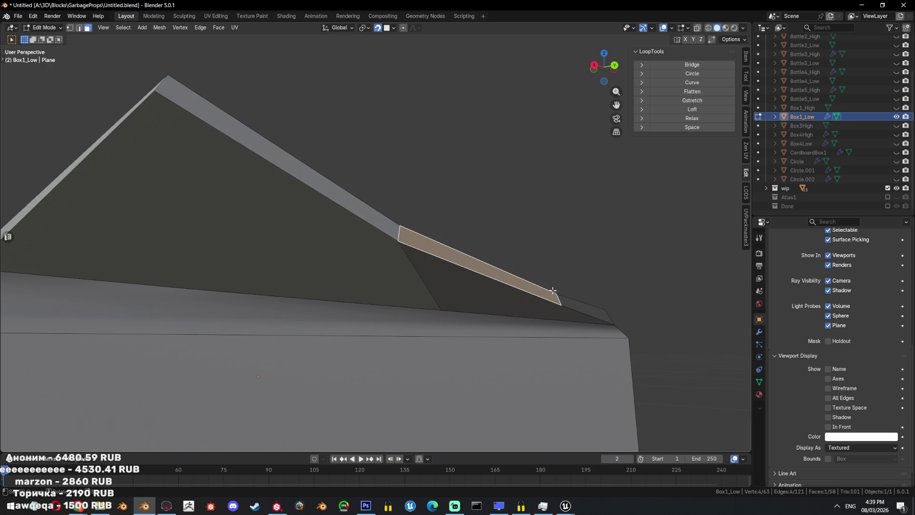
# - Apply Shade Smooth to Box1_Low in object mode
pyautogui.press('Tab')
pyautogui.rightClick(553, 290)
pyautogui.click(553, 290)
pyautogui.press('Tab')
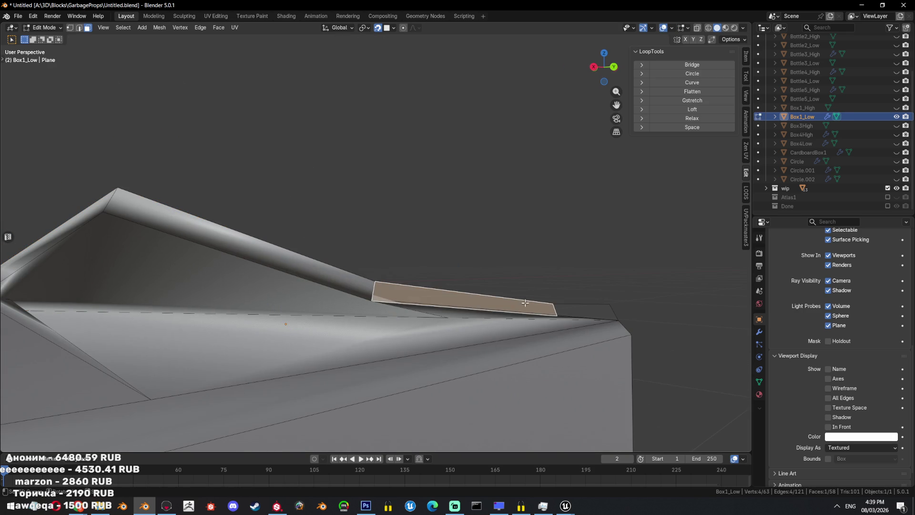
pyautogui.press('Tab')
pyautogui.moveTo(608, 258); pyautogui.dragTo(604, 287, button='middle')
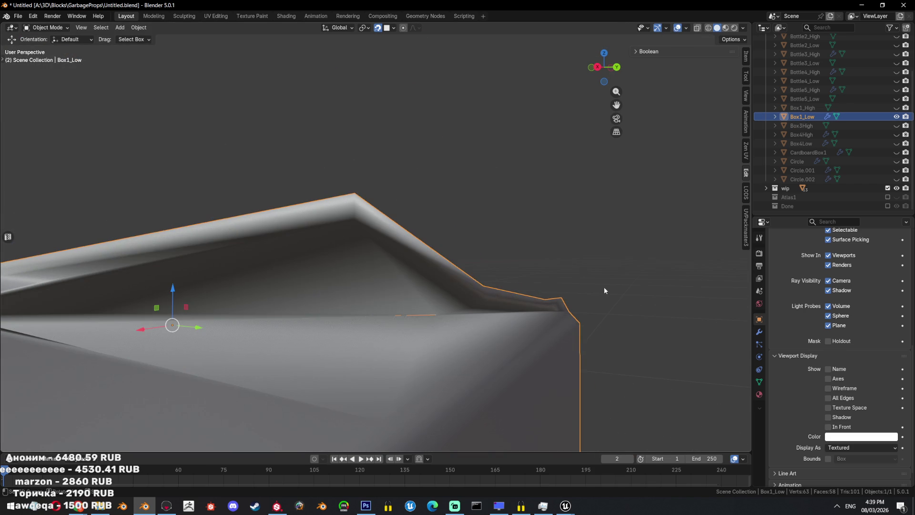
# - Apply Shade Auto Smooth to Box1_Low from the right-click shading menu
pyautogui.press('Tab')
pyautogui.hotkey('alt', 'z')
pyautogui.click(436, 315)
pyautogui.hotkey('alt', 'z')
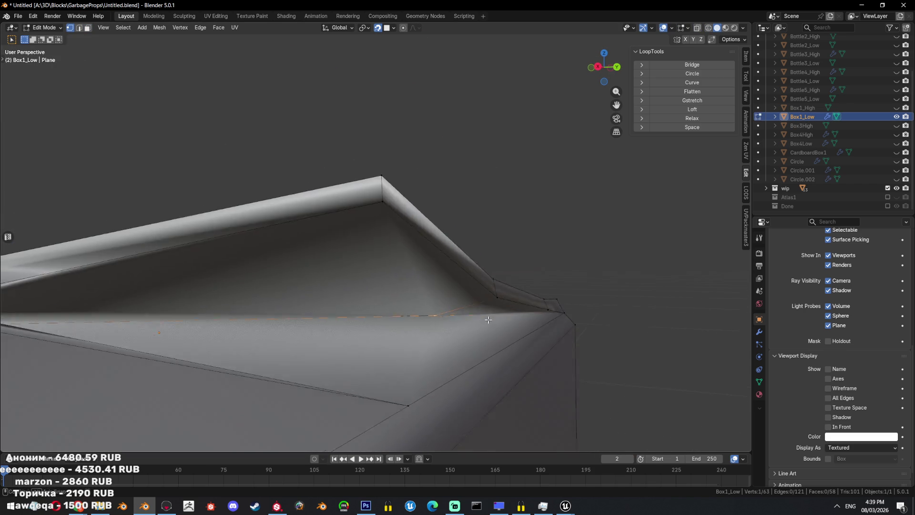
pyautogui.press('Tab')
pyautogui.moveTo(563, 311); pyautogui.dragTo(529, 316, button='middle')
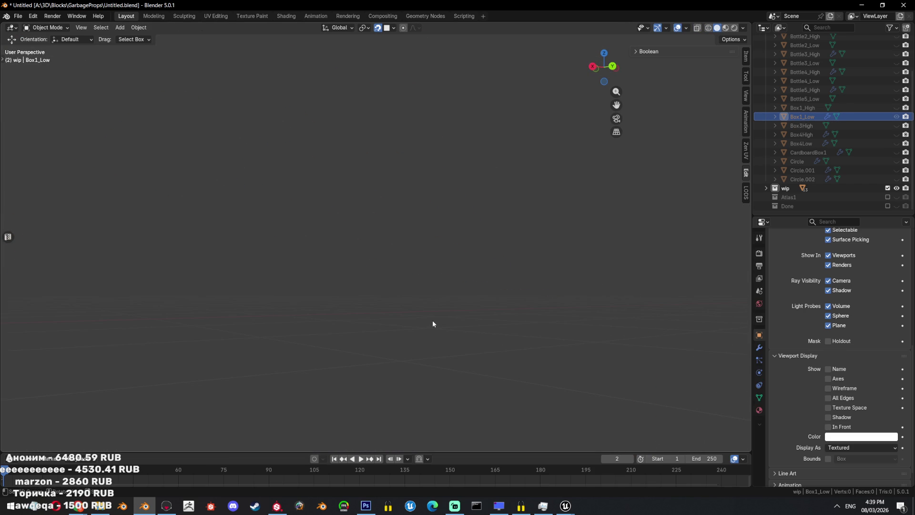
pyautogui.press('Tab')
pyautogui.press('Tab')
pyautogui.scroll(-5, 503, 298)
pyautogui.moveTo(533, 310)
pyautogui.mouseDown(button='middle')
pyautogui.moveTo(593, 267)
pyautogui.moveTo(569, 288)
pyautogui.mouseUp(button='middle')
pyautogui.rightClick(571, 269)
pyautogui.click(566, 269)
pyautogui.press('Tab')
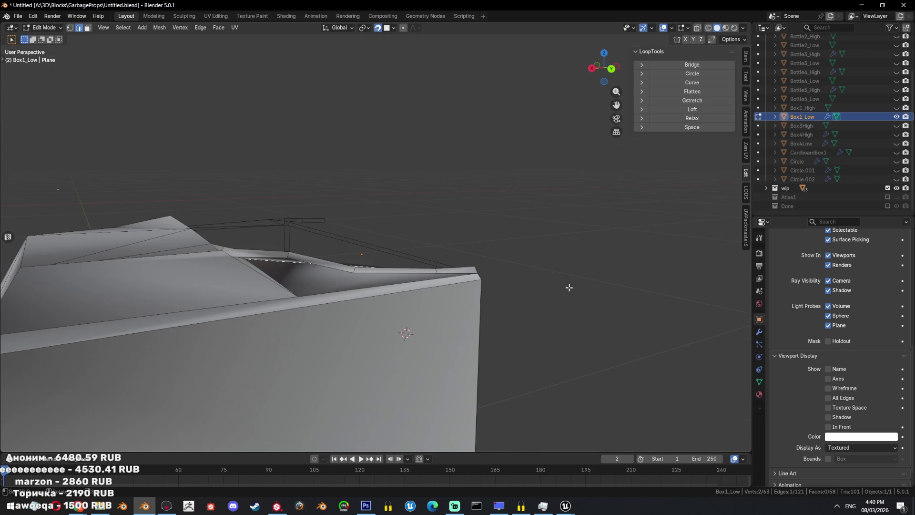
# - Try Smooth by Angle values of 12.7°, 60° and 34°, then reapply auto smoothing at 30°
pyautogui.click(759, 332)
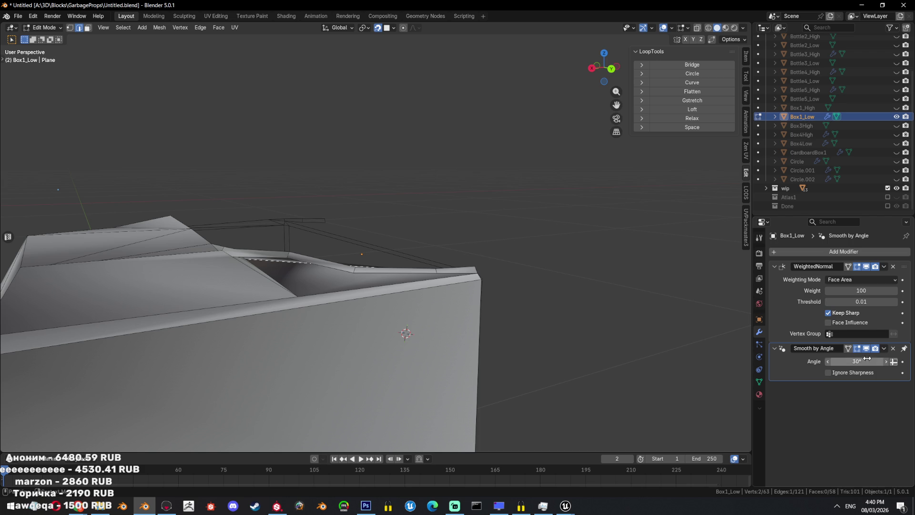
pyautogui.moveTo(857, 362)
pyautogui.mouseDown()
pyautogui.moveTo(840, 362)
pyautogui.moveTo(877, 361)
pyautogui.mouseUp()
pyautogui.press('Tab')
pyautogui.moveTo(482, 296)
pyautogui.mouseDown(button='middle')
pyautogui.moveTo(552, 273)
pyautogui.moveTo(509, 272)
pyautogui.mouseUp(button='middle')
pyautogui.scroll(5, 513, 266)
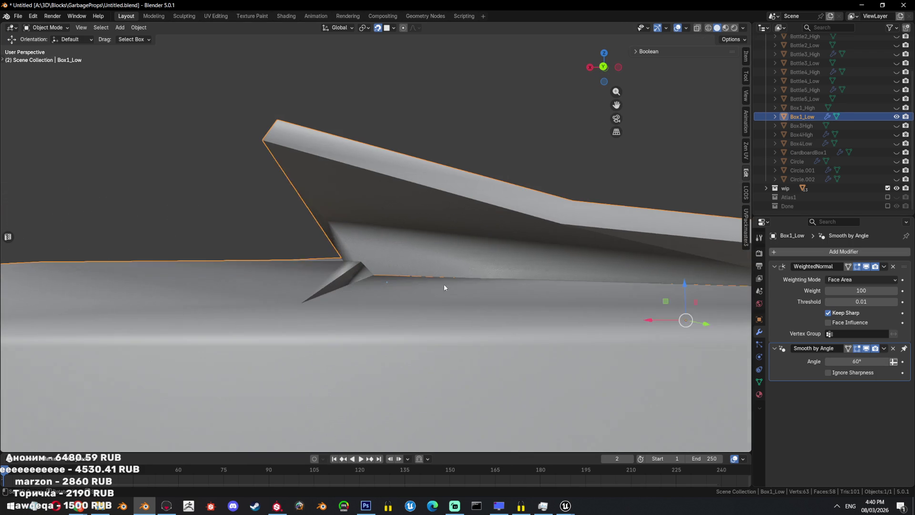
pyautogui.moveTo(857, 361); pyautogui.dragTo(844, 361)
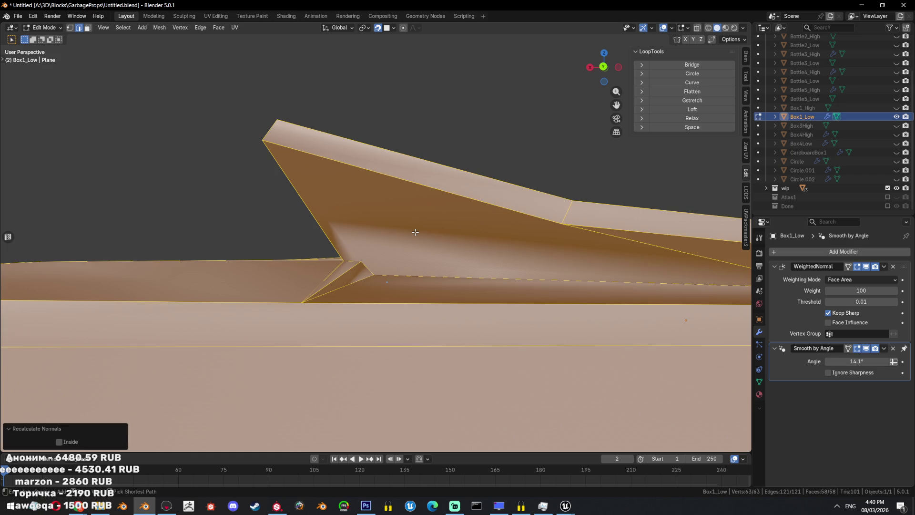
pyautogui.moveTo(418, 234); pyautogui.dragTo(427, 246, button='middle')
pyautogui.rightClick(427, 244)
pyautogui.click(415, 243)
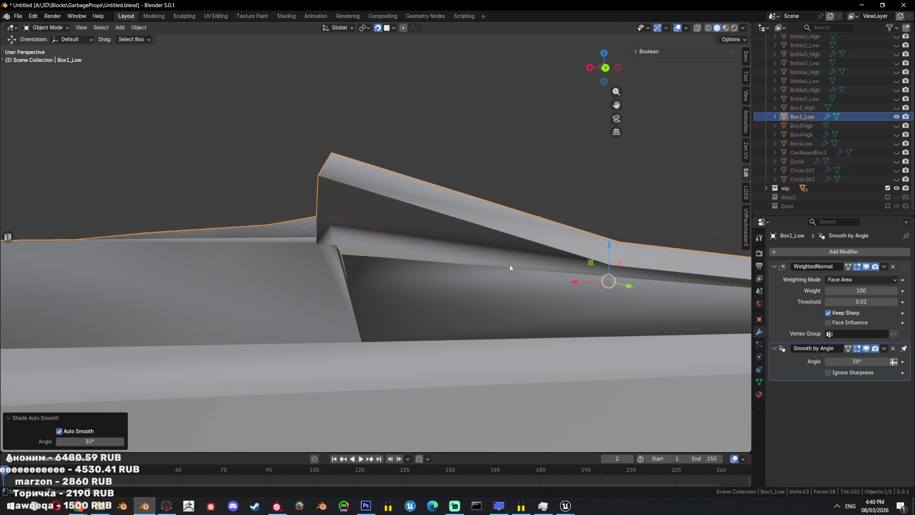
# - Delete the WeightedNormal modifier, keeping only the 30° Smooth by Angle modifier
pyautogui.click(894, 349)
pyautogui.click(894, 266)
pyautogui.hotkey('ctrl', 'z')
pyautogui.moveTo(578, 250)
pyautogui.mouseDown(button='middle')
pyautogui.moveTo(440, 303)
pyautogui.moveTo(476, 267)
pyautogui.mouseUp(button='middle')
pyautogui.press('Tab')
pyautogui.press('Tab')
pyautogui.press('Tab')
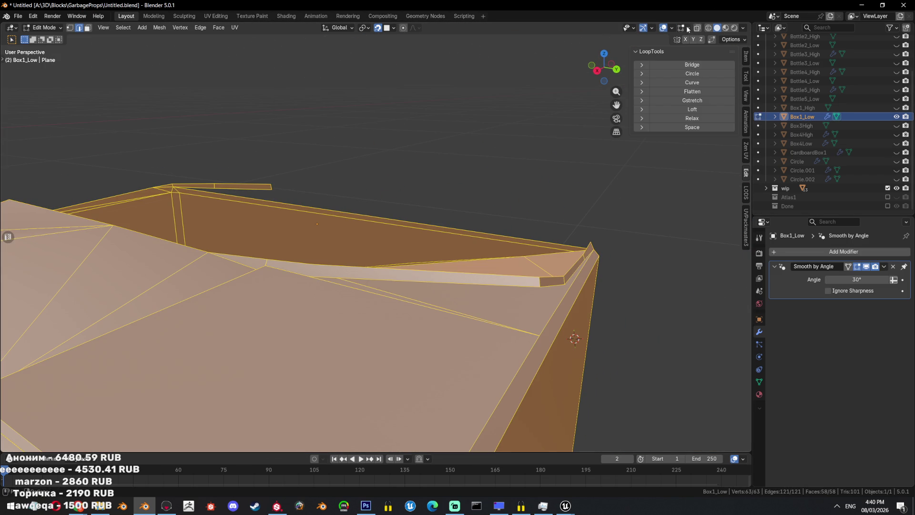
# - Turn the Retopology overlay back on and zoom to a close-up of the flap
pyautogui.click(688, 28)
pyautogui.click(634, 106)
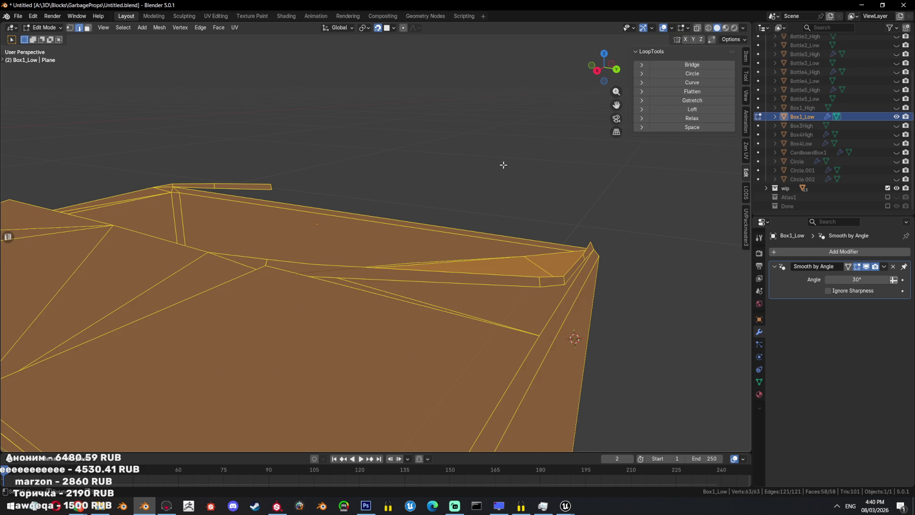
pyautogui.press('Tab')
pyautogui.moveTo(501, 165); pyautogui.dragTo(428, 196, button='middle')
pyautogui.scroll(-5, 429, 196)
pyautogui.press('Tab')
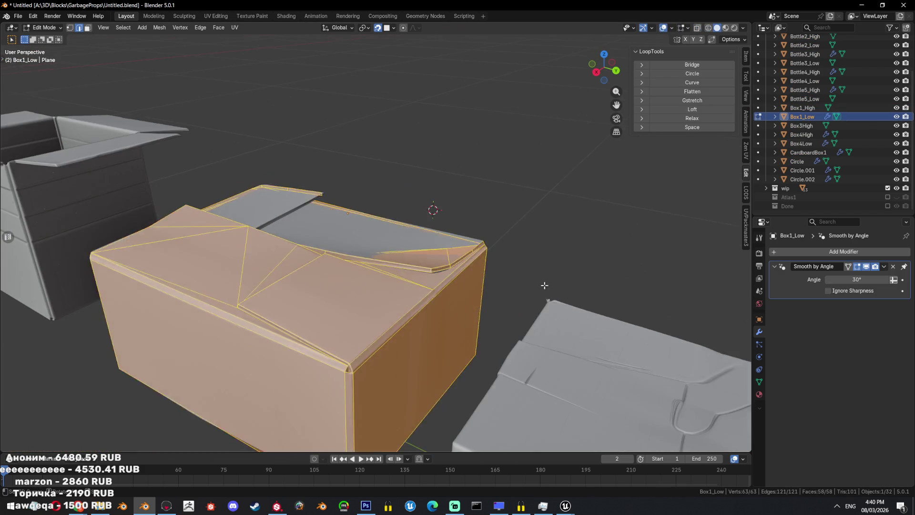
# - Deselect the mesh and lower the Retopology overlay offset to 0
pyautogui.hotkey('alt', 'a')
pyautogui.moveTo(545, 285); pyautogui.dragTo(476, 250, button='middle')
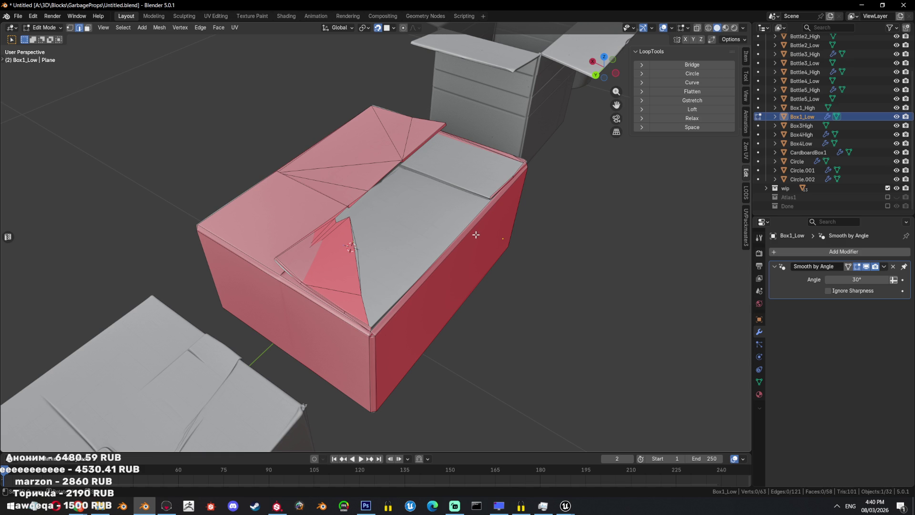
pyautogui.scroll(3, 437, 219)
pyautogui.moveTo(438, 219)
pyautogui.mouseDown(button='middle')
pyautogui.moveTo(432, 204)
pyautogui.moveTo(502, 203)
pyautogui.moveTo(453, 219)
pyautogui.moveTo(371, 207)
pyautogui.moveTo(410, 196)
pyautogui.mouseUp(button='middle')
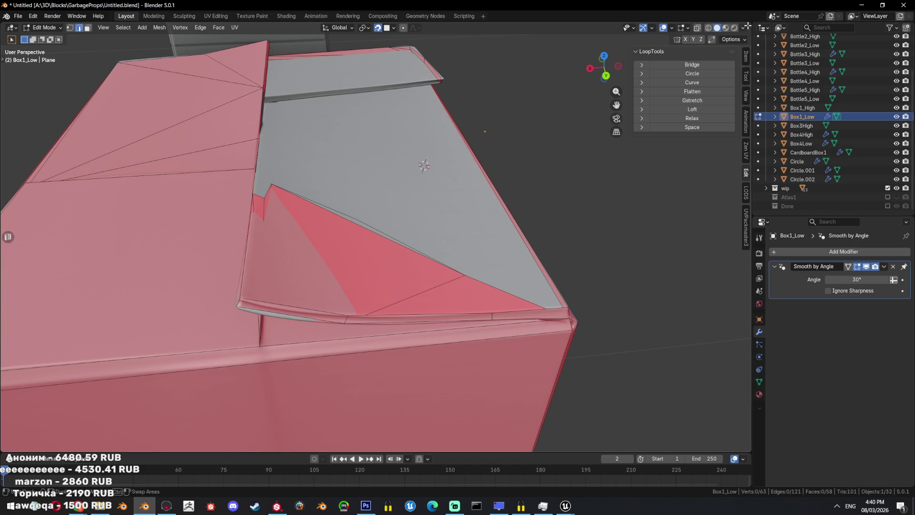
pyautogui.click(689, 28)
pyautogui.moveTo(687, 104)
pyautogui.mouseDown()
pyautogui.moveTo(658, 103)
pyautogui.moveTo(672, 104)
pyautogui.mouseUp()
pyautogui.moveTo(544, 156); pyautogui.dragTo(434, 192, button='middle')
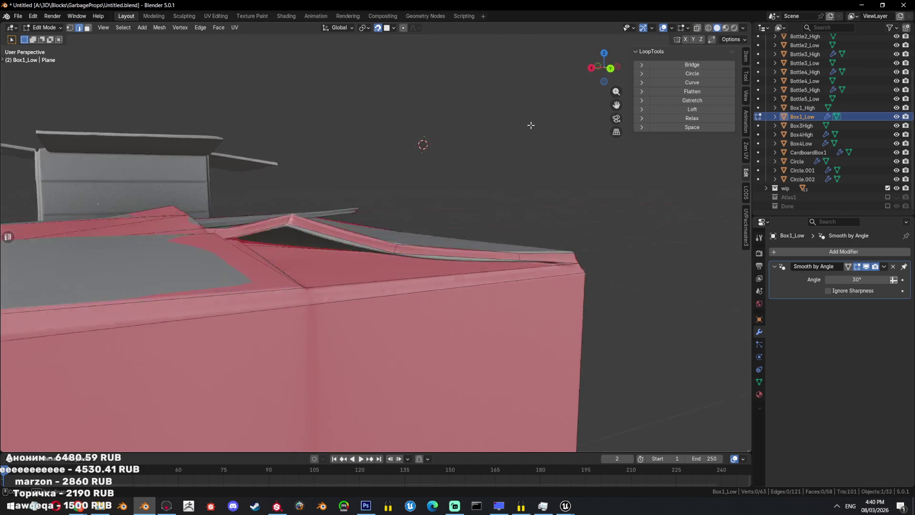
# - Select a face on the box top and triangulate it with Ctrl+T
pyautogui.hotkey('alt', 'z')
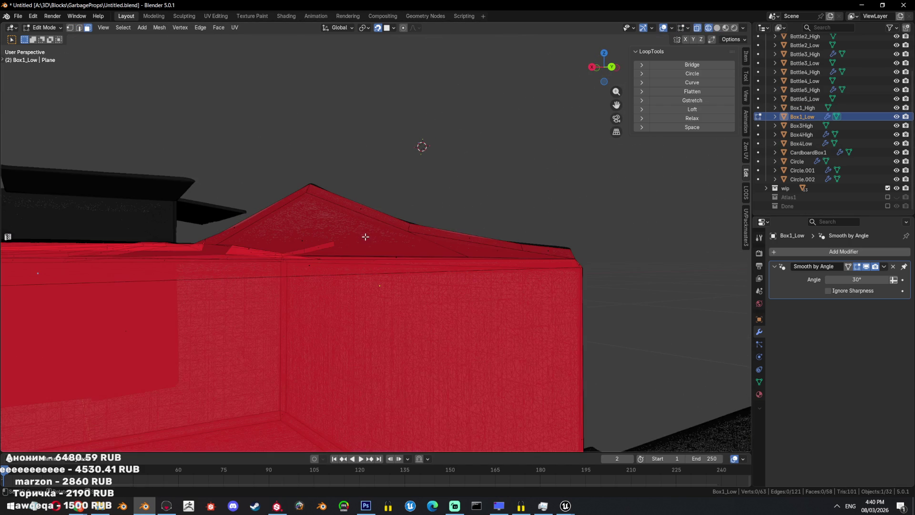
pyautogui.press('a')
pyautogui.click(346, 239)
pyautogui.hotkey('alt', 'z')
pyautogui.moveTo(284, 237)
pyautogui.mouseDown(button='middle')
pyautogui.moveTo(508, 229)
pyautogui.moveTo(314, 371)
pyautogui.mouseUp(button='middle')
pyautogui.hotkey('ctrl', 't')
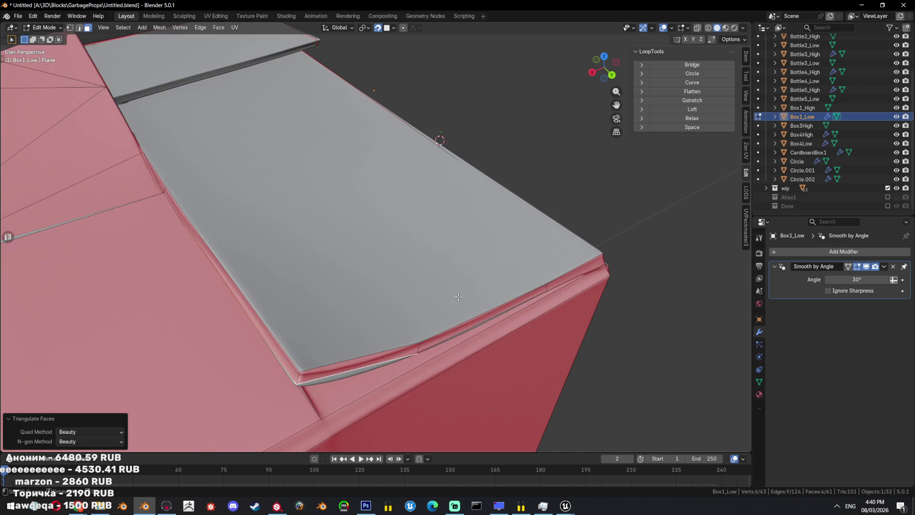
# - Connect vertices along the box edge, nudge a vertex, and split the top face
pyautogui.press('1')
pyautogui.scroll(-5, 334, 329)
pyautogui.moveTo(334, 329); pyautogui.dragTo(426, 279, button='middle')
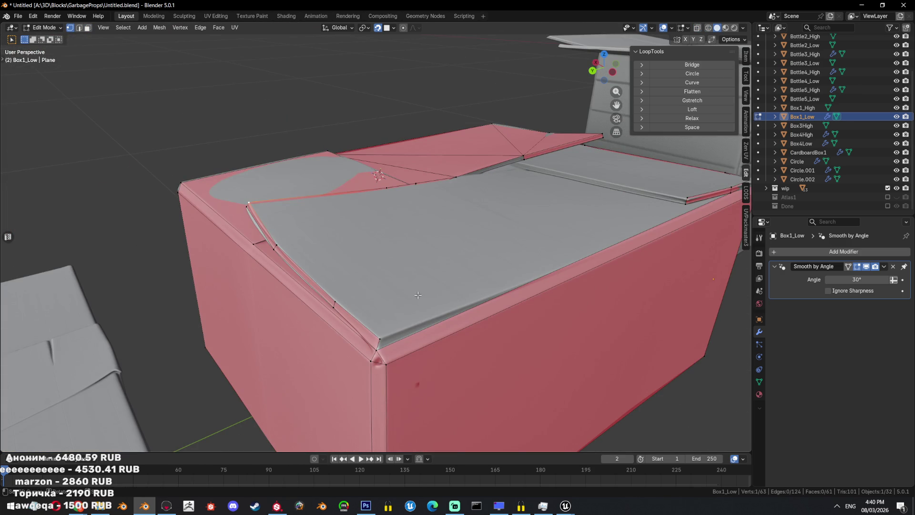
pyautogui.moveTo(379, 334); pyautogui.dragTo(396, 315, button='middle')
pyautogui.scroll(3, 396, 315)
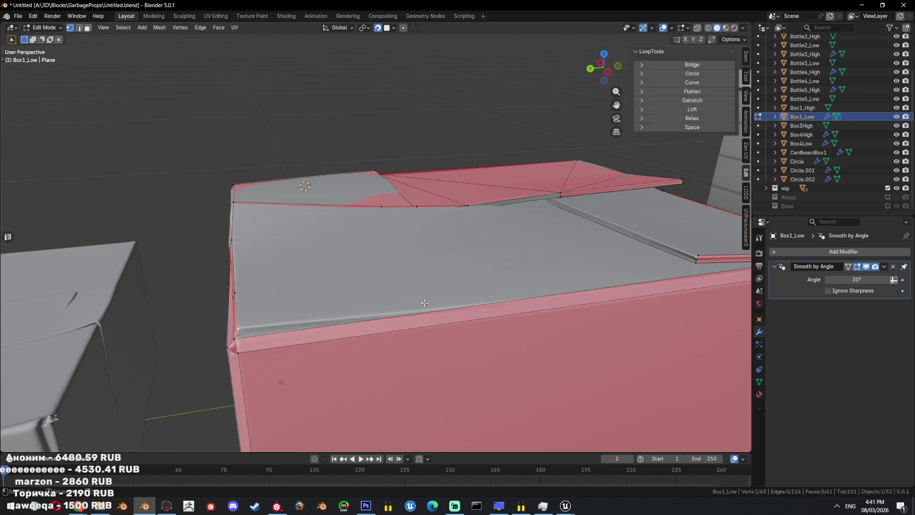
pyautogui.rightClick(560, 262)
pyautogui.click(590, 290)
pyautogui.scroll(-2, 621, 293)
pyautogui.press('g')
pyautogui.click(472, 280)
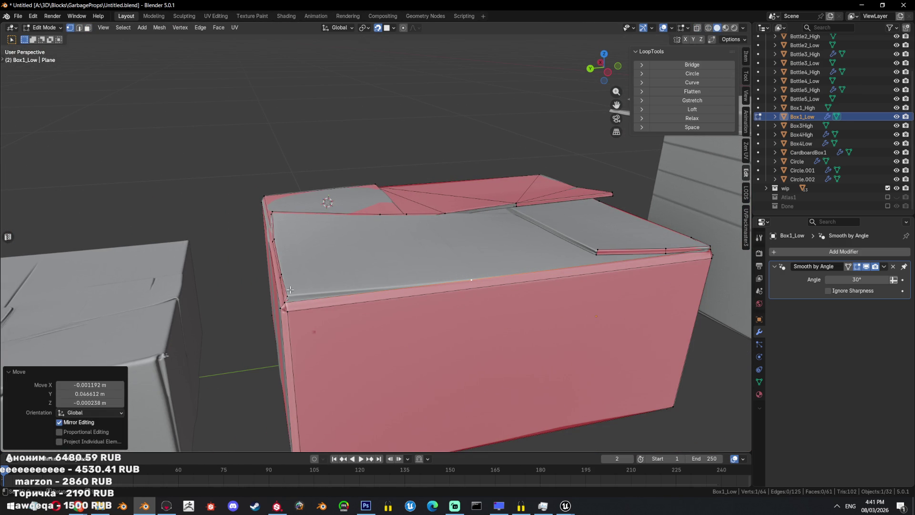
pyautogui.press('f')
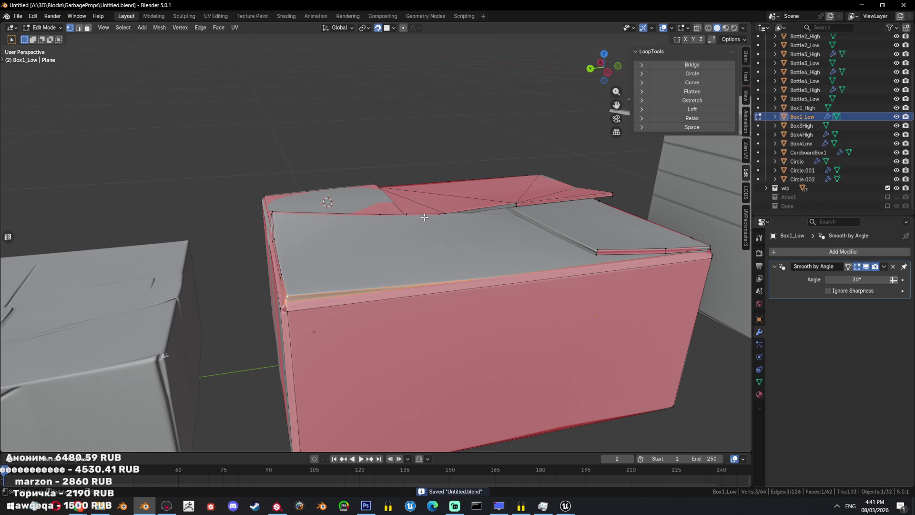
# - Extrude a new vertex from the top edge and fill the gap outline with a face
pyautogui.moveTo(418, 215)
pyautogui.mouseDown(button='middle')
pyautogui.moveTo(411, 234)
pyautogui.moveTo(305, 243)
pyautogui.mouseUp(button='middle')
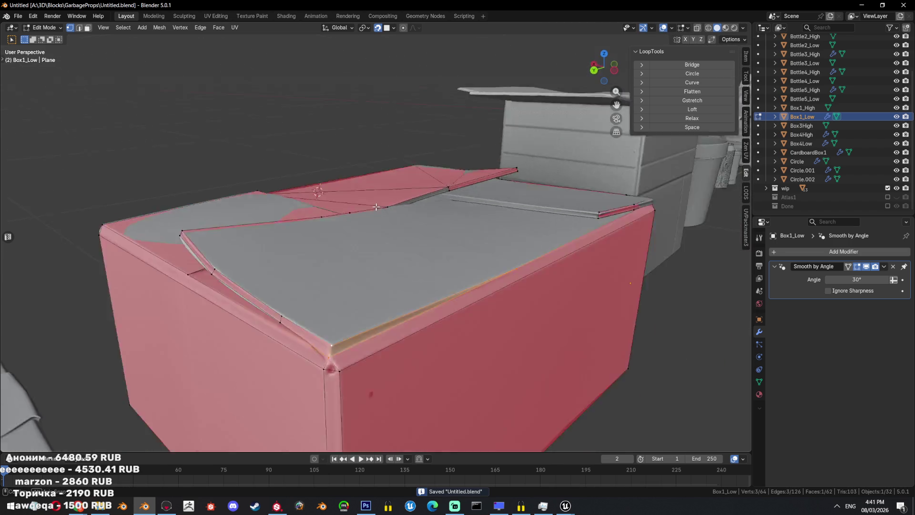
pyautogui.scroll(4, 284, 255)
pyautogui.click(244, 263)
pyautogui.moveTo(244, 264); pyautogui.dragTo(291, 210, button='middle')
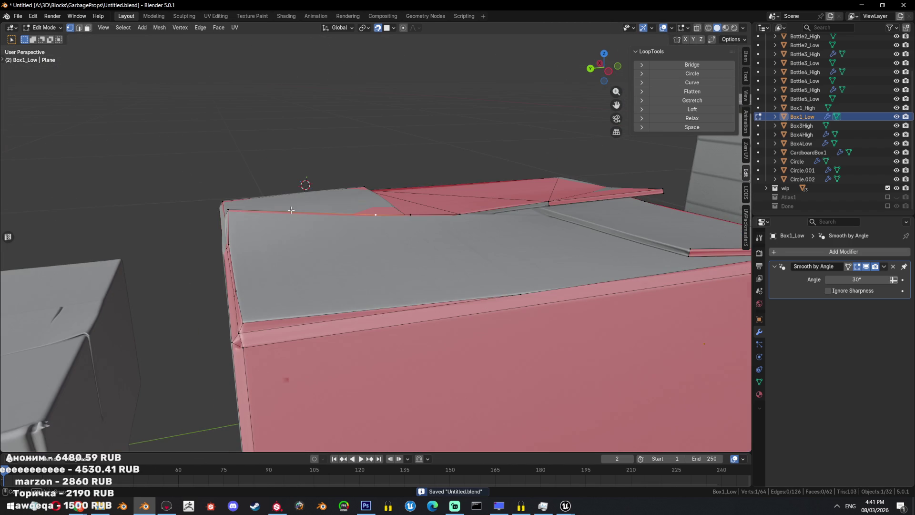
pyautogui.keyDown('ctrl'); pyautogui.click(489, 295); pyautogui.keyUp('ctrl')
pyautogui.click(516, 290)
pyautogui.moveTo(516, 290)
pyautogui.mouseDown(button='middle')
pyautogui.moveTo(491, 260)
pyautogui.moveTo(553, 225)
pyautogui.moveTo(469, 226)
pyautogui.mouseUp(button='middle')
pyautogui.press('e')
pyautogui.click(491, 260)
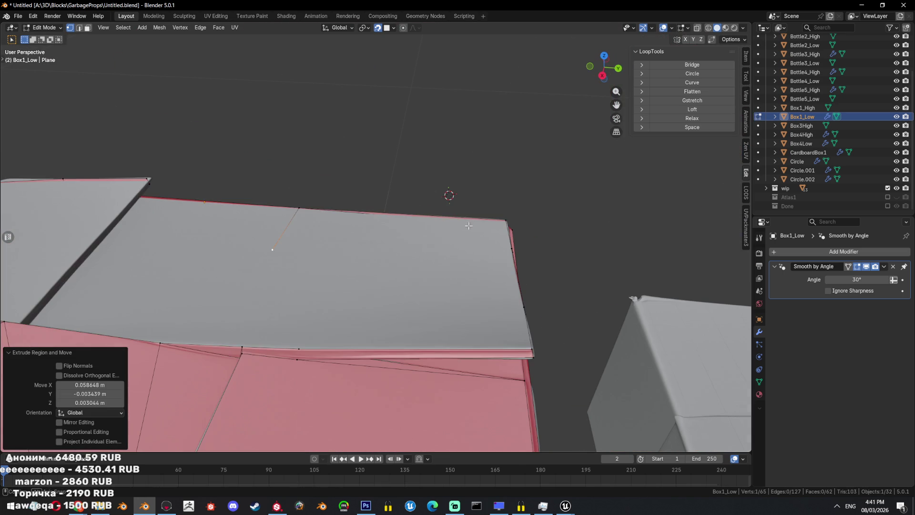
pyautogui.keyDown('ctrl'); pyautogui.click(242, 346); pyautogui.keyUp('ctrl')
pyautogui.press('f')
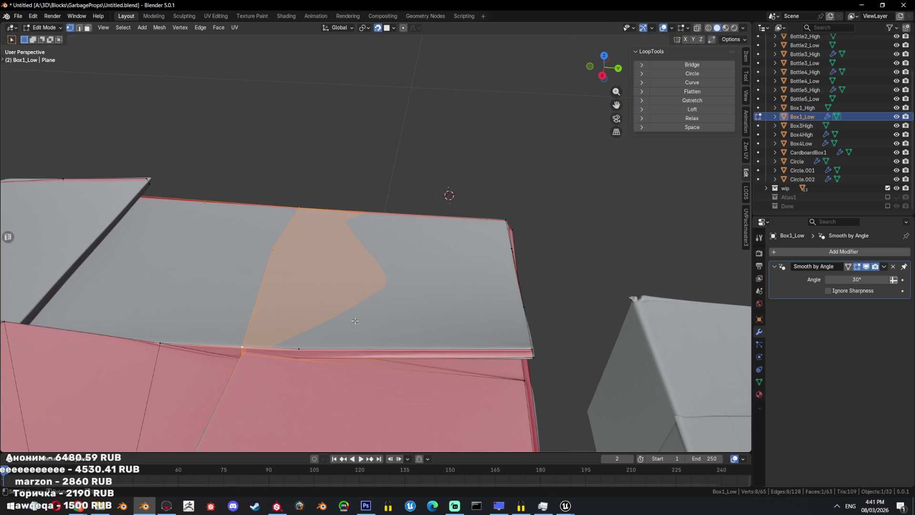
# - Inspect the new face, then hide all other objects with Shift+H and view in wireframe
pyautogui.press('2')
pyautogui.hotkey('alt', 'z')
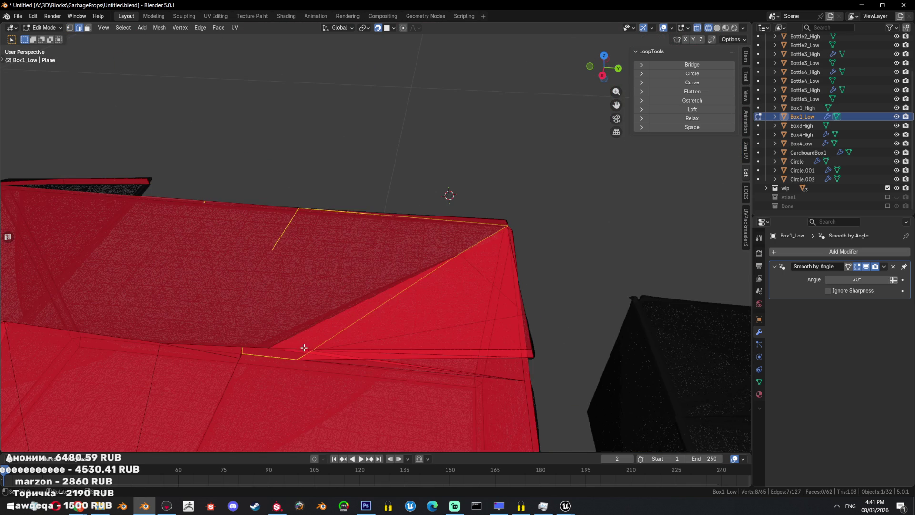
pyautogui.moveTo(288, 347)
pyautogui.mouseDown(button='middle')
pyautogui.moveTo(347, 311)
pyautogui.moveTo(453, 292)
pyautogui.mouseUp(button='middle')
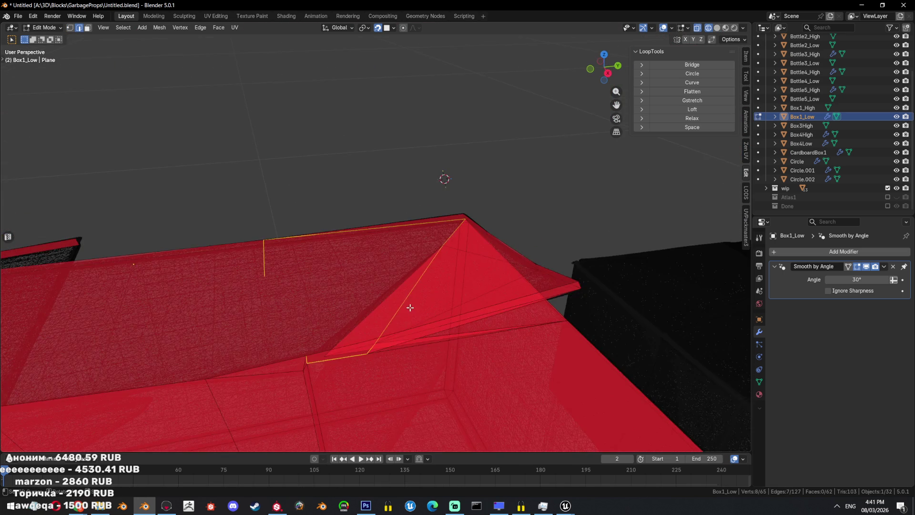
pyautogui.hotkey('alt', 'z')
pyautogui.press('Tab')
pyautogui.hotkey('shift', 'h')
pyautogui.scroll(-5, 466, 283)
pyautogui.moveTo(556, 296)
pyautogui.mouseDown(button='middle')
pyautogui.moveTo(478, 309)
pyautogui.moveTo(419, 302)
pyautogui.mouseUp(button='middle')
pyautogui.click(708, 27)
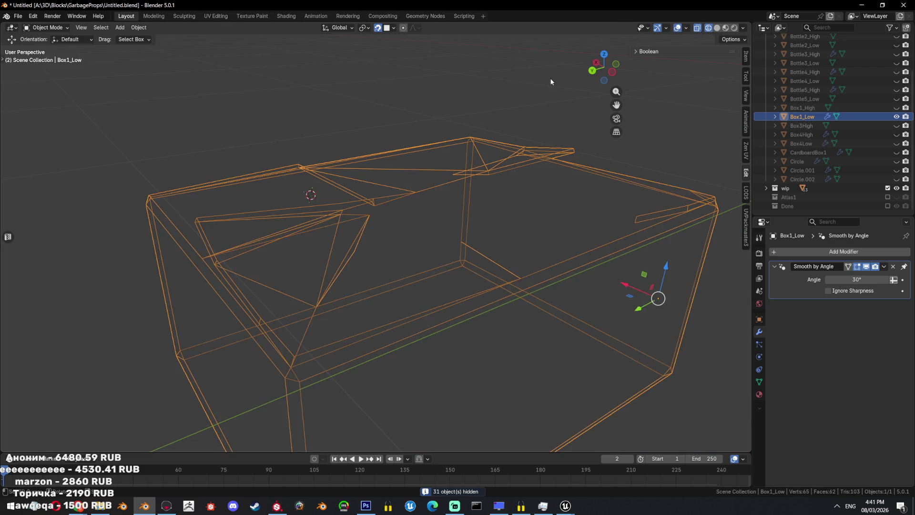
# - In Edit Mode on Box1_Low, turn off the Retopology overlay
pyautogui.press('Tab')
pyautogui.click(687, 29)
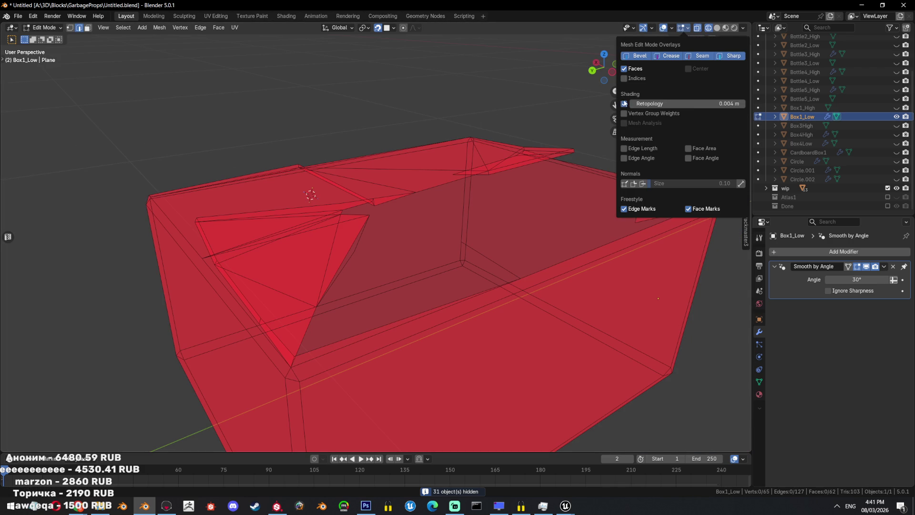
pyautogui.click(625, 104)
pyautogui.hotkey('alt', 'z')
pyautogui.moveTo(372, 219)
pyautogui.mouseDown(button='middle')
pyautogui.moveTo(457, 207)
pyautogui.moveTo(554, 243)
pyautogui.mouseUp(button='middle')
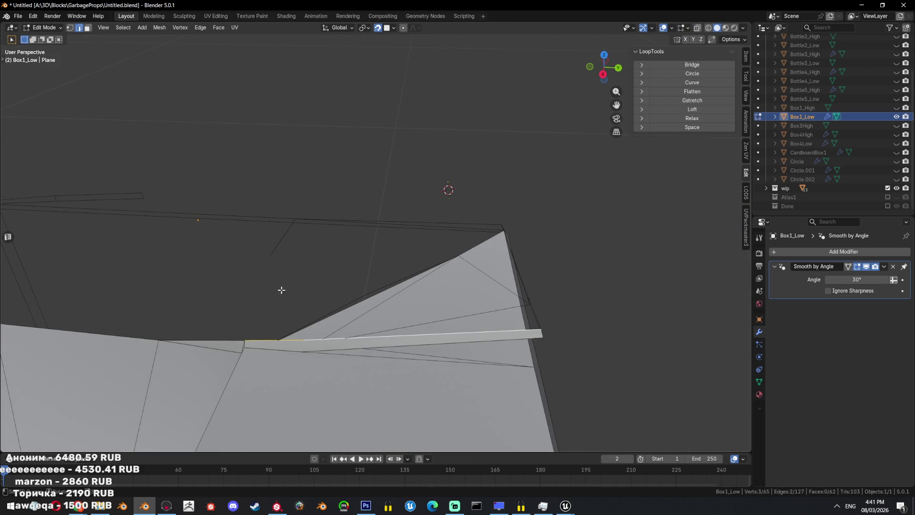
pyautogui.moveTo(308, 240)
pyautogui.mouseDown(button='middle')
pyautogui.moveTo(454, 215)
pyautogui.moveTo(377, 307)
pyautogui.moveTo(336, 306)
pyautogui.mouseUp(button='middle')
# - Fill the open gap's edge loop on top and triangulate the new faces
pyautogui.keyDown('shift'); pyautogui.click(213, 261); pyautogui.keyUp('shift')
pyautogui.moveTo(213, 262)
pyautogui.mouseDown(button='middle')
pyautogui.moveTo(288, 261)
pyautogui.moveTo(326, 310)
pyautogui.moveTo(247, 316)
pyautogui.mouseUp(button='middle')
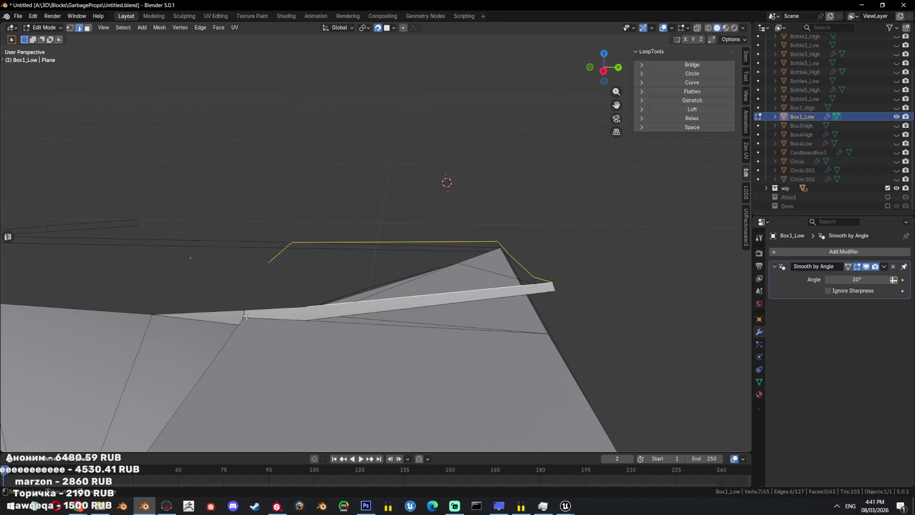
pyautogui.press('f')
pyautogui.moveTo(334, 312)
pyautogui.mouseDown(button='middle')
pyautogui.moveTo(448, 307)
pyautogui.moveTo(503, 323)
pyautogui.moveTo(526, 244)
pyautogui.mouseUp(button='middle')
pyautogui.hotkey('ctrl', 't')
pyautogui.hotkey('alt', 'a')
pyautogui.press('Tab')
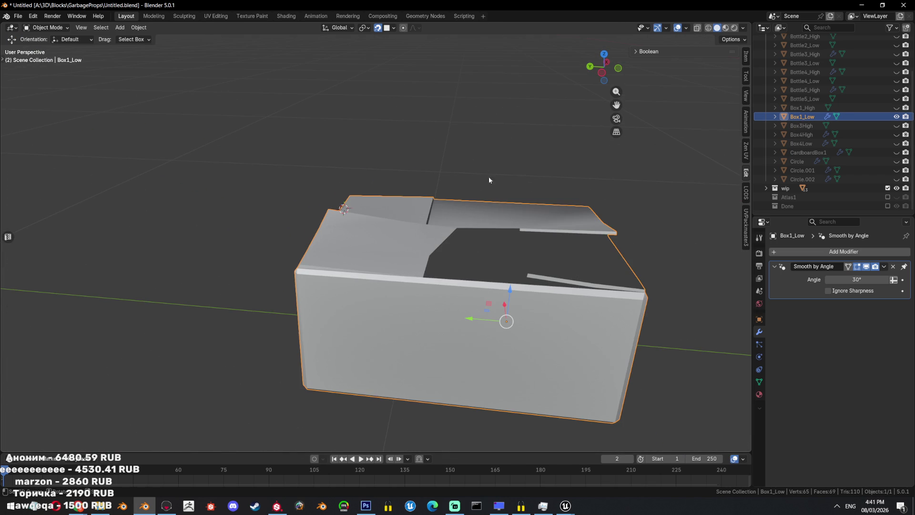
# - Unhide Box1_High in the Outliner, then nudge a Box1_Low vertex and select the whole mesh
pyautogui.click(897, 108)
pyautogui.press('Tab')
pyautogui.moveTo(441, 276)
pyautogui.mouseDown(button='middle')
pyautogui.moveTo(444, 307)
pyautogui.moveTo(377, 269)
pyautogui.moveTo(432, 265)
pyautogui.moveTo(382, 210)
pyautogui.mouseUp(button='middle')
pyautogui.click(377, 269)
pyautogui.click(384, 268)
pyautogui.press('a')
pyautogui.hotkey('alt', 'z')
pyautogui.hotkey('alt', 'z')
pyautogui.scroll(4, 395, 312)
pyautogui.moveTo(395, 313)
pyautogui.mouseDown(button='middle')
pyautogui.moveTo(499, 282)
pyautogui.moveTo(434, 317)
pyautogui.moveTo(484, 301)
pyautogui.moveTo(443, 331)
pyautogui.mouseUp(button='middle')
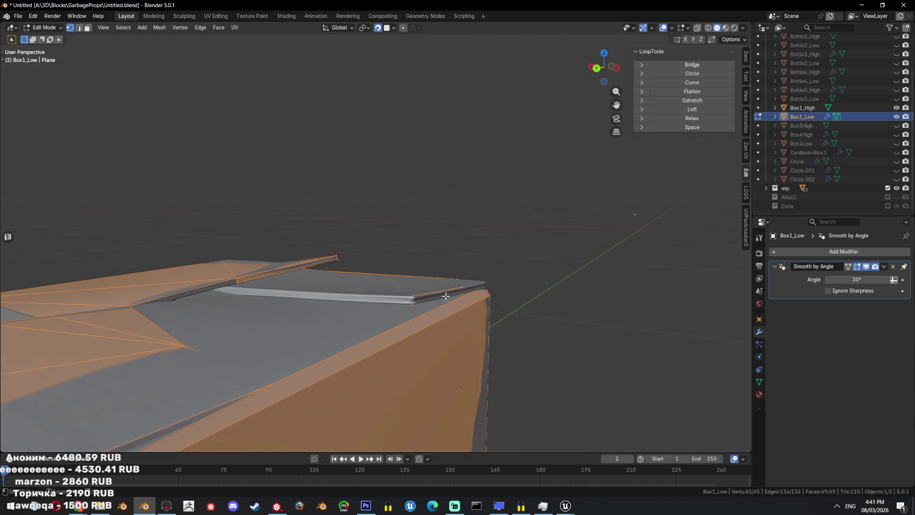
# - Extrude a vertex along the flap edge and fill a new face there
pyautogui.click(433, 333)
pyautogui.moveTo(433, 333)
pyautogui.mouseDown(button='middle')
pyautogui.moveTo(488, 351)
pyautogui.moveTo(208, 322)
pyautogui.mouseUp(button='middle')
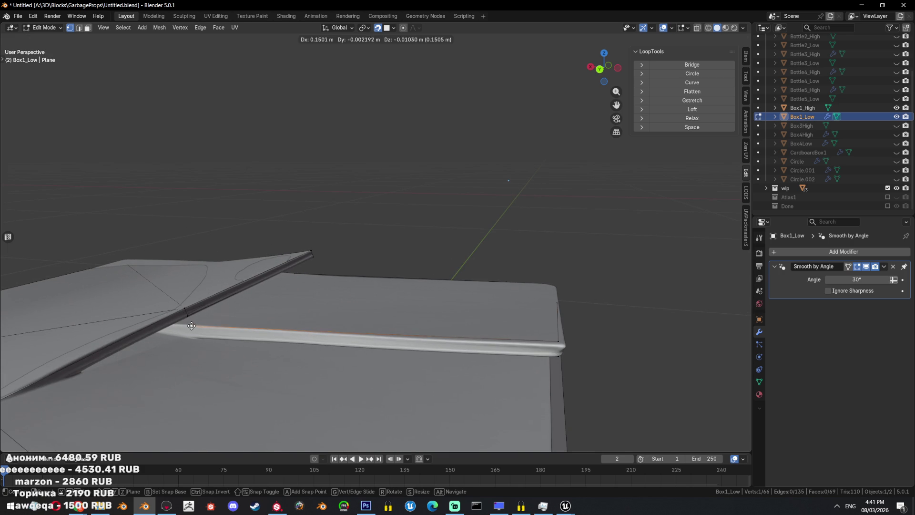
pyautogui.click(192, 331)
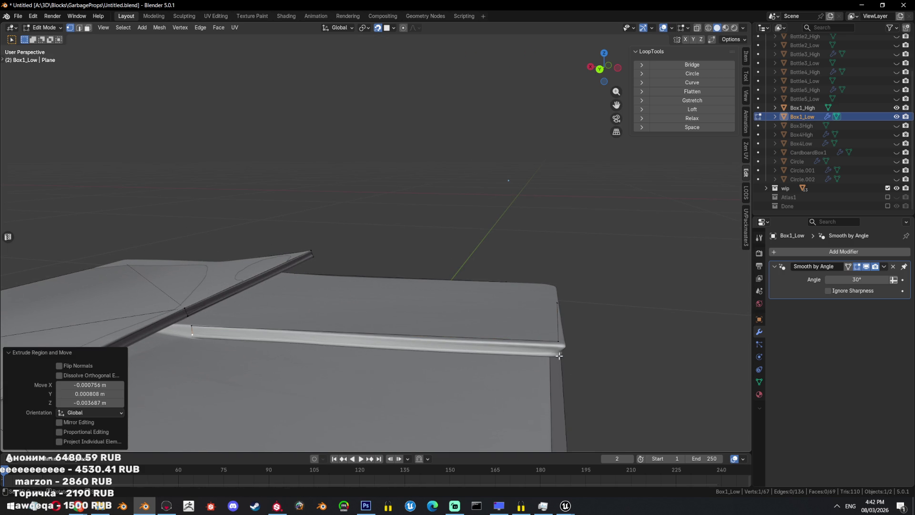
pyautogui.moveTo(557, 356)
pyautogui.mouseDown(button='middle')
pyautogui.moveTo(538, 366)
pyautogui.moveTo(470, 323)
pyautogui.moveTo(437, 330)
pyautogui.mouseUp(button='middle')
pyautogui.press('f')
# - Box-select stray vertices and merge them at their center
pyautogui.hotkey('shift', 'z')
pyautogui.press('a')
pyautogui.hotkey('alt', 'a')
pyautogui.press('b')
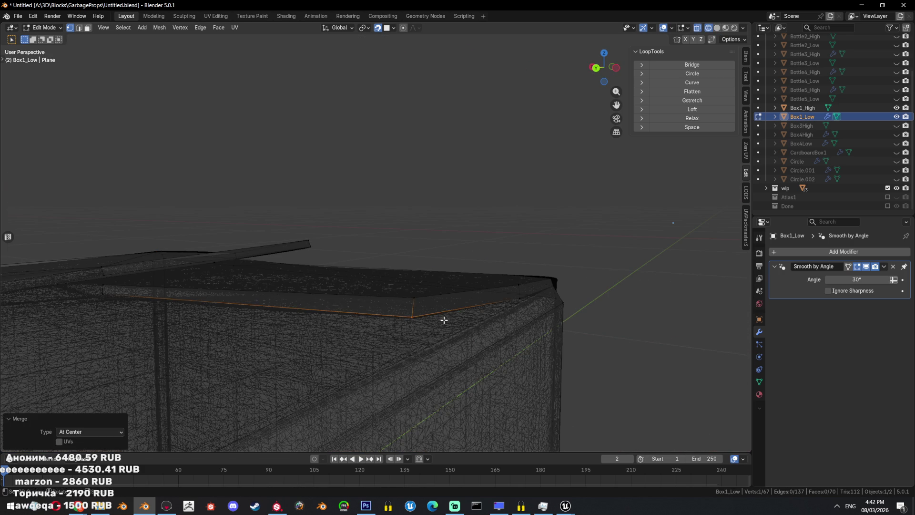
pyautogui.hotkey('shift', 'z')
pyautogui.press('a')
pyautogui.scroll(3, 409, 296)
# - Extrude another vertex from the flap's end to extend its edge
pyautogui.click(410, 296)
pyautogui.moveTo(409, 296)
pyautogui.mouseDown(button='middle')
pyautogui.moveTo(427, 332)
pyautogui.moveTo(590, 300)
pyautogui.mouseUp(button='middle')
pyautogui.press('a')
pyautogui.hotkey('shift', 'z')
pyautogui.hotkey('shift', 'z')
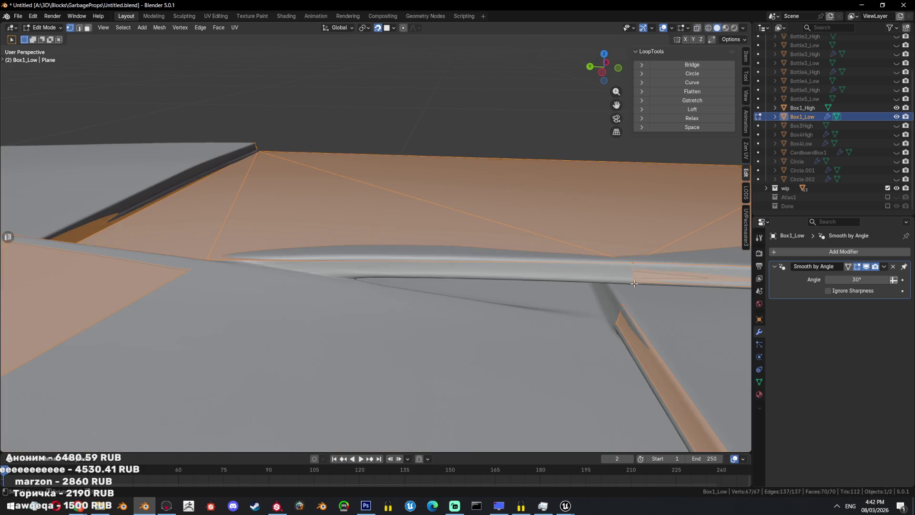
pyautogui.click(634, 280)
pyautogui.moveTo(496, 284)
pyautogui.mouseDown(button='middle')
pyautogui.moveTo(379, 279)
pyautogui.moveTo(495, 295)
pyautogui.mouseUp(button='middle')
pyautogui.click(356, 273)
pyautogui.press('a')
pyautogui.moveTo(374, 264); pyautogui.dragTo(389, 266, button='middle')
pyautogui.hotkey('shift', 'z')
pyautogui.hotkey('shift', 'z')
# - Adjust a flap-edge vertex, then subdivide the long top edge
pyautogui.moveTo(365, 271); pyautogui.dragTo(345, 274)
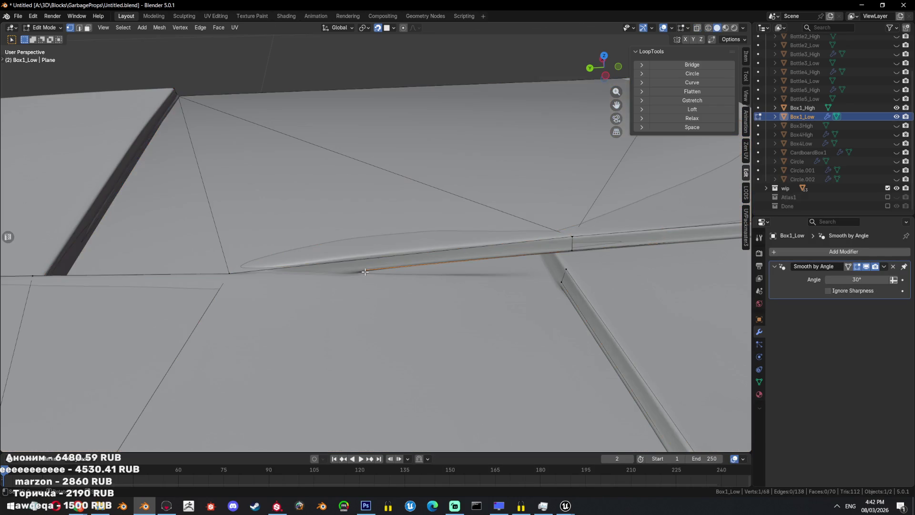
pyautogui.keyDown('ctrl'); pyautogui.click(235, 275); pyautogui.keyUp('ctrl')
pyautogui.moveTo(236, 275)
pyautogui.mouseDown(button='middle')
pyautogui.moveTo(438, 269)
pyautogui.moveTo(372, 246)
pyautogui.mouseUp(button='middle')
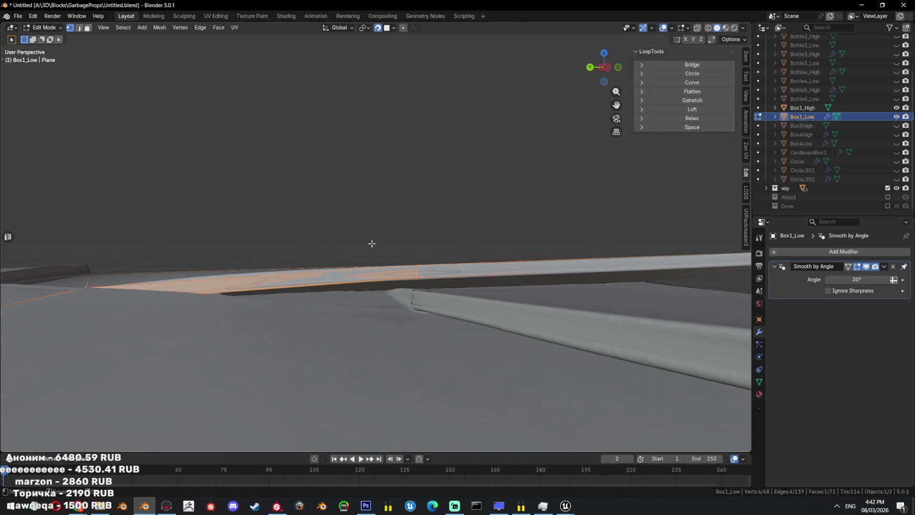
pyautogui.moveTo(369, 244)
pyautogui.mouseDown(button='middle')
pyautogui.moveTo(381, 314)
pyautogui.moveTo(464, 288)
pyautogui.mouseUp(button='middle')
pyautogui.press('a')
pyautogui.hotkey('alt', 'z')
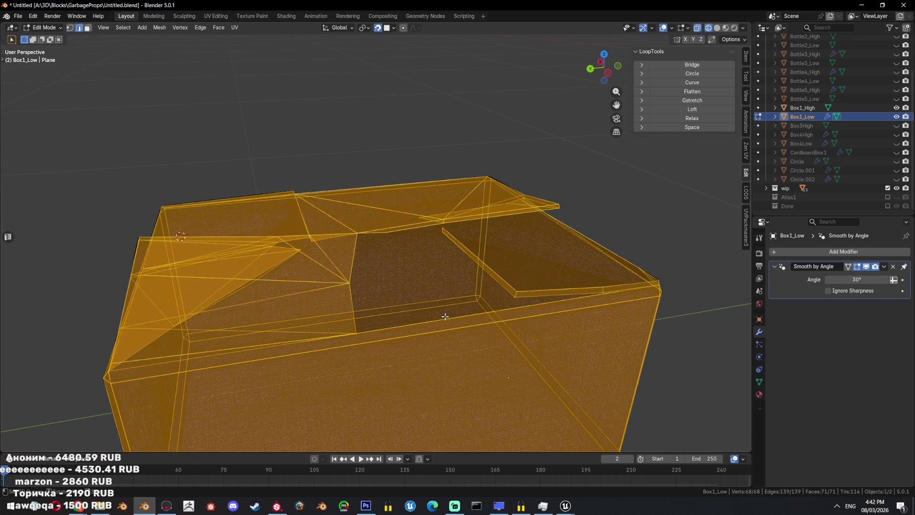
pyautogui.click(455, 315)
pyautogui.rightClick(542, 278)
pyautogui.click(542, 278)
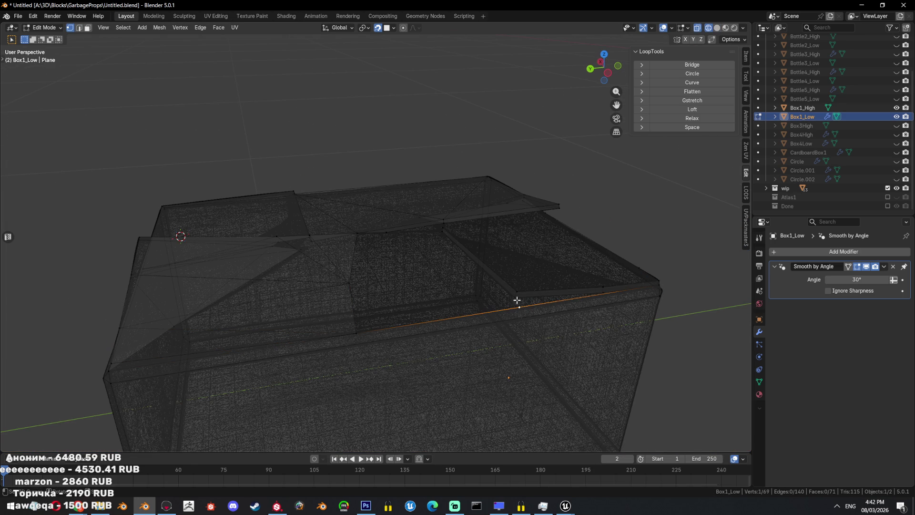
pyautogui.keyDown('shift'); pyautogui.moveTo(514, 285); pyautogui.dragTo(503, 286, button='middle'); pyautogui.keyUp('shift')
pyautogui.hotkey('alt', 'z')
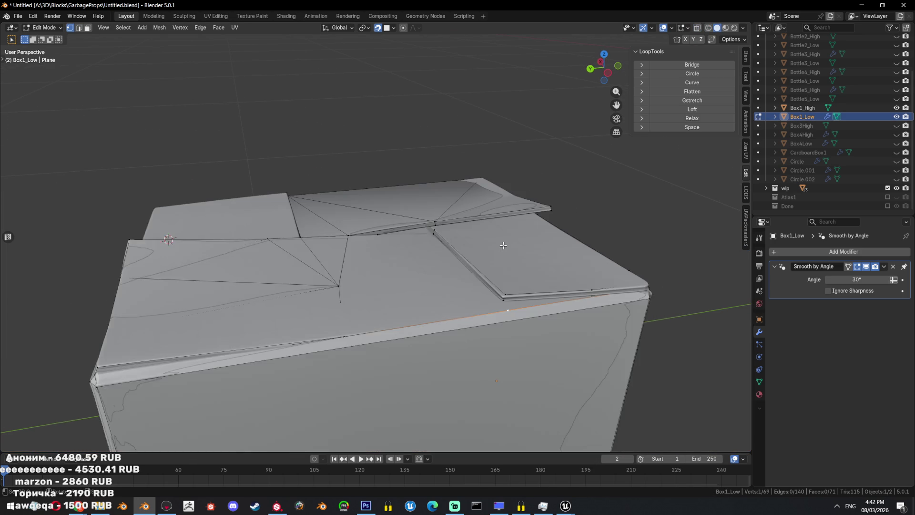
# - Fill the selected lid-corner vertices with a new face and triangulate it
pyautogui.scroll(1, 420, 347)
pyautogui.scroll(2, 419, 346)
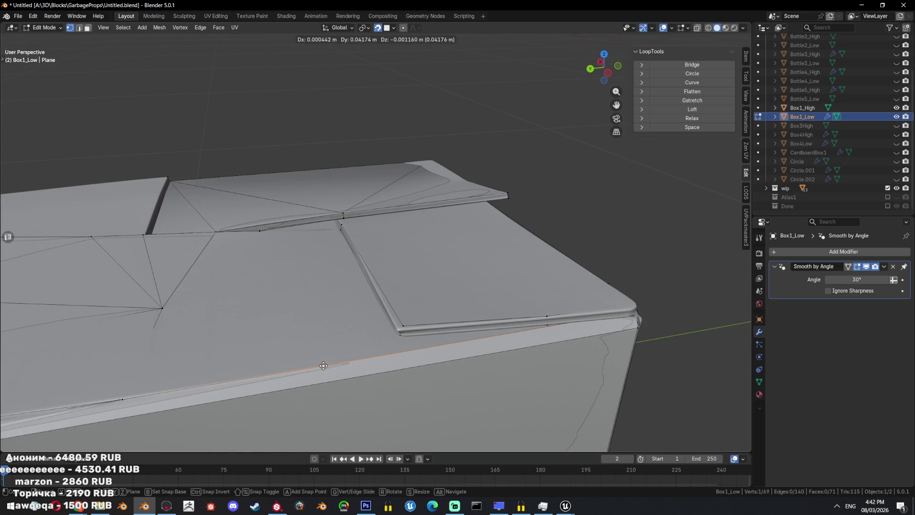
pyautogui.keyDown('shift'); pyautogui.click(260, 231); pyautogui.keyUp('shift')
pyautogui.press('j')
pyautogui.moveTo(271, 235); pyautogui.dragTo(456, 271, button='middle')
pyautogui.hotkey('ctrl', 't')
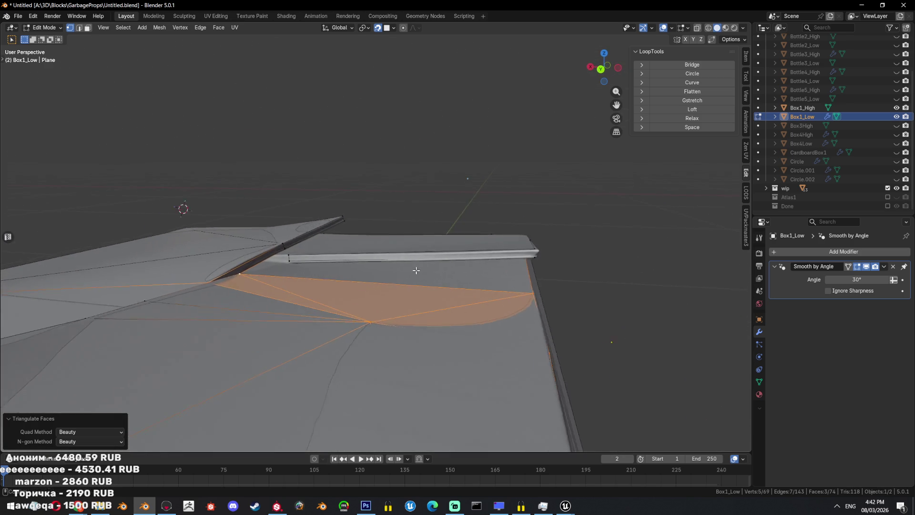
# - Extrude a corner vertex and fill a triangle between it and a neighbouring flap vertex
pyautogui.hotkey('alt', 'a')
pyautogui.press('a')
pyautogui.moveTo(456, 271); pyautogui.dragTo(381, 302, button='middle')
pyautogui.click(420, 285)
pyautogui.click(381, 302)
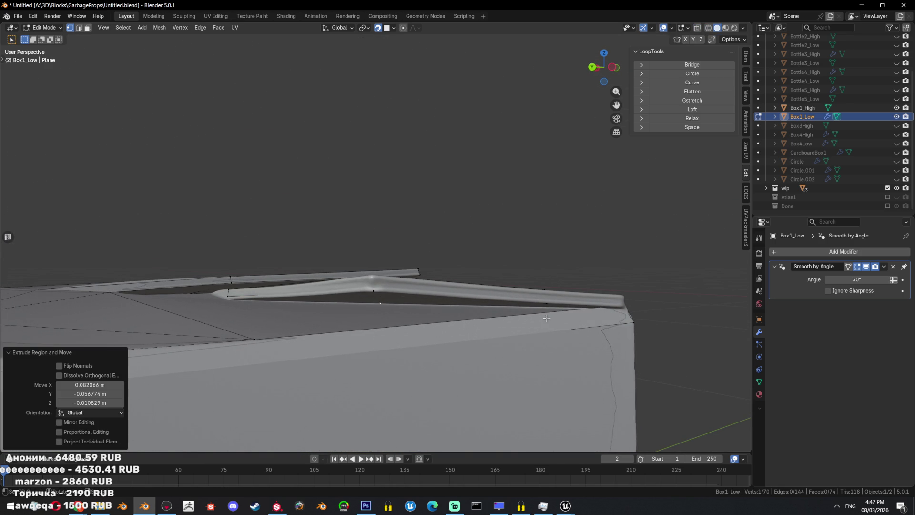
pyautogui.moveTo(229, 298)
pyautogui.mouseDown(button='middle')
pyautogui.moveTo(357, 301)
pyautogui.moveTo(318, 298)
pyautogui.mouseUp(button='middle')
pyautogui.keyDown('shift'); pyautogui.click(372, 298); pyautogui.keyUp('shift')
pyautogui.press('f')
# - In see-through view, select two box-corner vertices and triangulate the faces there
pyautogui.press('a')
pyautogui.moveTo(535, 308); pyautogui.dragTo(453, 295, button='middle')
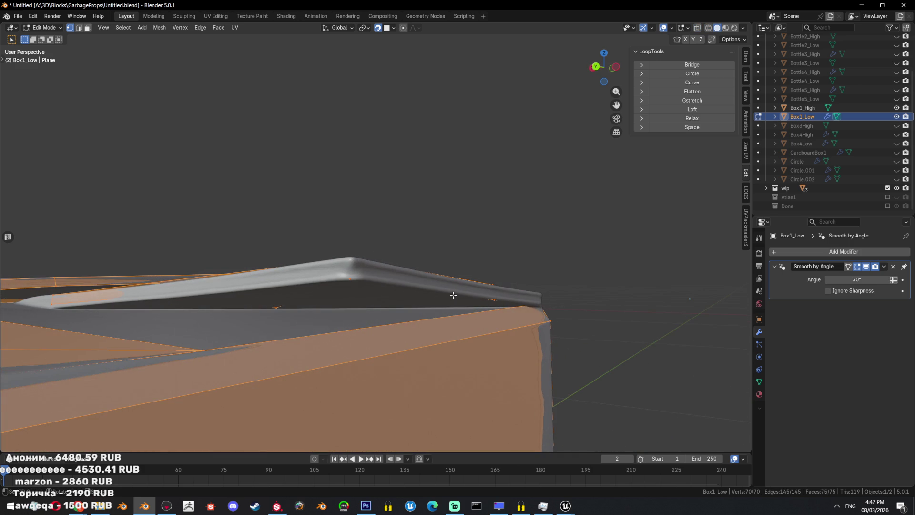
pyautogui.hotkey('shift', 'z')
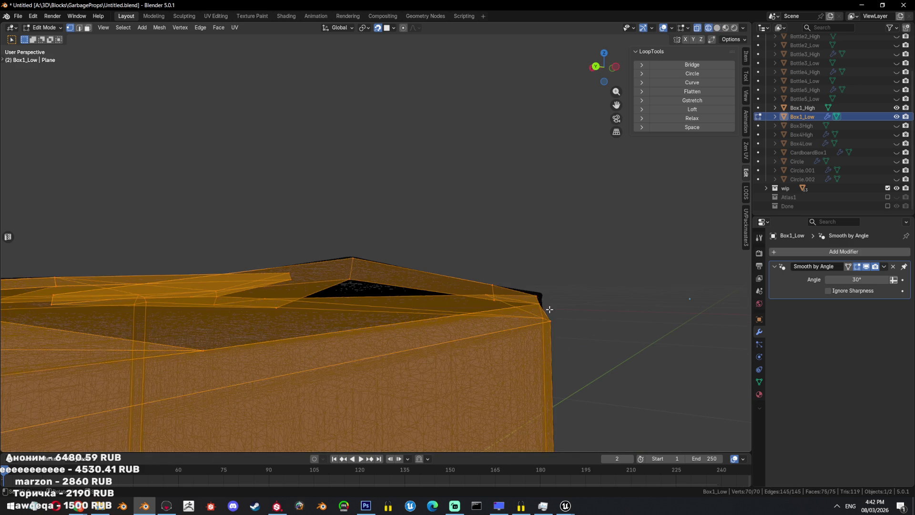
pyautogui.click(541, 306)
pyautogui.keyDown('shift'); pyautogui.click(491, 302); pyautogui.keyUp('shift')
pyautogui.hotkey('shift', 'z')
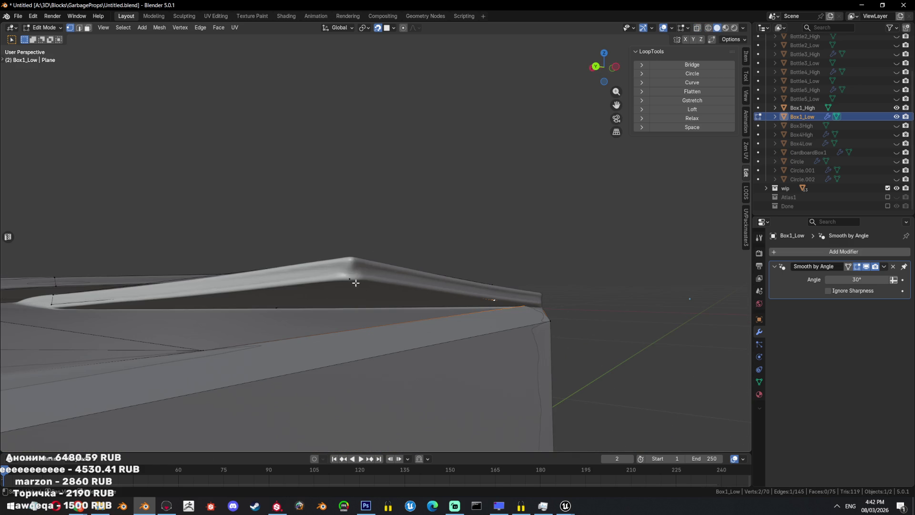
pyautogui.hotkey('shift', 'z')
pyautogui.moveTo(466, 306); pyautogui.dragTo(438, 305, button='middle')
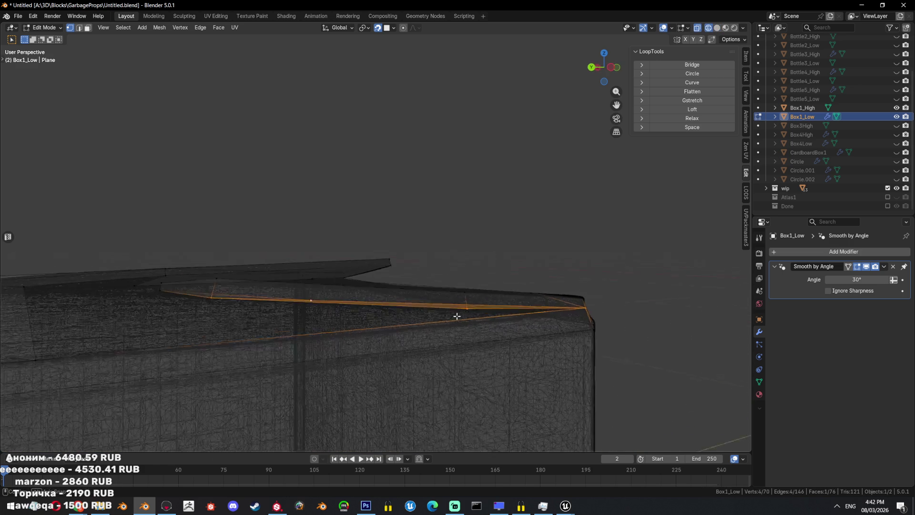
pyautogui.hotkey('shift', 'z')
pyautogui.hotkey('shift', 'z')
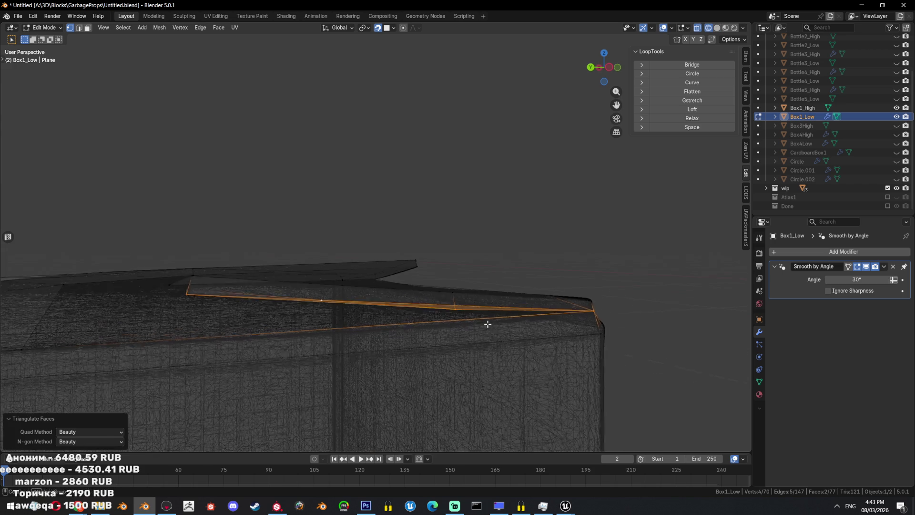
pyautogui.hotkey('shift', 'z')
pyautogui.moveTo(483, 309)
pyautogui.mouseDown(button='middle')
pyautogui.moveTo(369, 317)
pyautogui.moveTo(401, 271)
pyautogui.mouseUp(button='middle')
# - Select a flap edge, unhide the high-poly box, then pick a box-corner vertex in see-through view
pyautogui.press('Tab')
pyautogui.press('Tab')
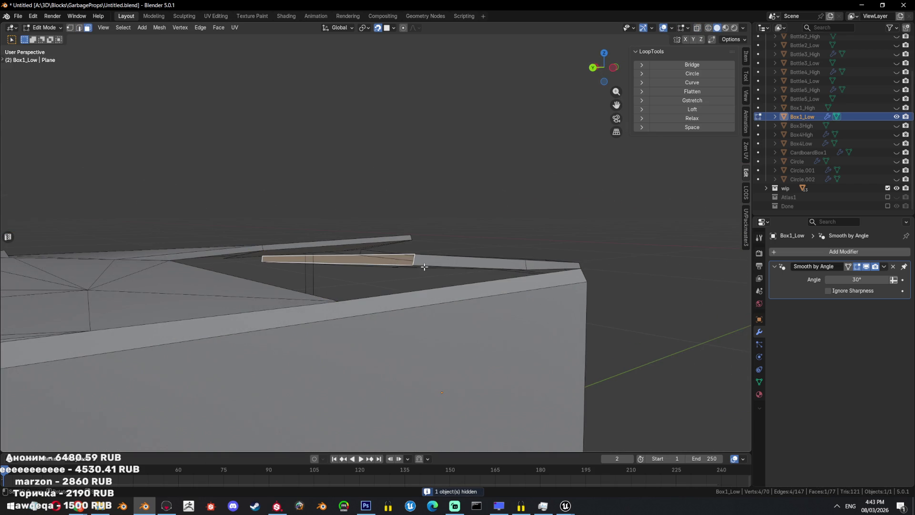
pyautogui.moveTo(459, 272); pyautogui.dragTo(456, 270, button='middle')
pyautogui.press('2')
pyautogui.click(303, 299)
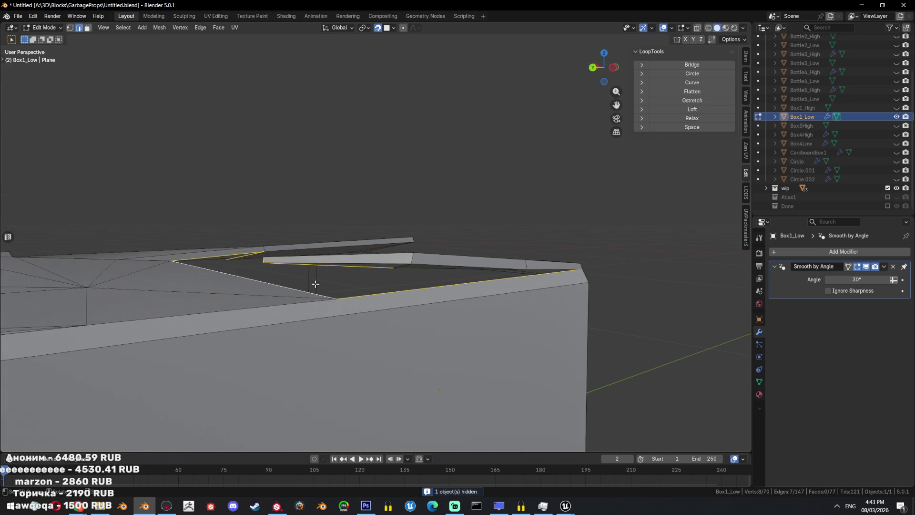
pyautogui.moveTo(310, 287); pyautogui.dragTo(375, 263, button='middle')
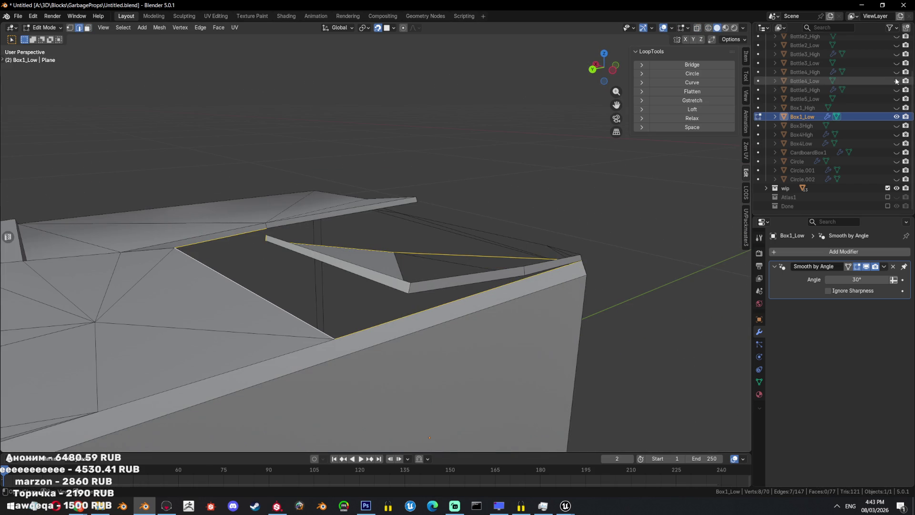
pyautogui.click(896, 108)
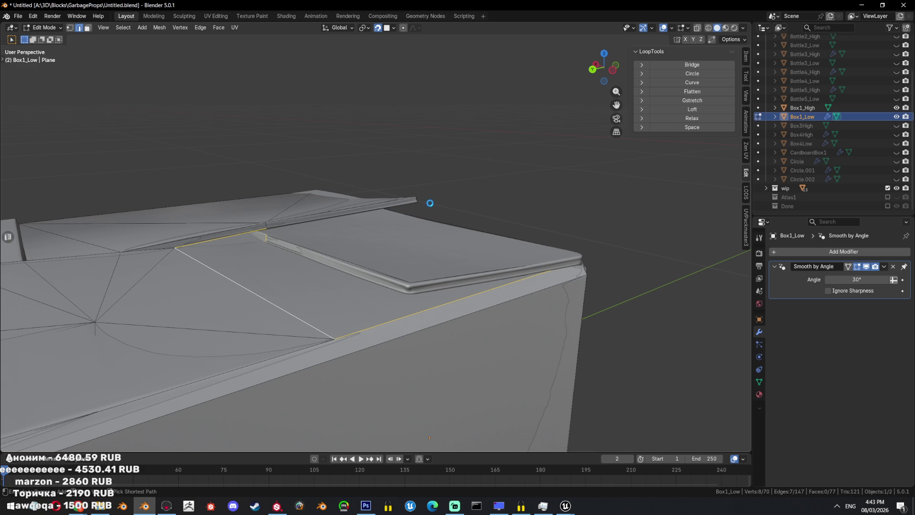
pyautogui.moveTo(402, 217); pyautogui.dragTo(403, 279, button='middle')
pyautogui.hotkey('alt', 'a')
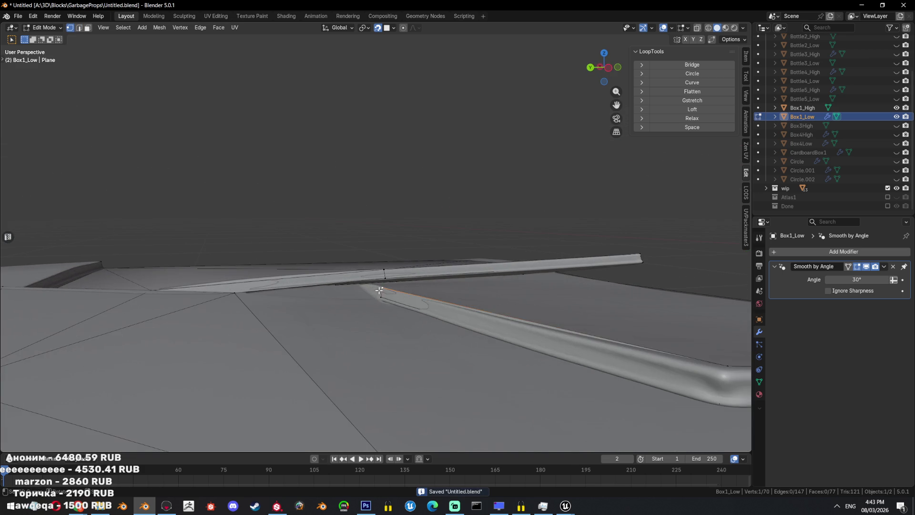
pyautogui.scroll(5, 379, 291)
pyautogui.click(410, 291)
pyautogui.hotkey('shift', 'z')
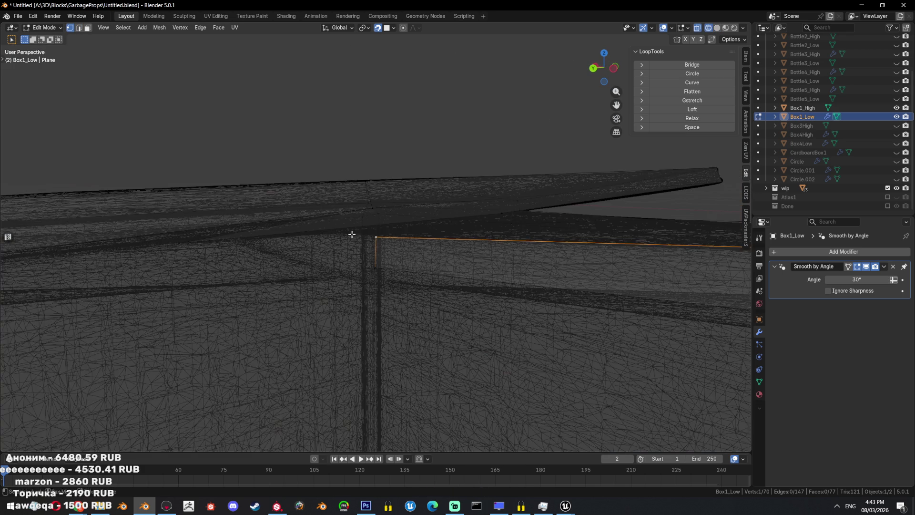
# - Select a single flap vertex and inspect the lid flap from several angles
pyautogui.press('a')
pyautogui.hotkey('shift', 'z')
pyautogui.moveTo(445, 244)
pyautogui.mouseDown(button='middle')
pyautogui.moveTo(446, 287)
pyautogui.moveTo(429, 281)
pyautogui.moveTo(477, 305)
pyautogui.mouseUp(button='middle')
pyautogui.click(453, 292)
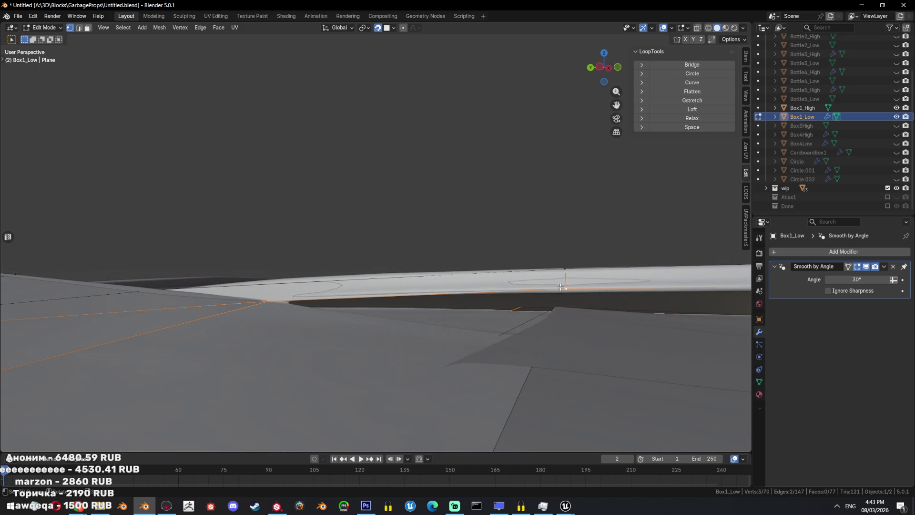
pyautogui.moveTo(544, 283); pyautogui.dragTo(486, 292, button='middle')
pyautogui.hotkey('shift', 'z')
pyautogui.press('a')
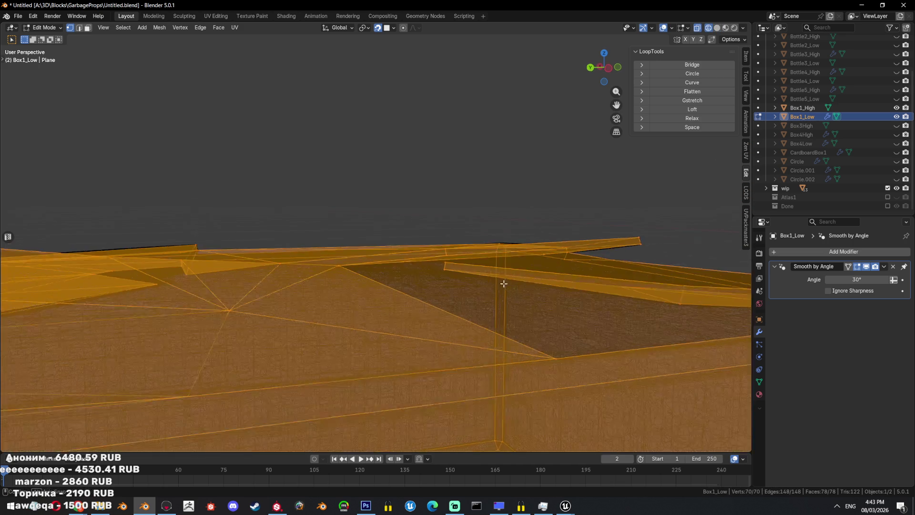
pyautogui.hotkey('shift', 'z')
pyautogui.moveTo(486, 291); pyautogui.dragTo(414, 332, button='middle')
# - Move two flap-edge vertices into place and extrude a new vertex from the flap
pyautogui.click(421, 327)
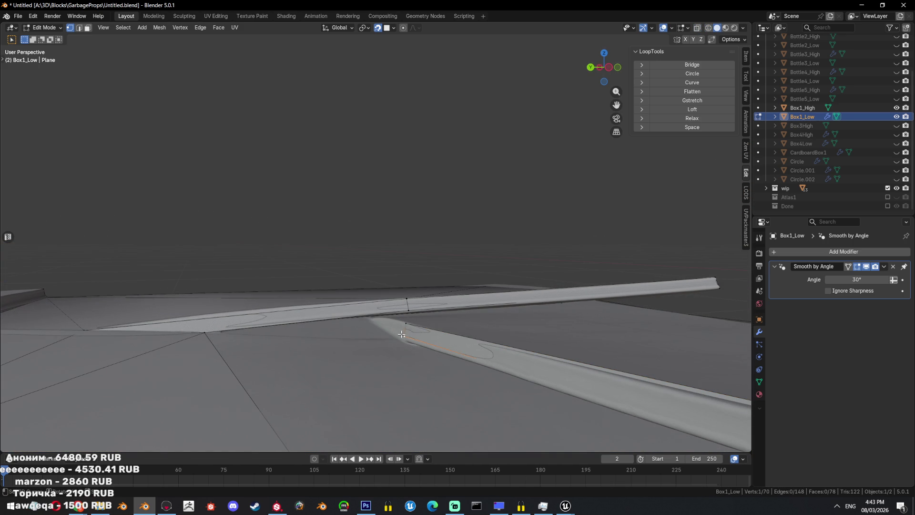
pyautogui.click(404, 337)
pyautogui.click(408, 325)
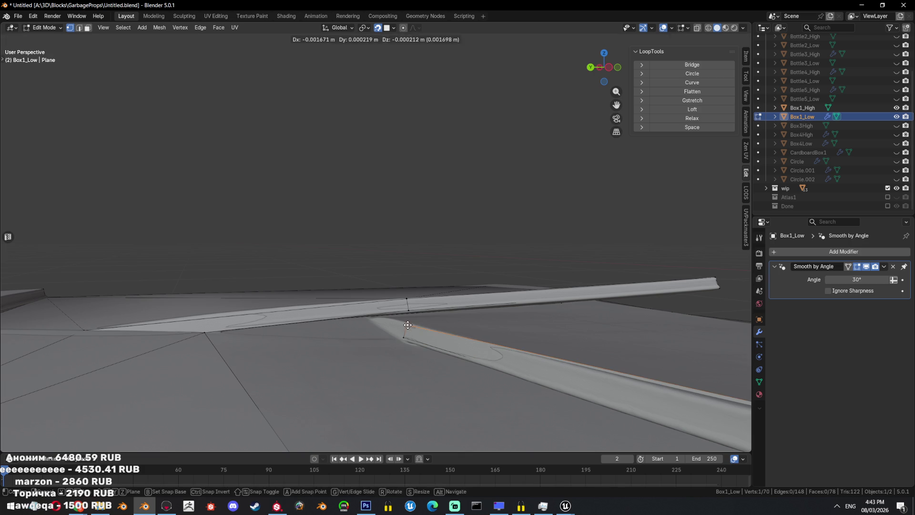
pyautogui.click(409, 325)
pyautogui.moveTo(409, 325); pyautogui.dragTo(431, 326, button='middle')
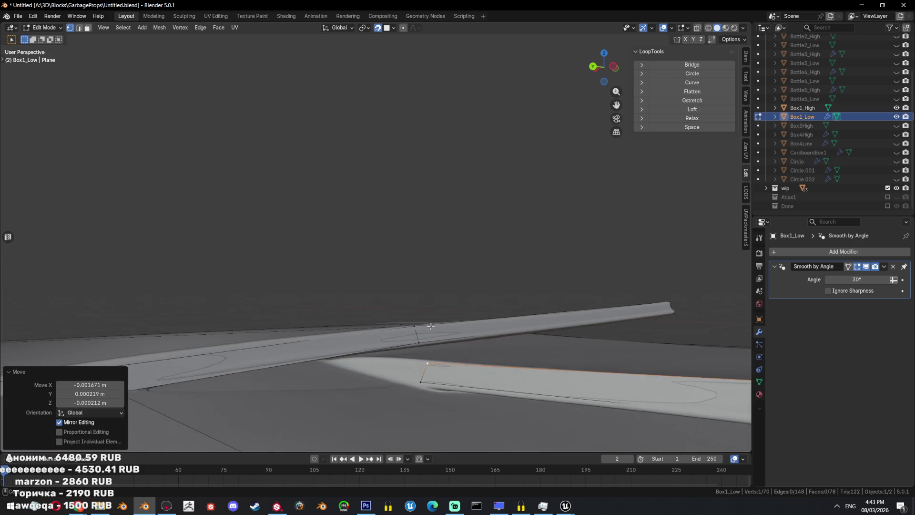
pyautogui.scroll(3, 400, 307)
pyautogui.moveTo(387, 305); pyautogui.dragTo(363, 298, button='middle')
pyautogui.click(332, 302)
pyautogui.hotkey('alt', 'a')
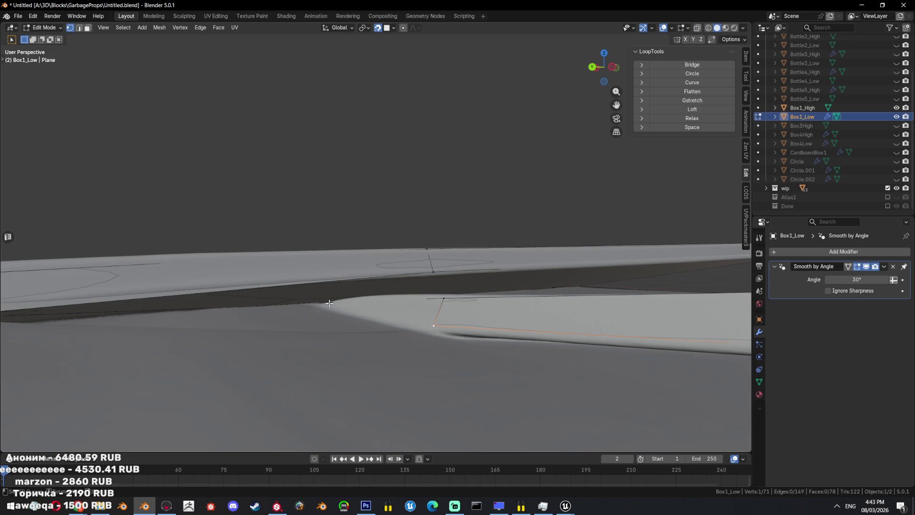
# - Subdivide the flap edge in two and move the new vertex into position
pyautogui.hotkey('shift', 'z')
pyautogui.moveTo(445, 302)
pyautogui.mouseDown(button='middle')
pyautogui.moveTo(425, 310)
pyautogui.moveTo(403, 303)
pyautogui.moveTo(389, 280)
pyautogui.moveTo(370, 288)
pyautogui.moveTo(377, 309)
pyautogui.moveTo(369, 291)
pyautogui.mouseUp(button='middle')
pyautogui.press('a')
pyautogui.hotkey('shift', 'z')
pyautogui.press('2')
pyautogui.click(419, 313)
pyautogui.rightClick(419, 314)
pyautogui.click(429, 317)
pyautogui.press('1')
pyautogui.hotkey('shift', 'z')
pyautogui.moveTo(354, 332); pyautogui.dragTo(487, 350, button='middle')
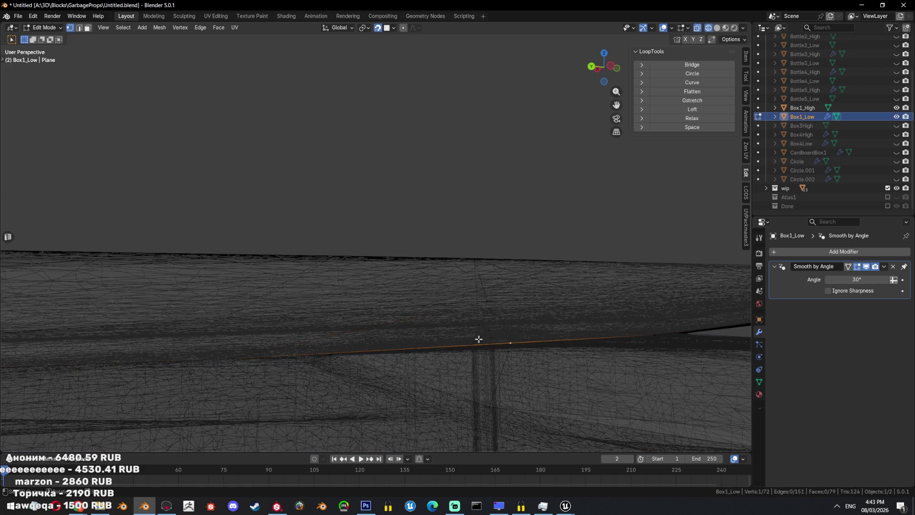
pyautogui.hotkey('shift', 'z')
pyautogui.click(328, 352)
# - Box-select and then select the whole mesh to review the lid in see-through view
pyautogui.hotkey('alt', 'a')
pyautogui.hotkey('shift', 'z')
pyautogui.press('b')
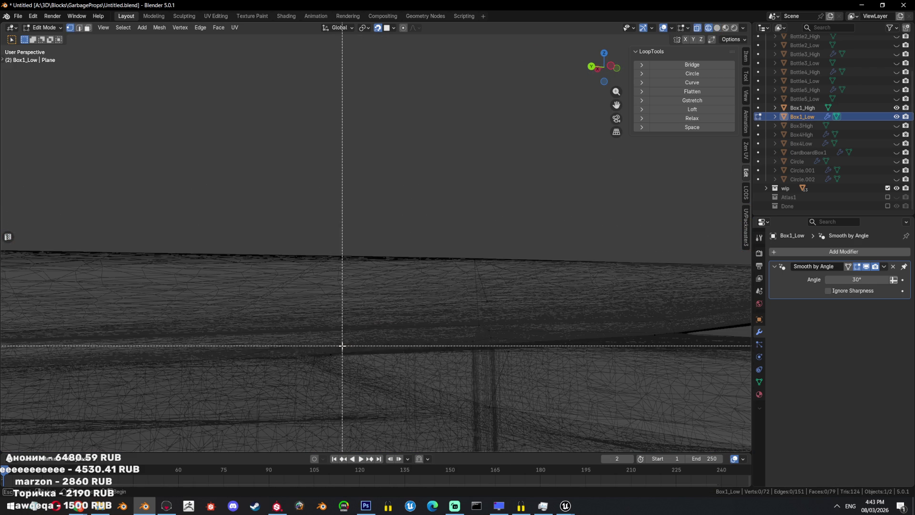
pyautogui.hotkey('shift', 'z')
pyautogui.press('a')
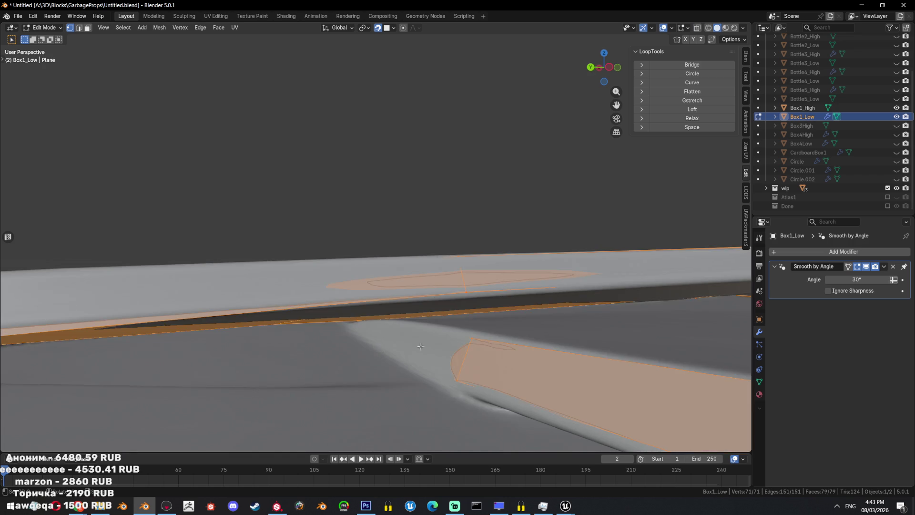
pyautogui.hotkey('shift', 'z')
pyautogui.scroll(-3, 508, 345)
pyautogui.hotkey('shift', 'z')
pyautogui.scroll(-3, 508, 348)
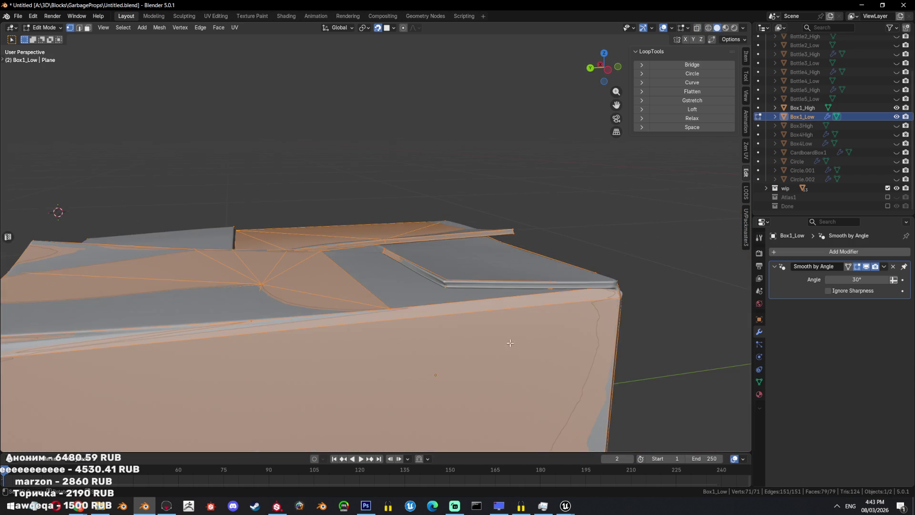
pyautogui.moveTo(559, 284); pyautogui.dragTo(544, 299, button='middle')
# - Check the edge loop around the flap, then select all and return to Object Mode
pyautogui.press('2')
pyautogui.hotkey('shift', 'z')
pyautogui.keyDown('alt'); pyautogui.click(511, 358); pyautogui.keyUp('alt')
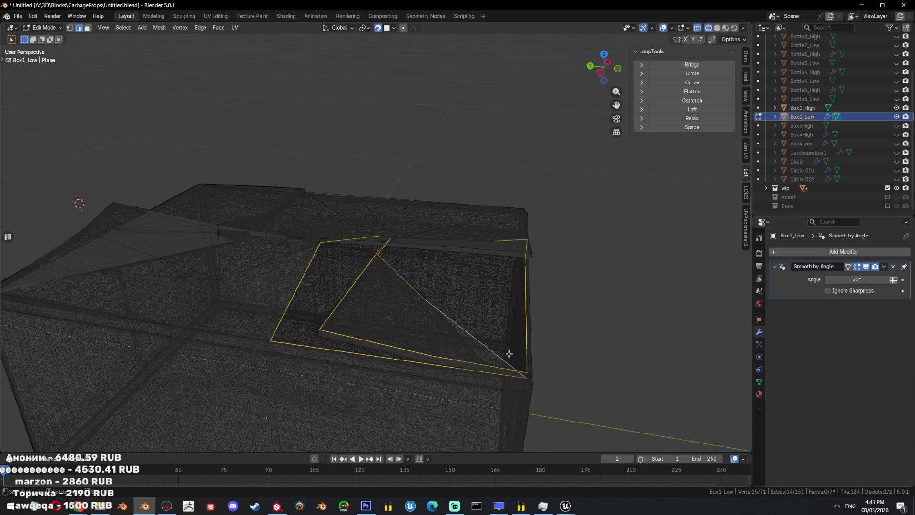
pyautogui.moveTo(511, 358); pyautogui.dragTo(493, 322, button='middle')
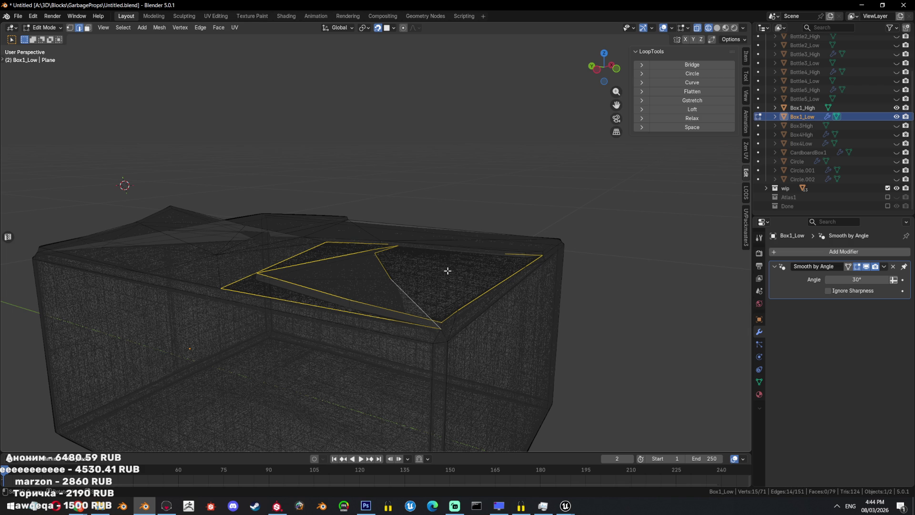
pyautogui.scroll(-3, 453, 251)
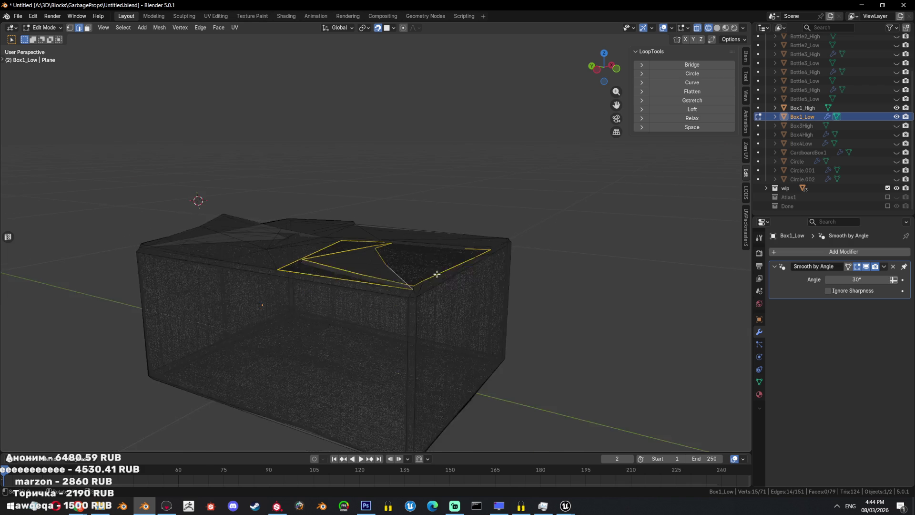
pyautogui.hotkey('shift', 'z')
pyautogui.press('a')
pyautogui.press('Tab')
pyautogui.moveTo(453, 252)
pyautogui.mouseDown(button='middle')
pyautogui.moveTo(547, 280)
pyautogui.moveTo(540, 268)
pyautogui.mouseUp(button='middle')
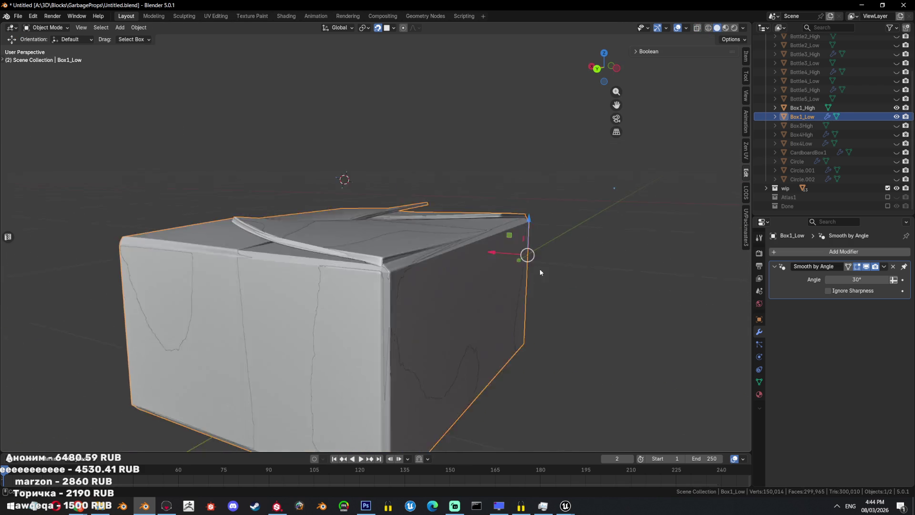
# - Set the viewport shading Object Color to Random
pyautogui.scroll(4, 539, 268)
pyautogui.moveTo(445, 296); pyautogui.dragTo(427, 292, button='middle')
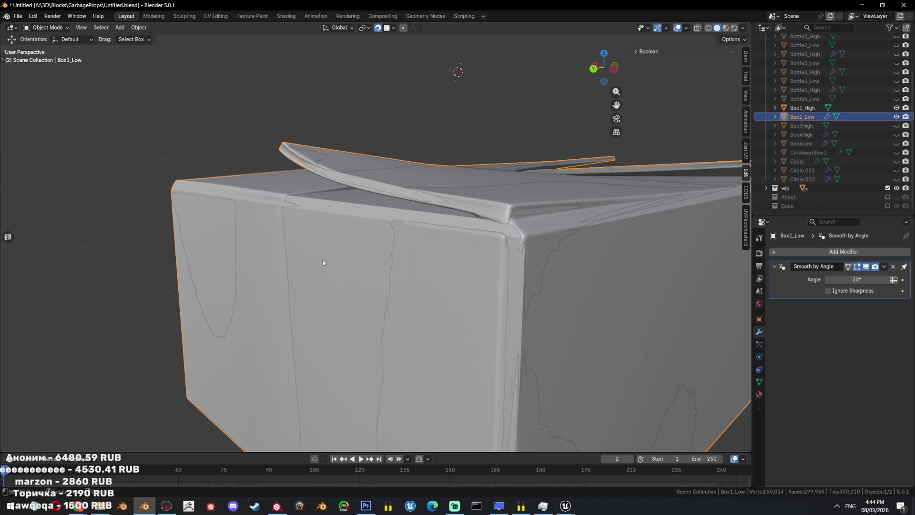
pyautogui.keyDown('shift'); pyautogui.moveTo(321, 262); pyautogui.dragTo(368, 254, button='middle'); pyautogui.keyUp('shift')
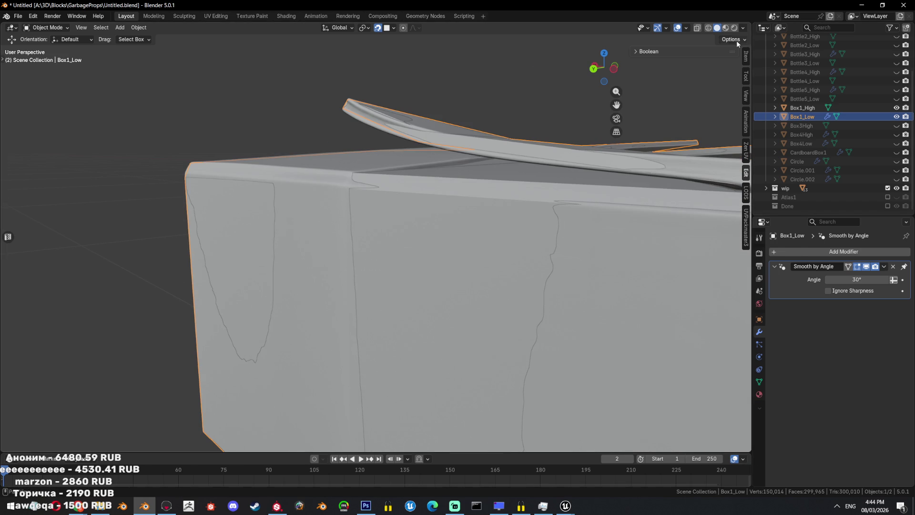
pyautogui.click(743, 28)
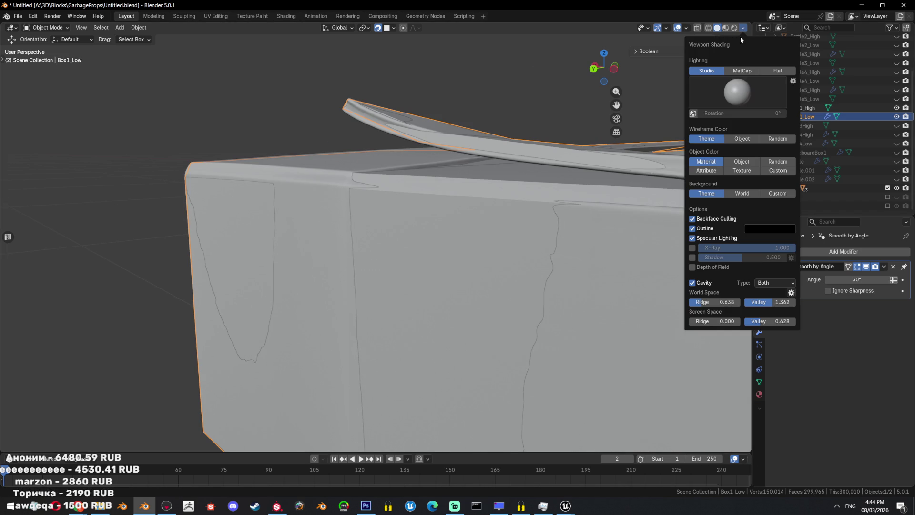
pyautogui.click(778, 162)
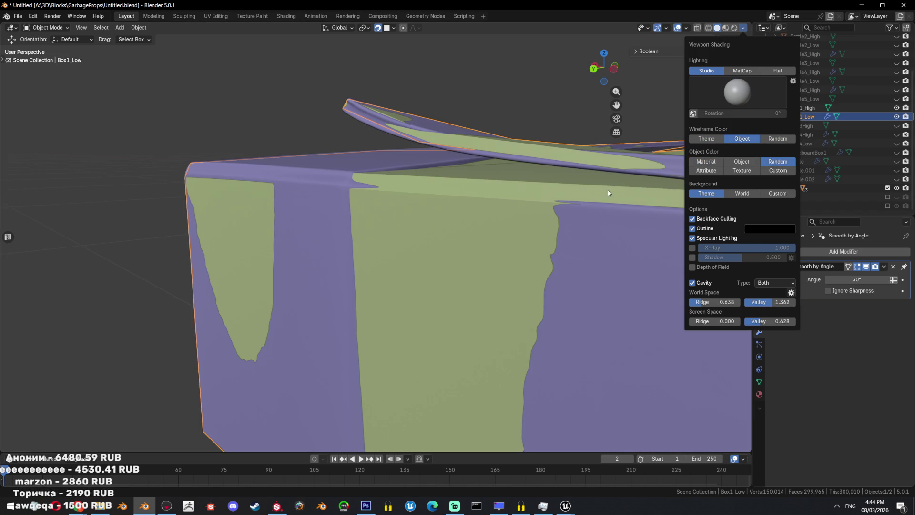
pyautogui.scroll(-3, 521, 254)
# - Toggle Box1_Low into Edit Mode and back, orbiting to look for purple poke-through
pyautogui.press('Tab')
pyautogui.moveTo(521, 254); pyautogui.dragTo(468, 228, button='middle')
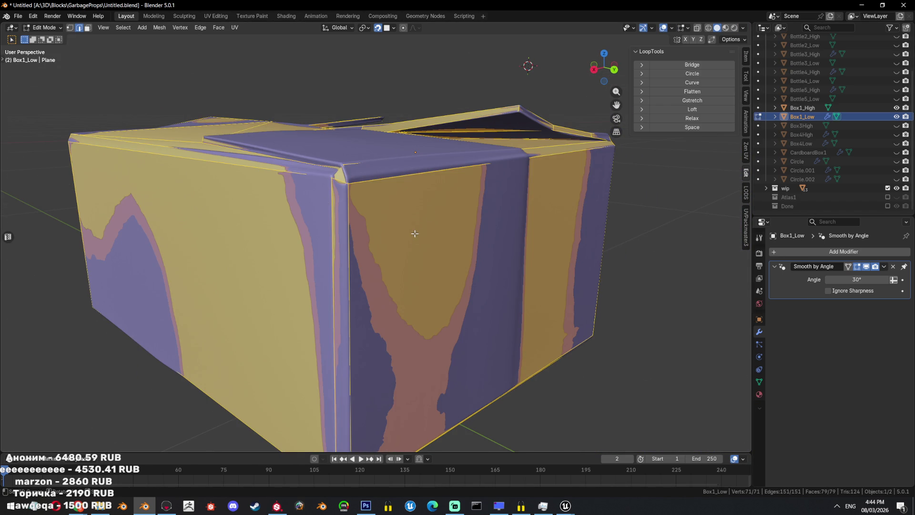
pyautogui.press('Tab')
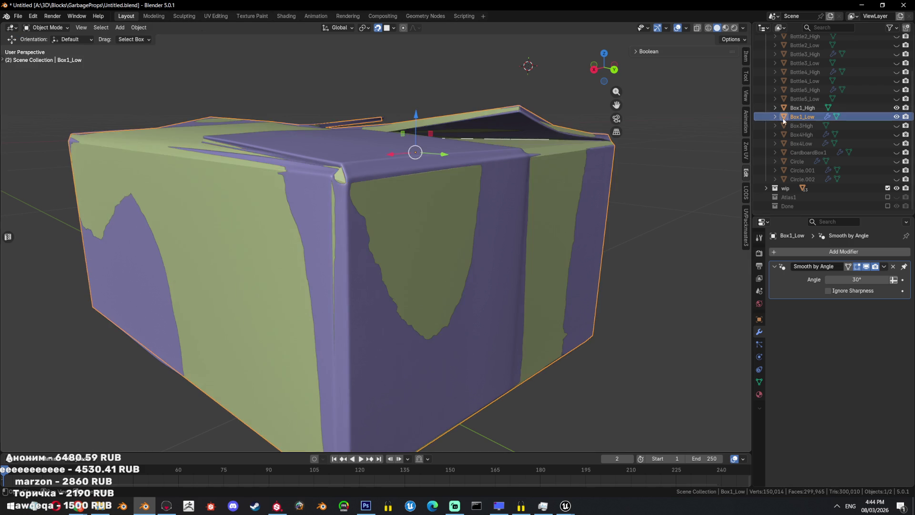
pyautogui.moveTo(403, 208); pyautogui.dragTo(548, 316, button='middle')
pyautogui.scroll(-3, 572, 329)
pyautogui.moveTo(609, 350)
pyautogui.mouseDown(button='middle')
pyautogui.moveTo(523, 285)
pyautogui.moveTo(405, 215)
pyautogui.moveTo(469, 275)
pyautogui.mouseUp(button='middle')
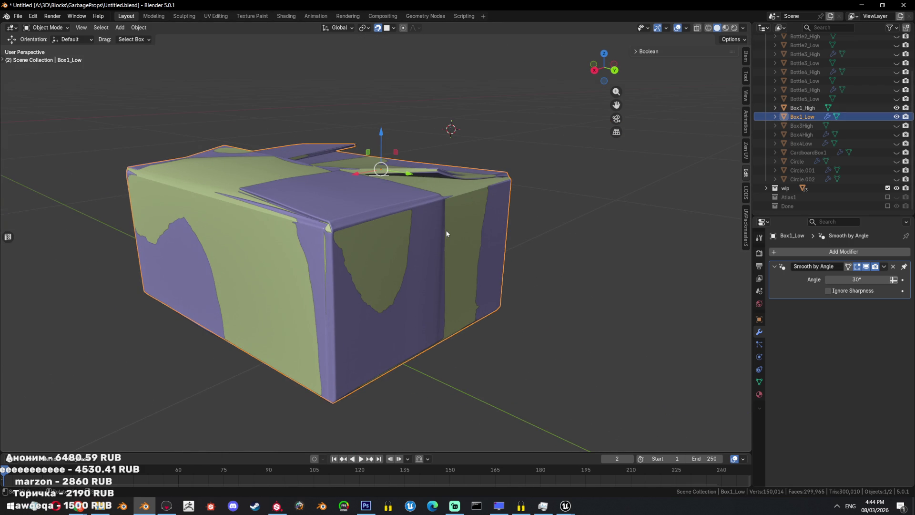
pyautogui.scroll(2, 459, 226)
pyautogui.scroll(-1, 458, 223)
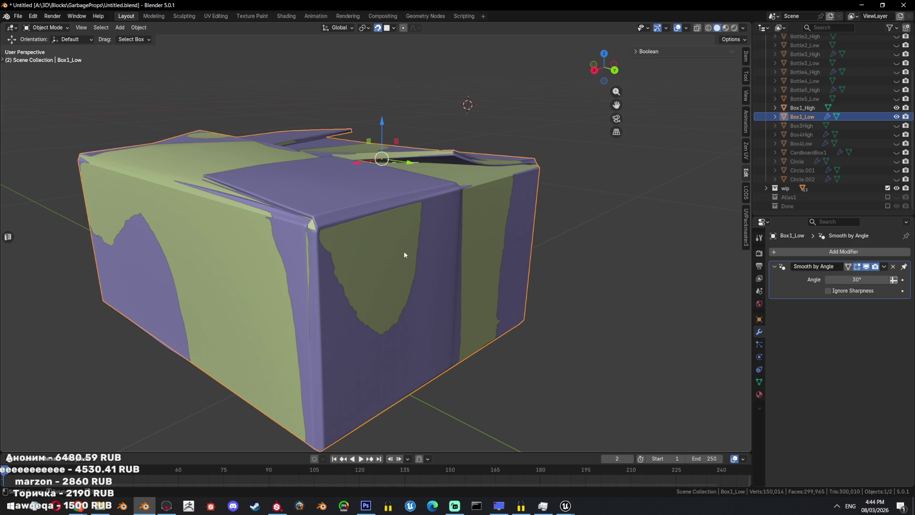
# - Re-enter Edit Mode on Box1_Low, inspect its left side and select all faces
pyautogui.press('Tab')
pyautogui.moveTo(405, 241); pyautogui.dragTo(381, 264, button='middle')
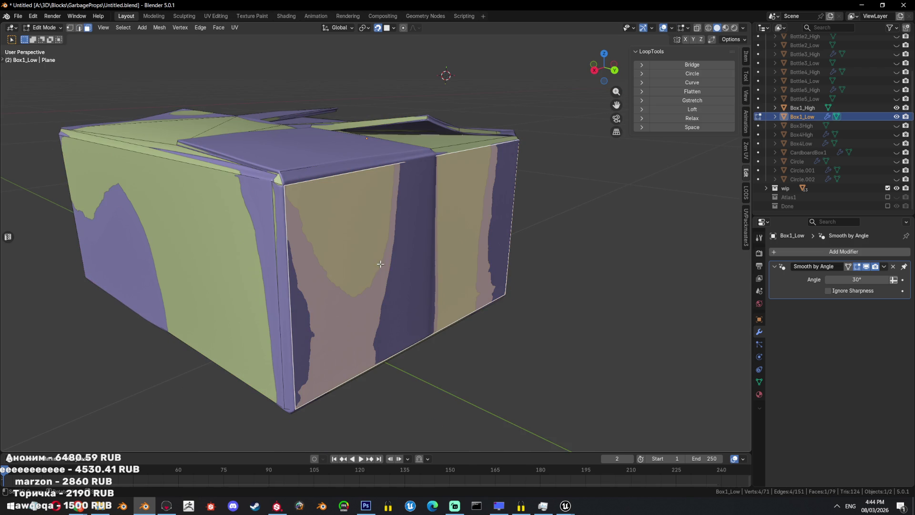
pyautogui.press('Tab')
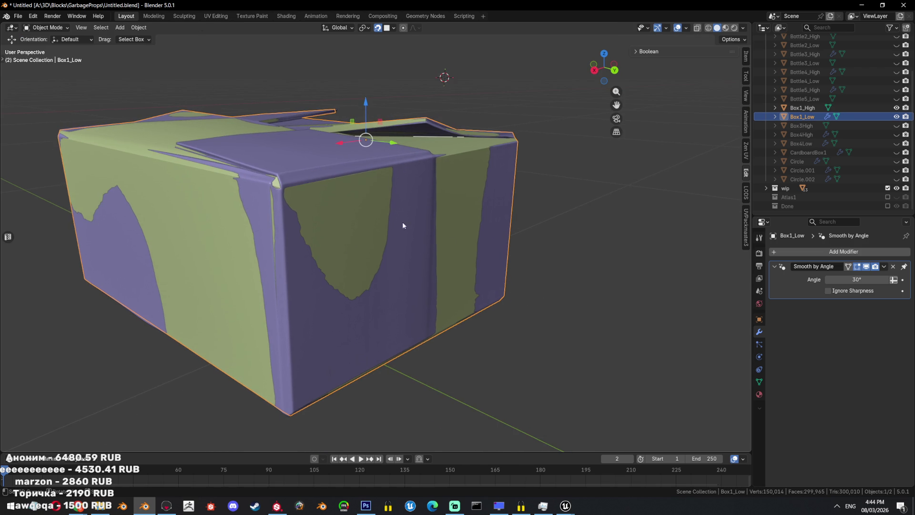
pyautogui.scroll(1, 403, 222)
pyautogui.scroll(-2, 538, 265)
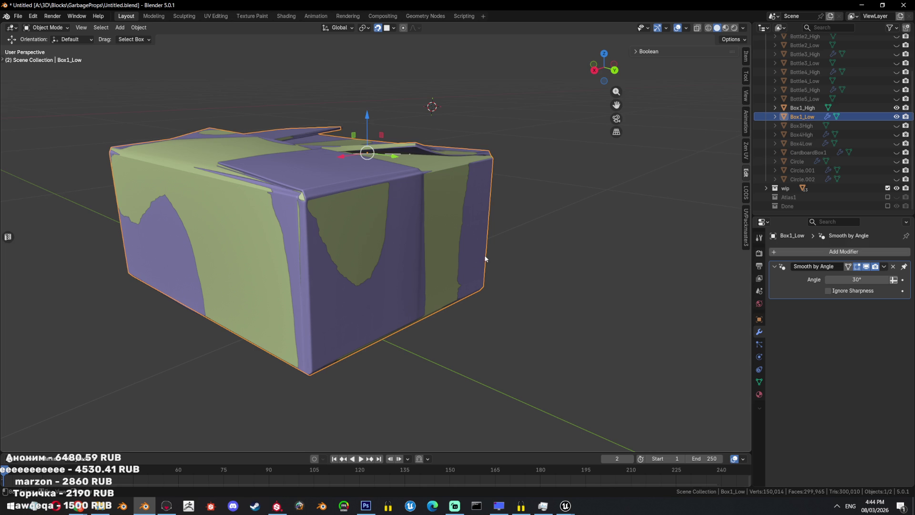
pyautogui.scroll(2, 424, 253)
pyautogui.press('Tab')
pyautogui.scroll(-2, 491, 296)
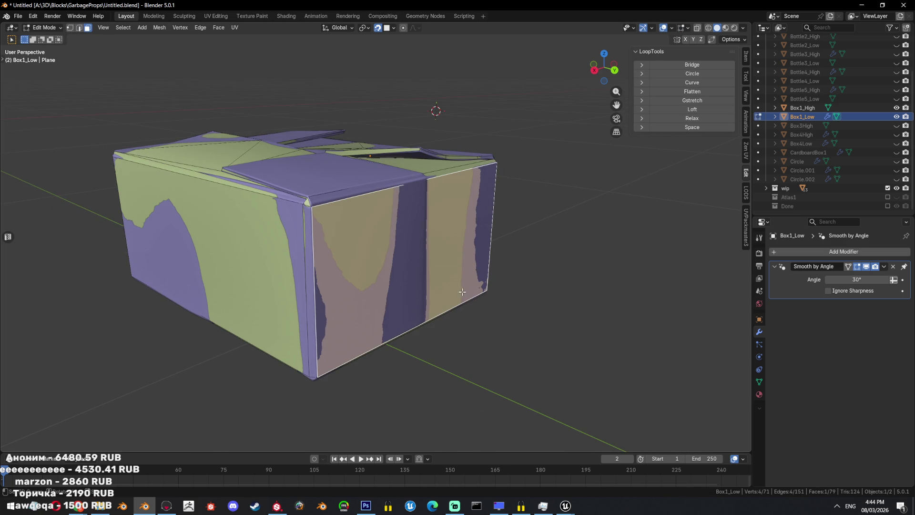
pyautogui.moveTo(438, 286); pyautogui.dragTo(473, 290, button='middle')
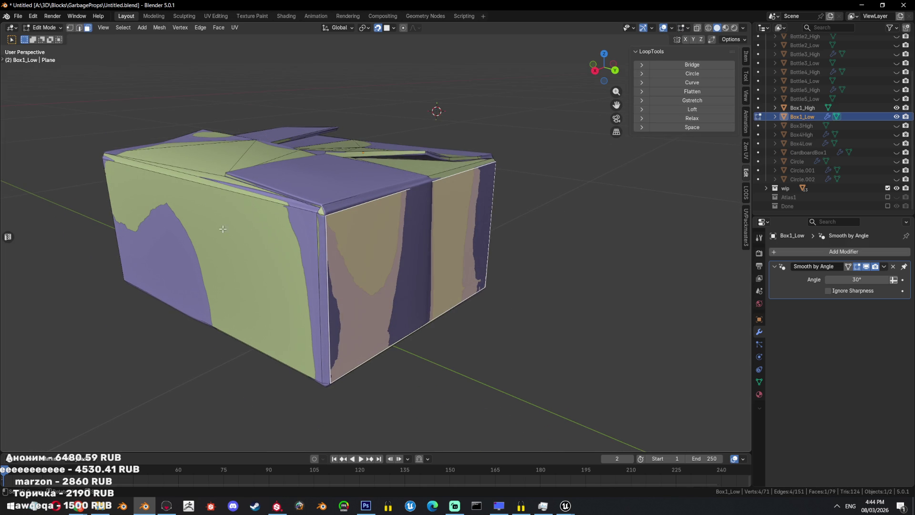
pyautogui.moveTo(258, 231); pyautogui.dragTo(415, 272, button='middle')
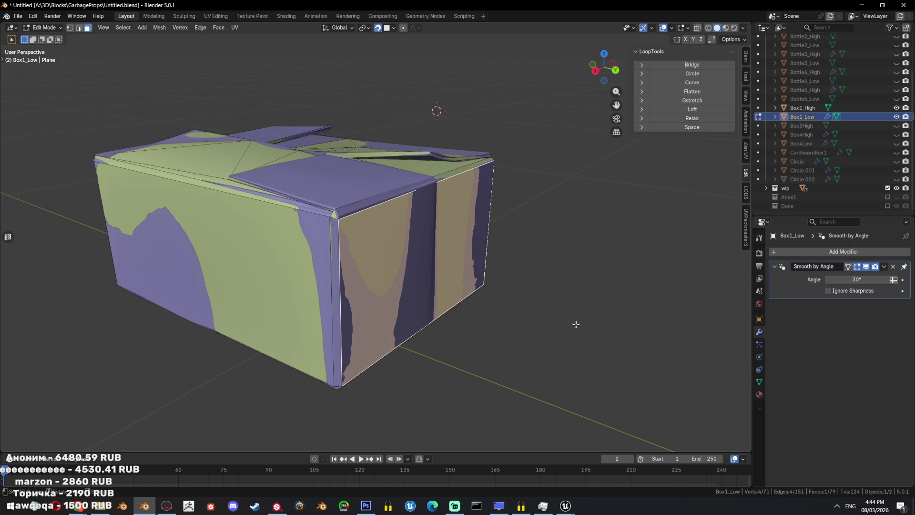
pyautogui.press('a')
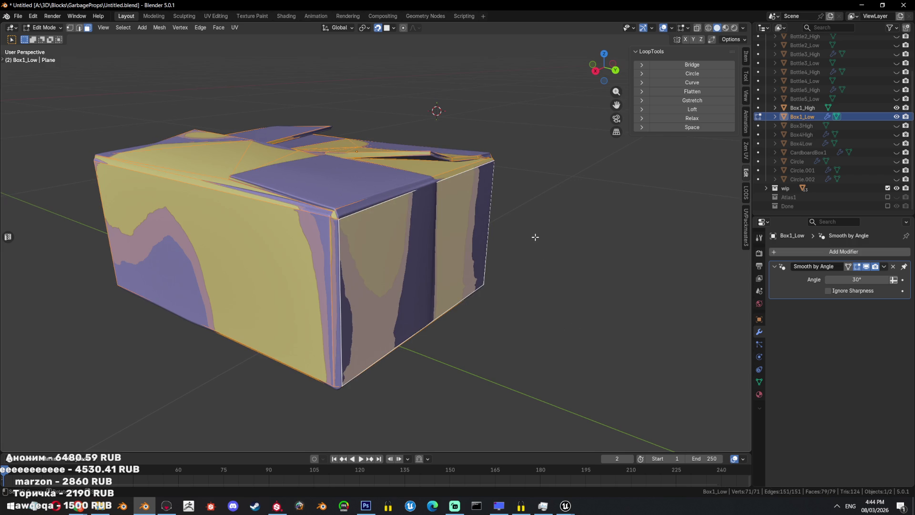
# - Test a Shrink/Fatten inflation of the faces, revert it, and zoom toward the box's top edge
pyautogui.hotkey('alt', 's')
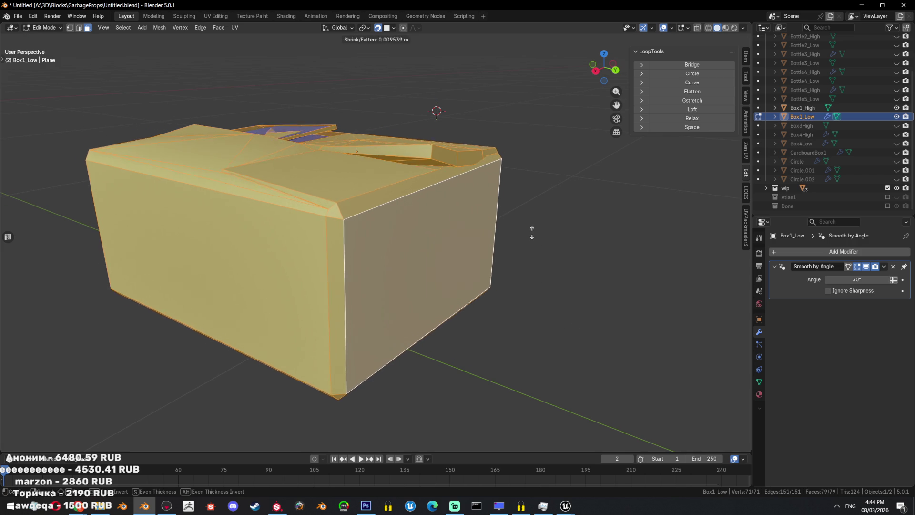
pyautogui.click(532, 231)
pyautogui.hotkey('ctrl', 'z')
pyautogui.scroll(3, 382, 201)
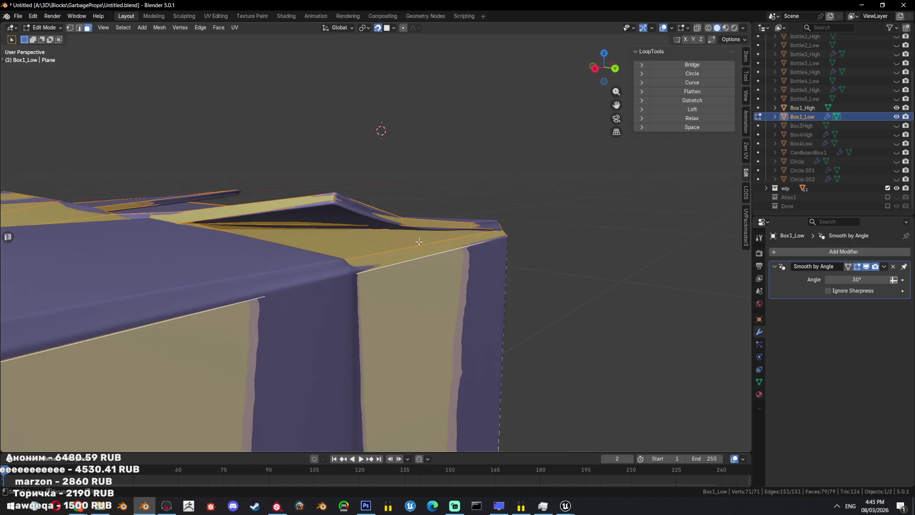
pyautogui.scroll(3, 384, 257)
pyautogui.scroll(2, 384, 263)
pyautogui.scroll(3, 384, 263)
pyautogui.moveTo(385, 263)
pyautogui.mouseDown(button='middle')
pyautogui.moveTo(168, 223)
pyautogui.moveTo(184, 210)
pyautogui.mouseUp(button='middle')
pyautogui.scroll(3, 184, 210)
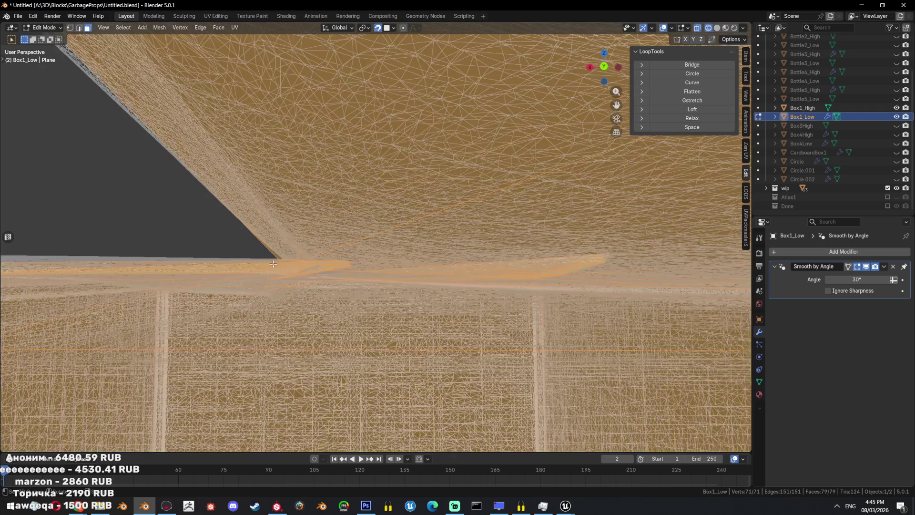
pyautogui.scroll(-3, 324, 262)
# - Inflate Box1_Low's faces outward with Shrink/Fatten to an offset of 0.00563 m
pyautogui.hotkey('alt', 's')
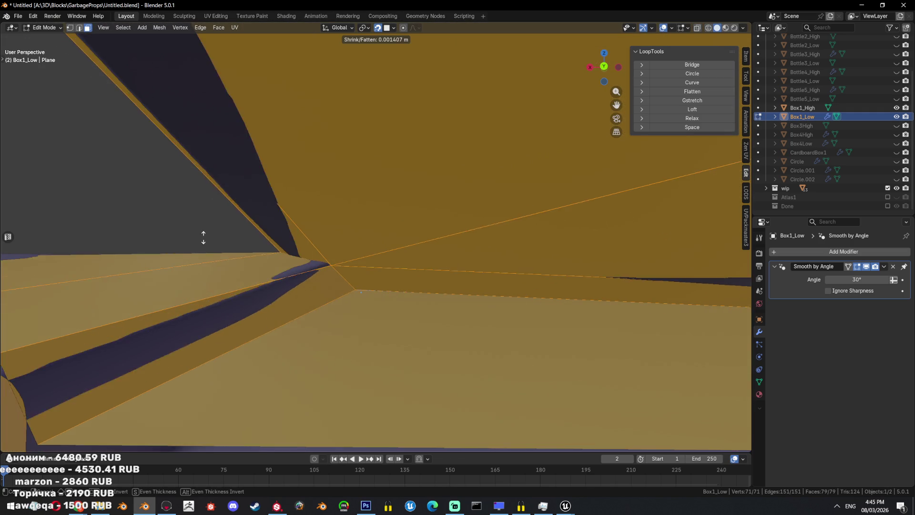
pyautogui.click(367, 275)
pyautogui.hotkey('alt', 's')
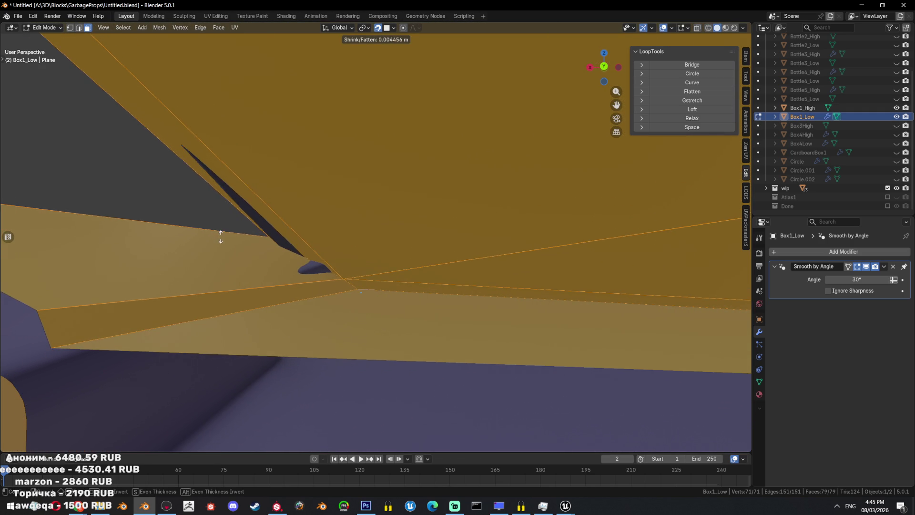
pyautogui.click(221, 240)
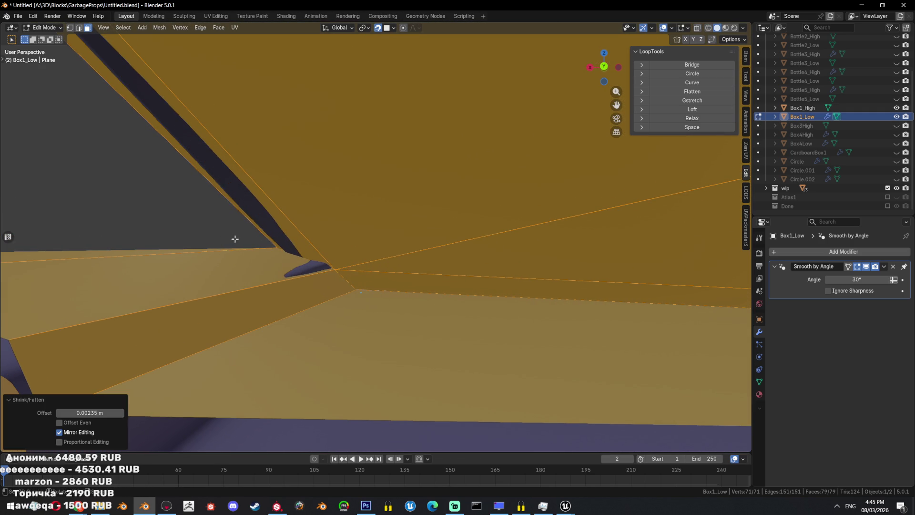
pyautogui.hotkey('alt', 's')
pyautogui.click(229, 229)
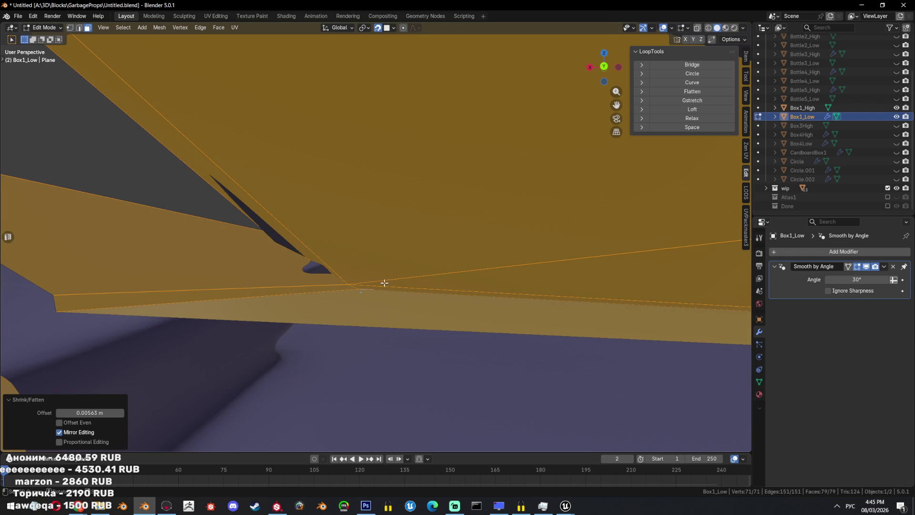
pyautogui.scroll(-10, 350, 275)
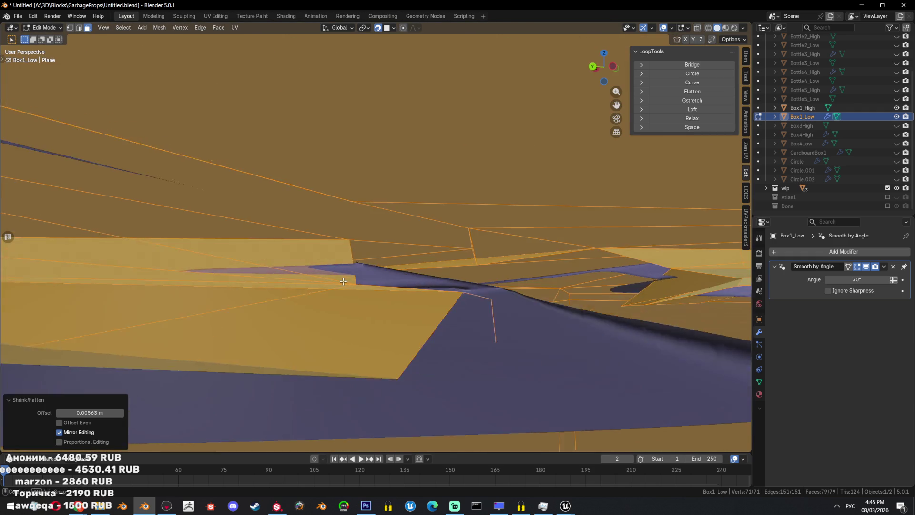
pyautogui.scroll(-8, 469, 295)
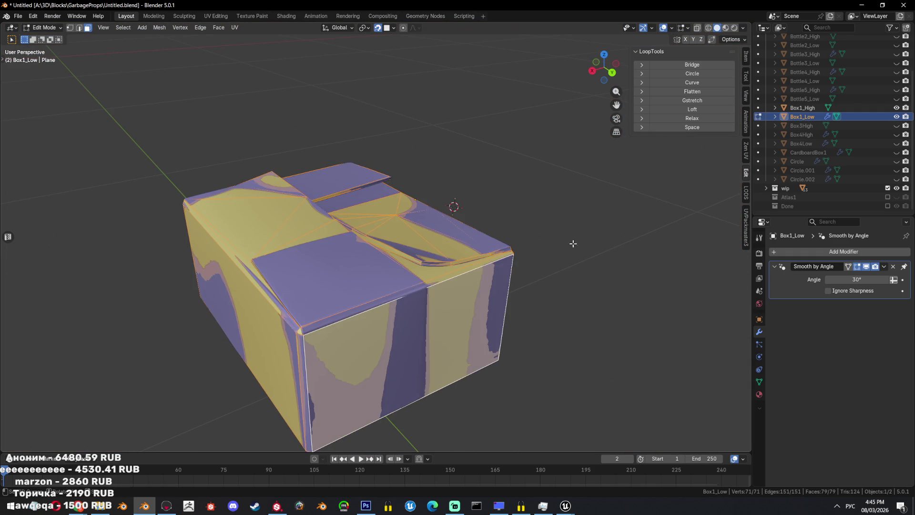
pyautogui.moveTo(541, 227); pyautogui.dragTo(543, 261, button='middle')
# - Push the faces further out to about 0.00696 m, comparing the box with and without it
pyautogui.hotkey('alt', 's')
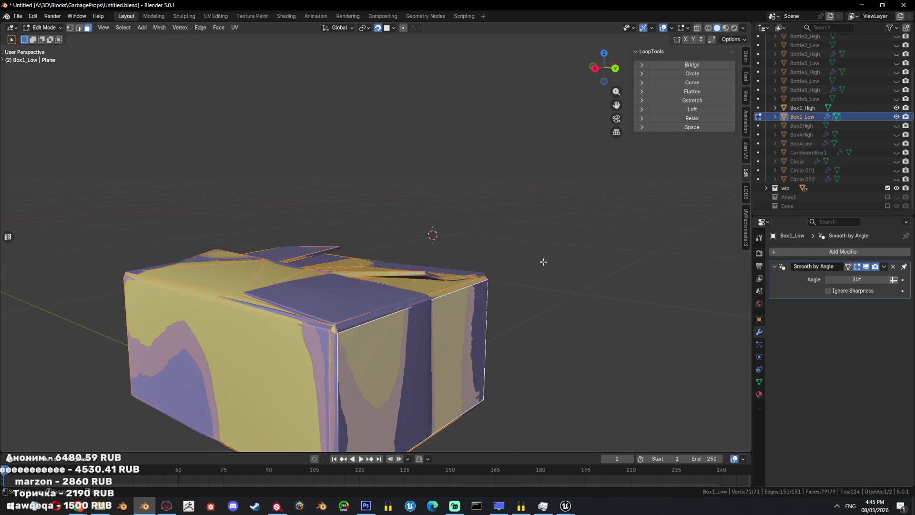
pyautogui.click(519, 285)
pyautogui.hotkey('ctrl', 'z')
pyautogui.hotkey('ctrl', 'shift', 'z')
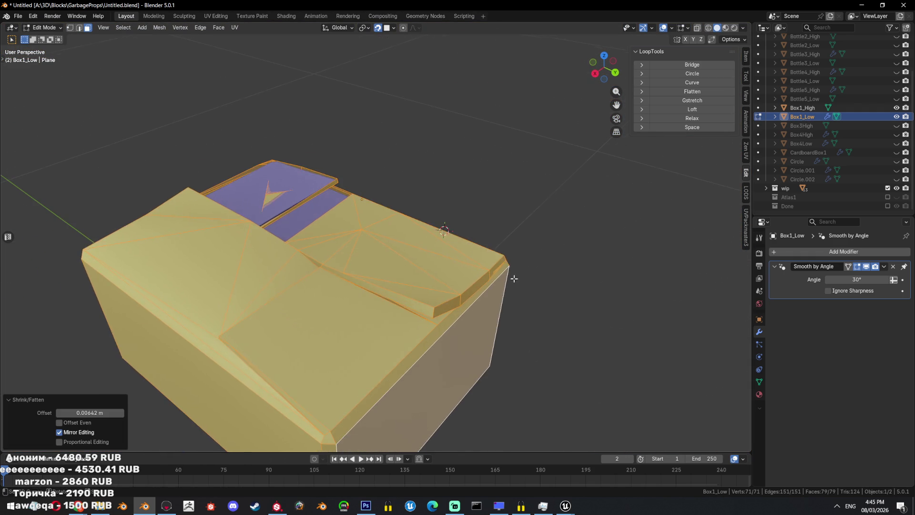
pyautogui.scroll(-5, 506, 286)
pyautogui.hotkey('ctrl', 'z')
pyautogui.moveTo(501, 305)
pyautogui.mouseDown(button='middle')
pyautogui.moveTo(558, 313)
pyautogui.moveTo(509, 327)
pyautogui.mouseUp(button='middle')
pyautogui.hotkey('ctrl', 'shift', 'z')
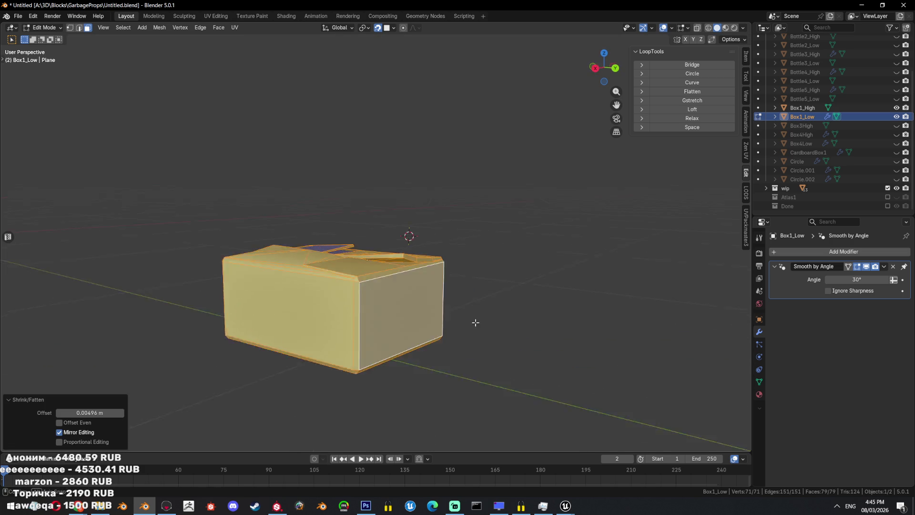
pyautogui.hotkey('ctrl', 'z')
pyautogui.scroll(2, 395, 265)
pyautogui.scroll(5, 303, 331)
# - Orbit around Box1_Low's top, hiding Box1_High and selecting an edge to inspect the flap
pyautogui.moveTo(303, 330); pyautogui.dragTo(231, 288, button='middle')
pyautogui.scroll(4, 316, 343)
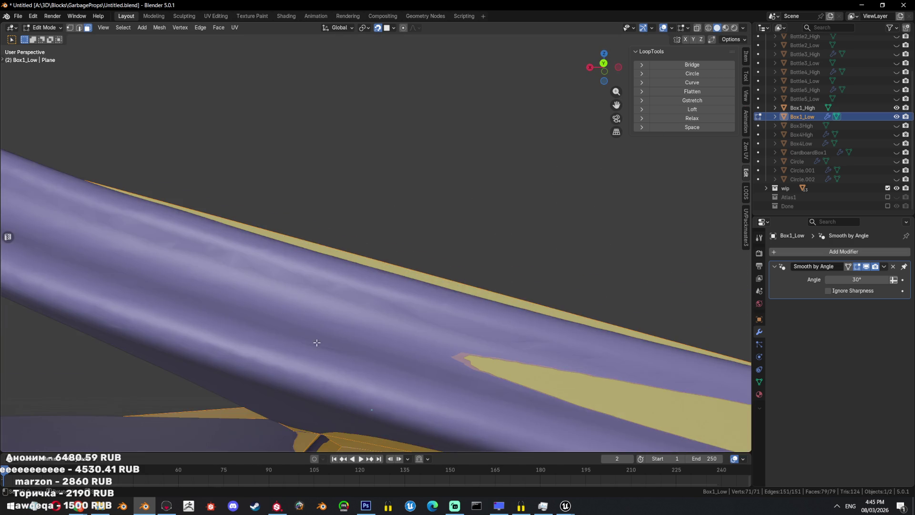
pyautogui.moveTo(307, 379); pyautogui.dragTo(311, 410, button='middle')
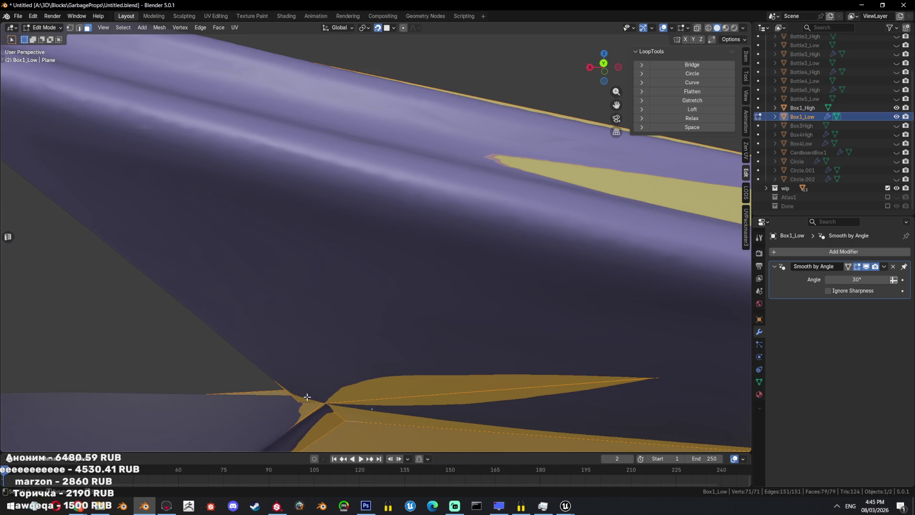
pyautogui.scroll(-8, 313, 395)
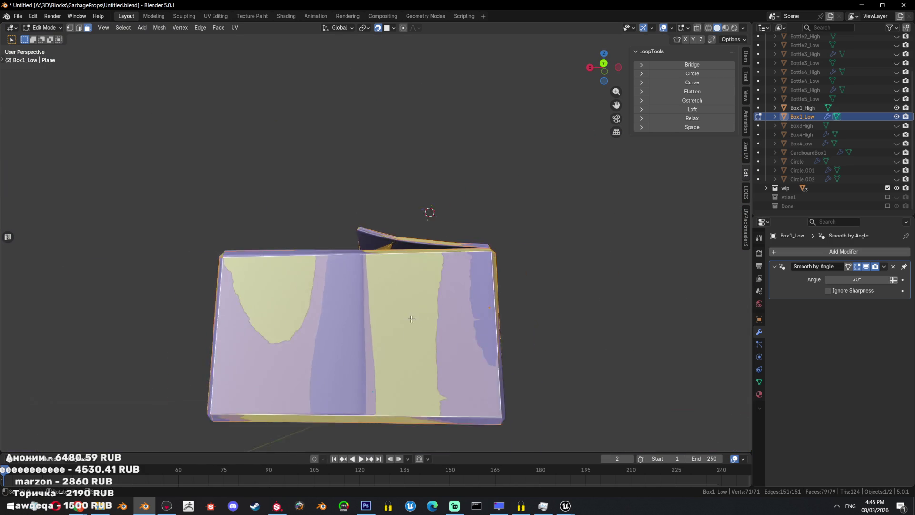
pyautogui.moveTo(363, 329); pyautogui.dragTo(406, 243, button='middle')
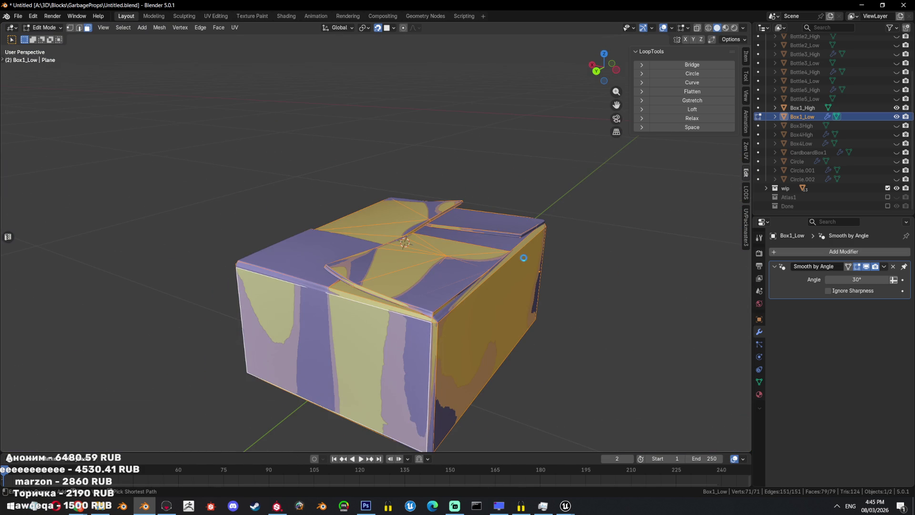
pyautogui.scroll(5, 429, 317)
pyautogui.moveTo(524, 258)
pyautogui.mouseDown(button='middle')
pyautogui.moveTo(429, 317)
pyautogui.moveTo(436, 245)
pyautogui.moveTo(446, 324)
pyautogui.moveTo(453, 305)
pyautogui.mouseUp(button='middle')
pyautogui.hotkey('shift', 'h')
pyautogui.press('2')
pyautogui.click(441, 286)
pyautogui.click(896, 108)
pyautogui.moveTo(482, 205)
pyautogui.mouseDown(button='middle')
pyautogui.moveTo(334, 267)
pyautogui.moveTo(415, 225)
pyautogui.mouseUp(button='middle')
# - Select all of Box1_Low's vertices, frame the box and inspect its corner in X-ray
pyautogui.press('1')
pyautogui.press('a')
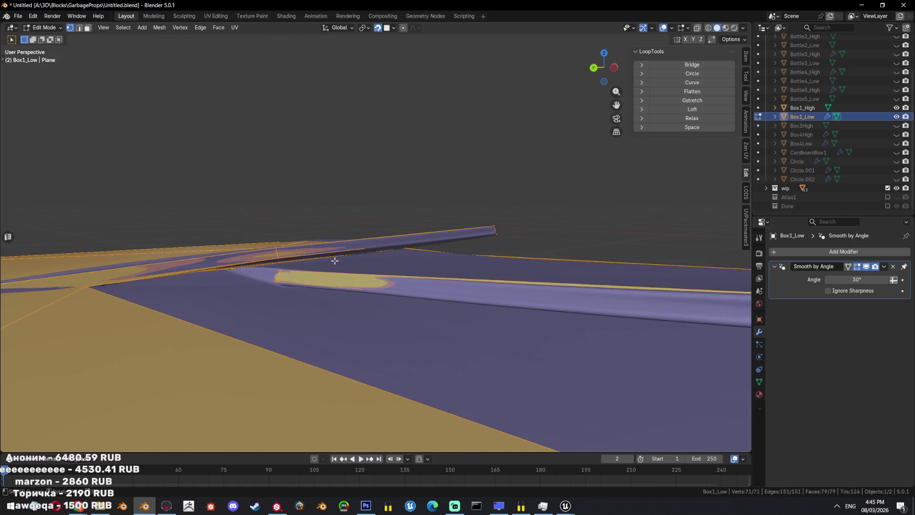
pyautogui.hotkey('shift', 'z')
pyautogui.hotkey('shift', 'z')
pyautogui.moveTo(410, 266); pyautogui.dragTo(430, 272, button='middle')
pyautogui.press('Tab')
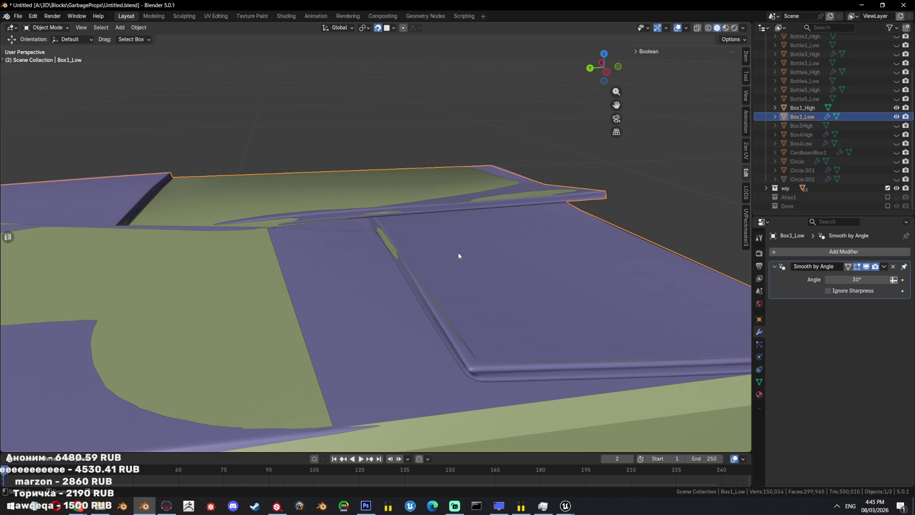
pyautogui.press('Tab')
pyautogui.press('KP_Decimal')
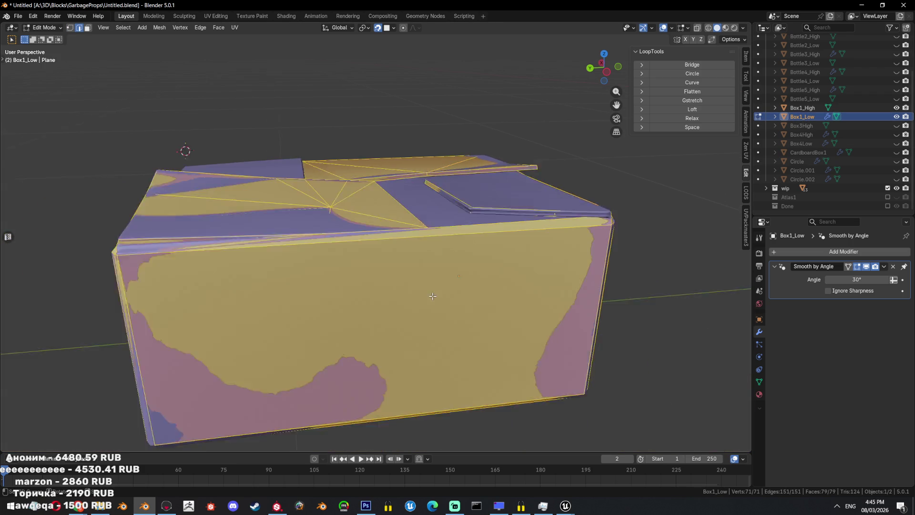
pyautogui.hotkey('alt', 'a')
# - Toggle edit mode and X-ray while checking the low mesh, then show Box1_High again
pyautogui.hotkey('alt', 'a')
pyautogui.hotkey('shift', 'z')
pyautogui.scroll(5, 456, 257)
pyautogui.moveTo(477, 248)
pyautogui.mouseDown(button='middle')
pyautogui.moveTo(456, 258)
pyautogui.moveTo(480, 262)
pyautogui.moveTo(464, 243)
pyautogui.mouseUp(button='middle')
pyautogui.hotkey('shift', 'z')
pyautogui.press('Tab')
pyautogui.press('Tab')
pyautogui.press('a')
pyautogui.hotkey('alt', 'a')
pyautogui.hotkey('shift', 'z')
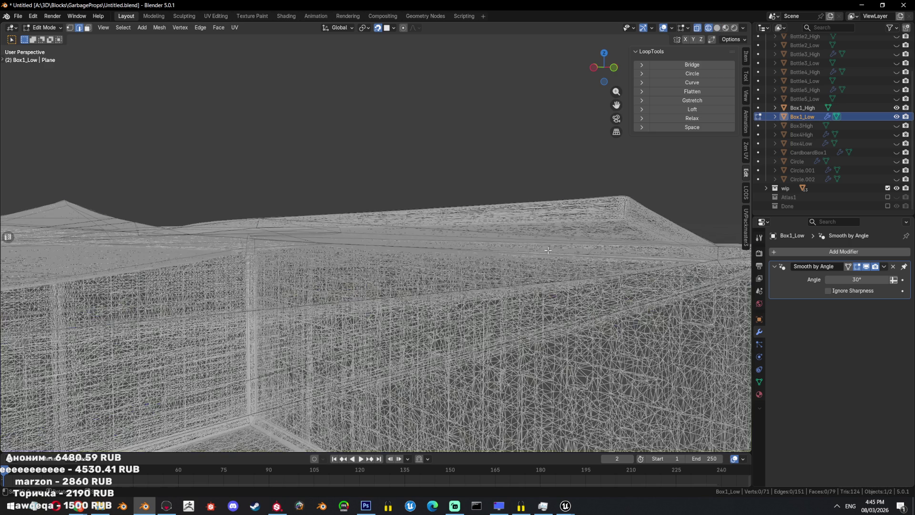
pyautogui.hotkey('shift', 'z')
pyautogui.press('Tab')
pyautogui.moveTo(537, 254)
pyautogui.mouseDown(button='middle')
pyautogui.moveTo(516, 288)
pyautogui.moveTo(513, 267)
pyautogui.moveTo(525, 248)
pyautogui.mouseUp(button='middle')
pyautogui.press('Tab')
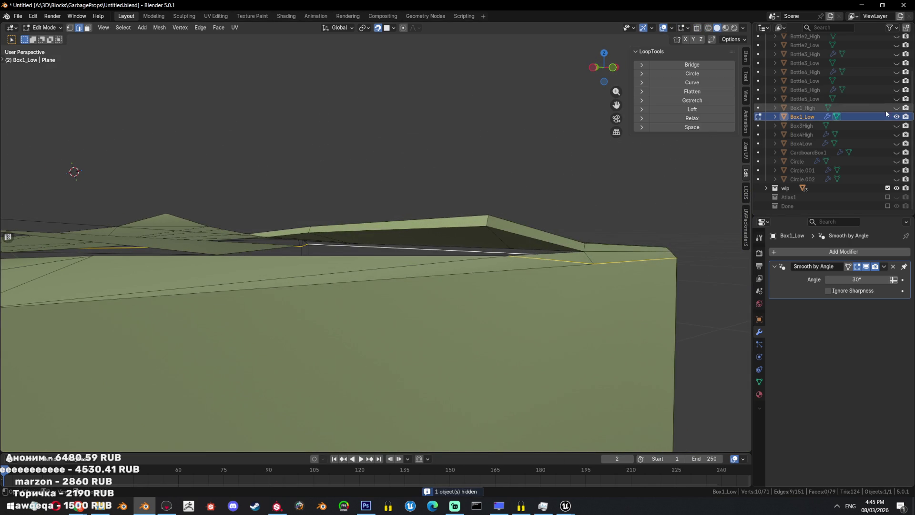
pyautogui.click(897, 108)
# - Compare the low box's flap against Box1_High in X-ray from several angles
pyautogui.moveTo(302, 272)
pyautogui.mouseDown(button='middle')
pyautogui.moveTo(324, 221)
pyautogui.moveTo(362, 213)
pyautogui.moveTo(345, 236)
pyautogui.mouseUp(button='middle')
pyautogui.hotkey('shift', 'z')
pyautogui.press('1')
pyautogui.press('a')
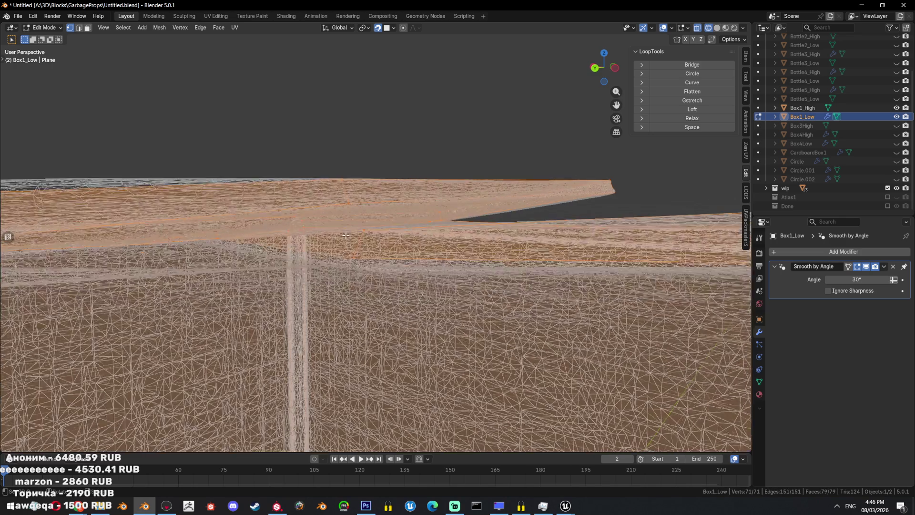
pyautogui.hotkey('shift', 'z')
pyautogui.press('Tab')
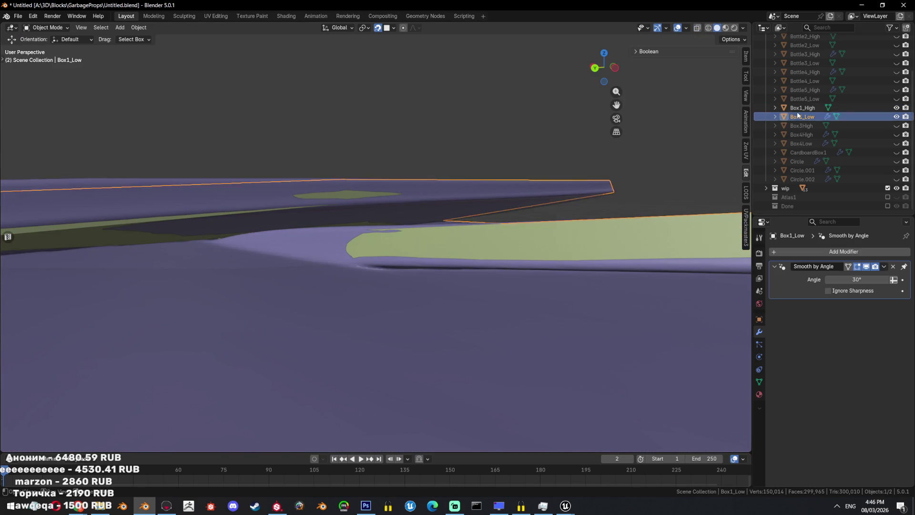
pyautogui.moveTo(397, 246); pyautogui.dragTo(452, 258, button='middle')
pyautogui.hotkey('shift', 'z')
pyautogui.hotkey('shift', 'z')
pyautogui.press('Tab')
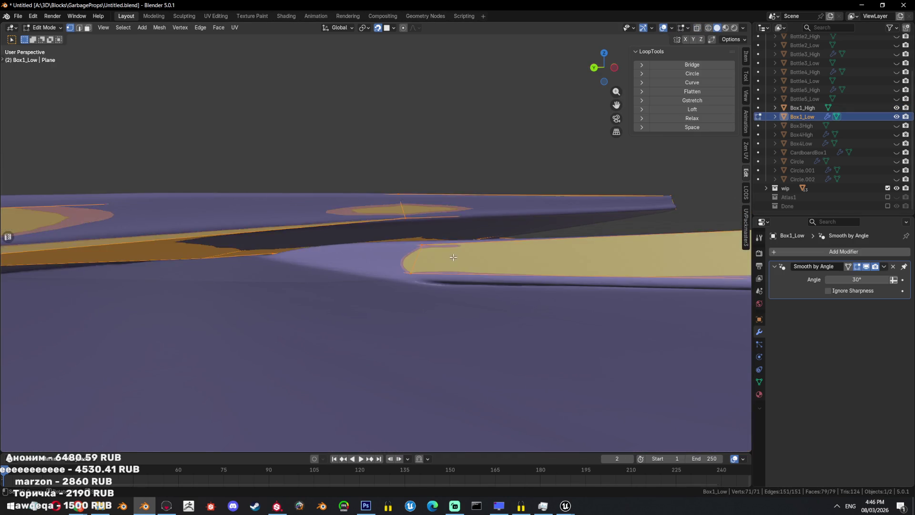
pyautogui.hotkey('shift', 'z')
pyautogui.hotkey('shift', 'z')
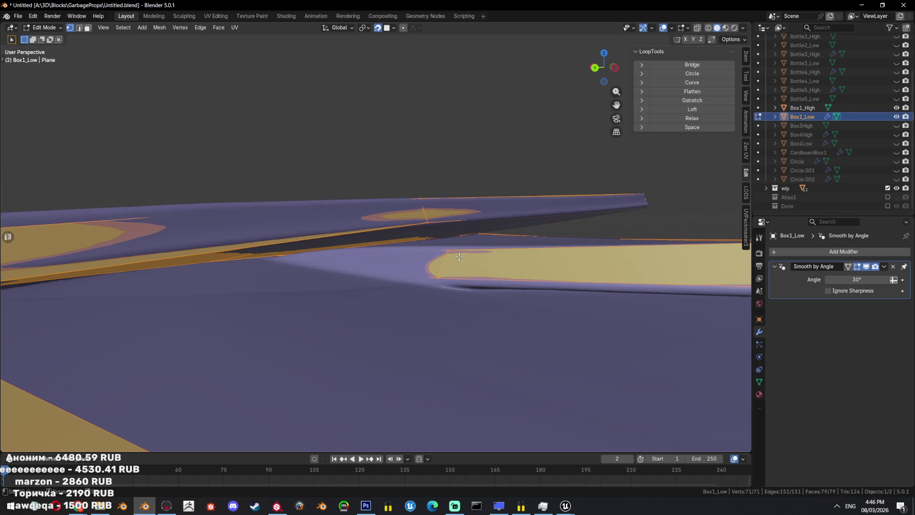
pyautogui.moveTo(459, 257); pyautogui.dragTo(483, 261, button='middle')
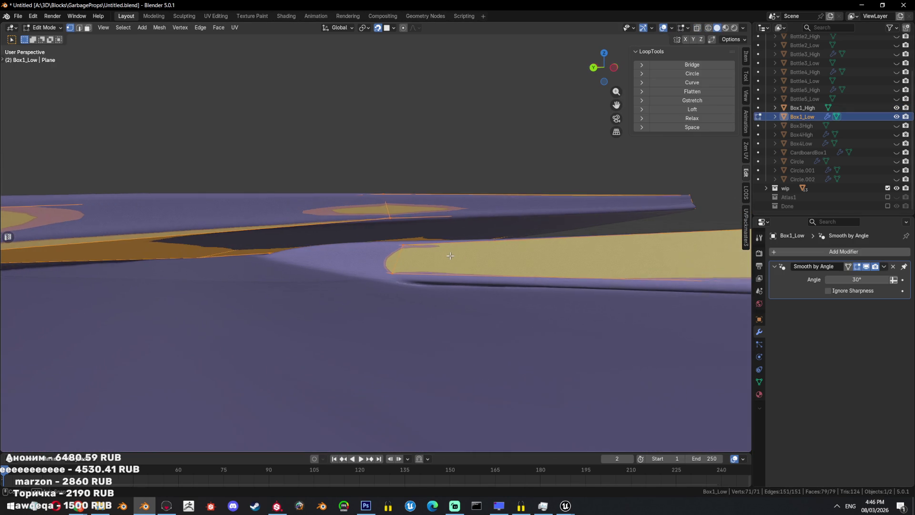
pyautogui.press('Tab')
# - Hide Box1_High, select the flap area and delete the misfitting triangle face
pyautogui.hotkey('shift', 'h')
pyautogui.press('Tab')
pyautogui.moveTo(483, 261); pyautogui.dragTo(384, 275, button='middle')
pyautogui.keyDown('alt'); pyautogui.click(405, 272); pyautogui.keyUp('alt')
pyautogui.scroll(2, 384, 275)
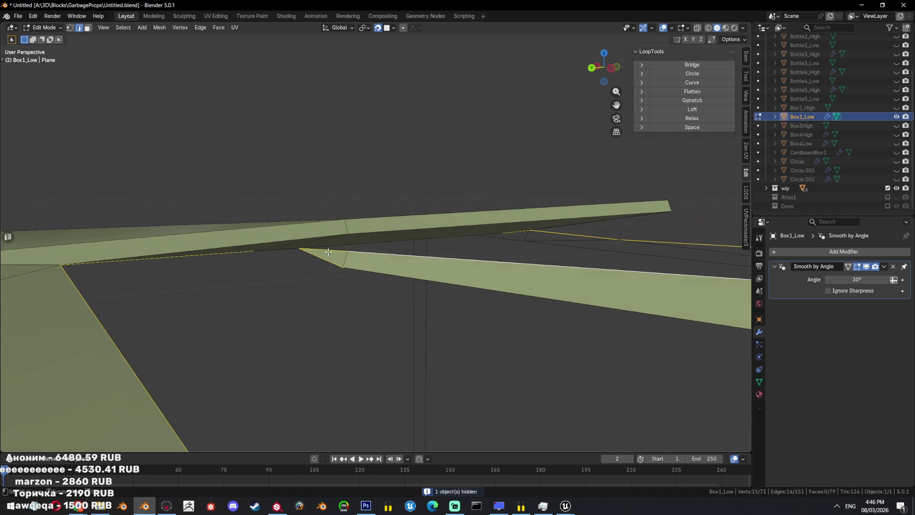
pyautogui.moveTo(527, 283)
pyautogui.mouseDown(button='middle')
pyautogui.moveTo(483, 315)
pyautogui.moveTo(480, 302)
pyautogui.moveTo(438, 291)
pyautogui.moveTo(566, 353)
pyautogui.moveTo(523, 345)
pyautogui.mouseUp(button='middle')
pyautogui.press('3')
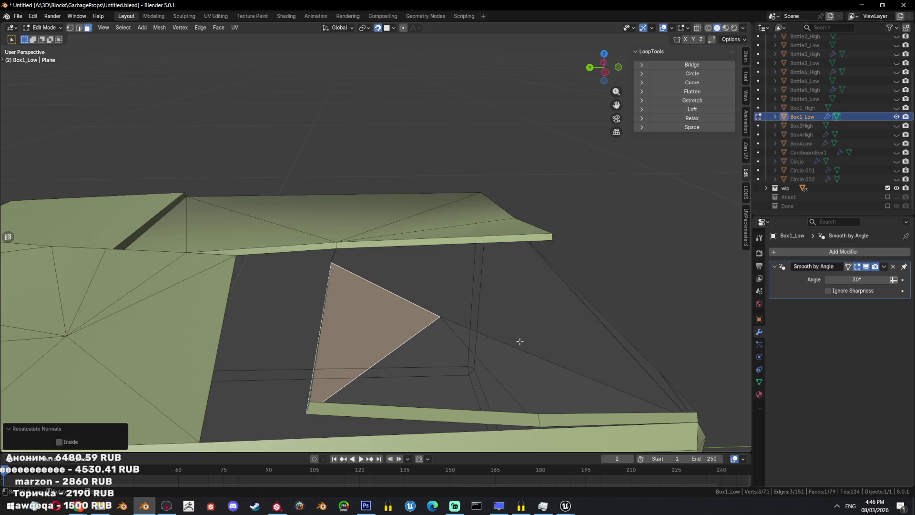
pyautogui.hotkey('ctrl', 'z')
# - Zoom in on the gap and check it against Box1_High in X-ray
pyautogui.moveTo(422, 334)
pyautogui.mouseDown(button='middle')
pyautogui.moveTo(380, 264)
pyautogui.moveTo(271, 247)
pyautogui.moveTo(267, 215)
pyautogui.mouseUp(button='middle')
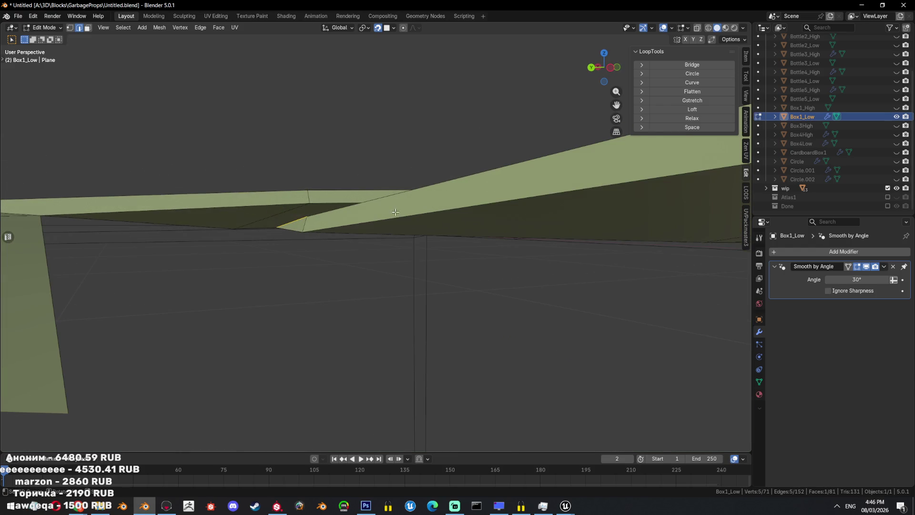
pyautogui.scroll(2, 395, 205)
pyautogui.scroll(1, 394, 239)
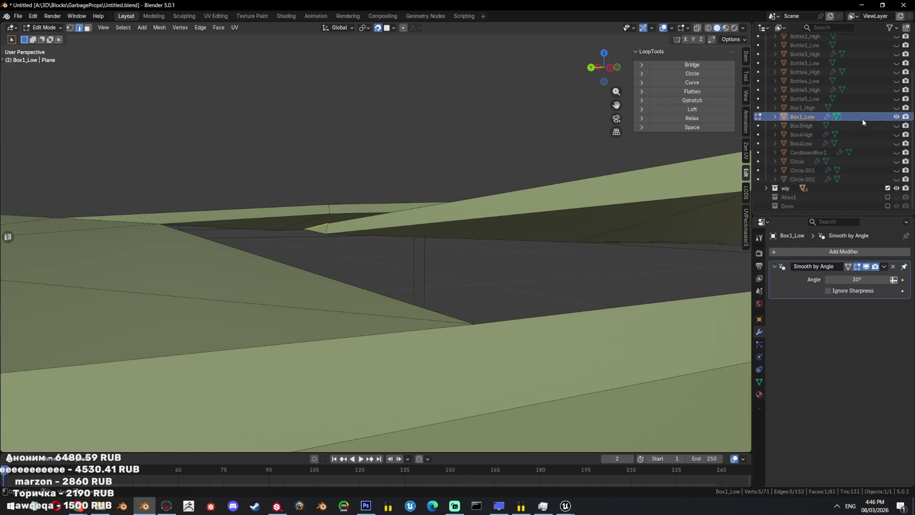
pyautogui.click(897, 107)
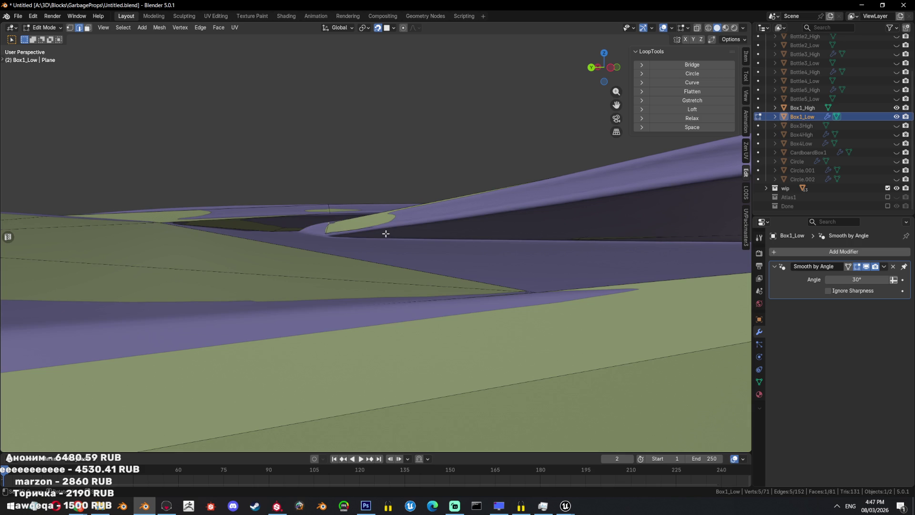
pyautogui.hotkey('shift', 'z')
pyautogui.hotkey('shift', 'h')
pyautogui.hotkey('shift', 'z')
# - Fill the gap in the flap with a new face and triangulate it
pyautogui.press('Tab')
pyautogui.moveTo(383, 256); pyautogui.dragTo(374, 236, button='middle')
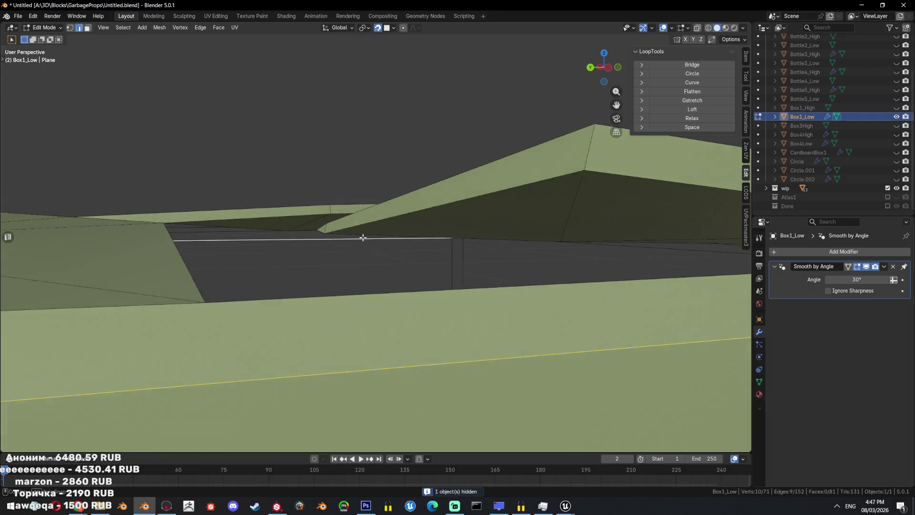
pyautogui.press('f')
pyautogui.hotkey('ctrl', 't')
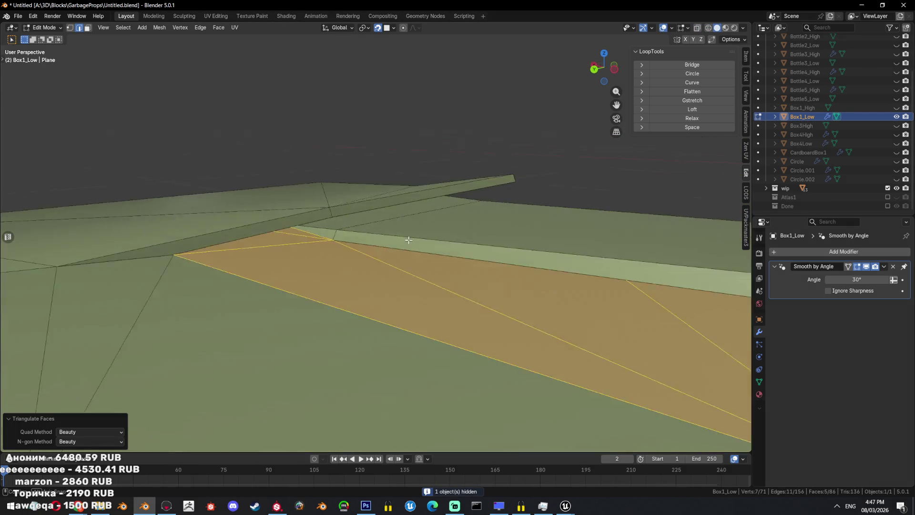
pyautogui.scroll(-10, 376, 238)
pyautogui.press('Tab')
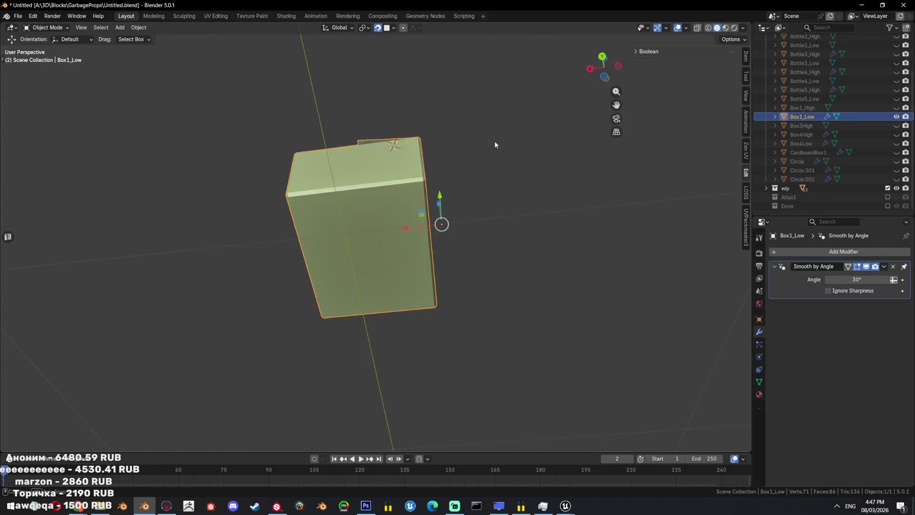
# - Select all of Box1_Low's geometry in edit mode
pyautogui.moveTo(394, 261); pyautogui.dragTo(531, 259, button='middle')
pyautogui.press('Tab')
pyautogui.scroll(5, 441, 249)
pyautogui.press('a')
pyautogui.press('Tab')
pyautogui.moveTo(441, 249)
pyautogui.mouseDown(button='middle')
pyautogui.moveTo(408, 261)
pyautogui.moveTo(396, 235)
pyautogui.moveTo(421, 274)
pyautogui.mouseUp(button='middle')
pyautogui.press('Tab')
pyautogui.press('Tab')
# - Shade Box1_Low smooth while keeping its Smooth by Angle modifier
pyautogui.rightClick(520, 245)
pyautogui.click(520, 244)
pyautogui.scroll(2, 519, 245)
pyautogui.rightClick(527, 246)
pyautogui.click(527, 245)
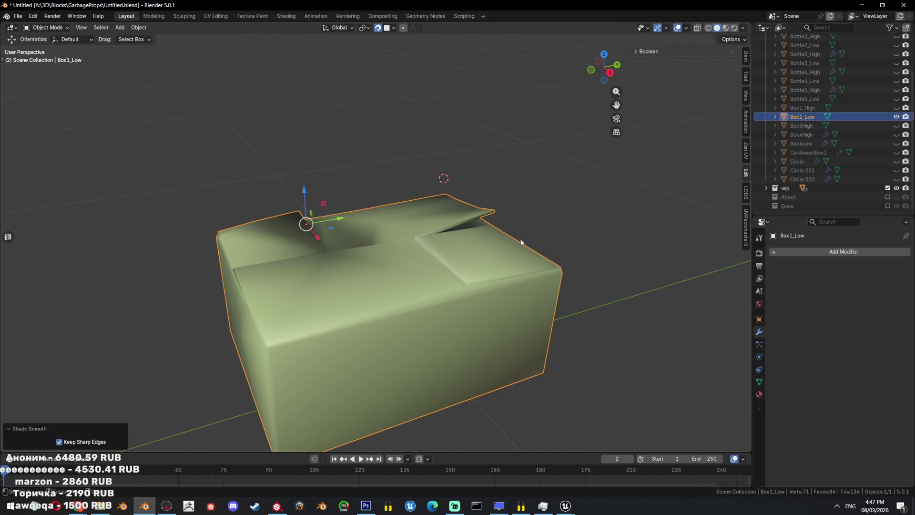
pyautogui.hotkey('ctrl', 'z')
# - Unwrap the whole mesh with Smart UV Project and unhide Box1_High
pyautogui.press('Tab')
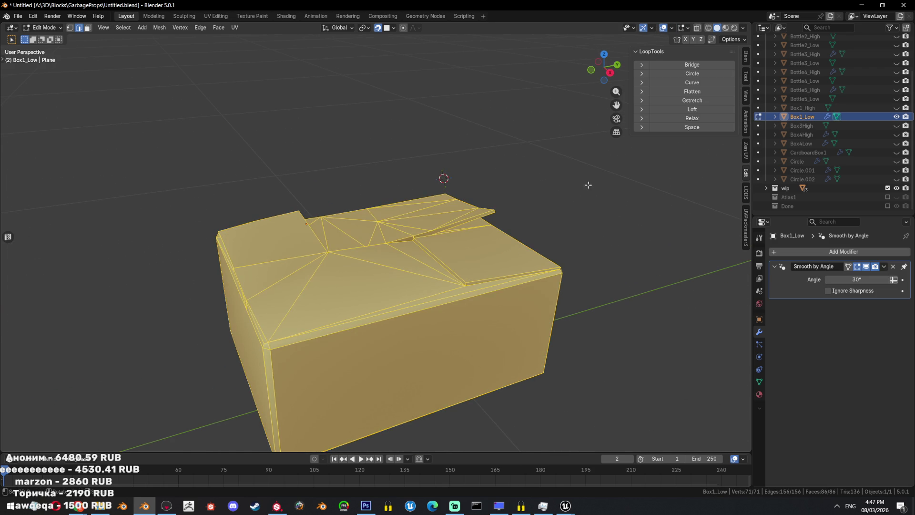
pyautogui.press('u')
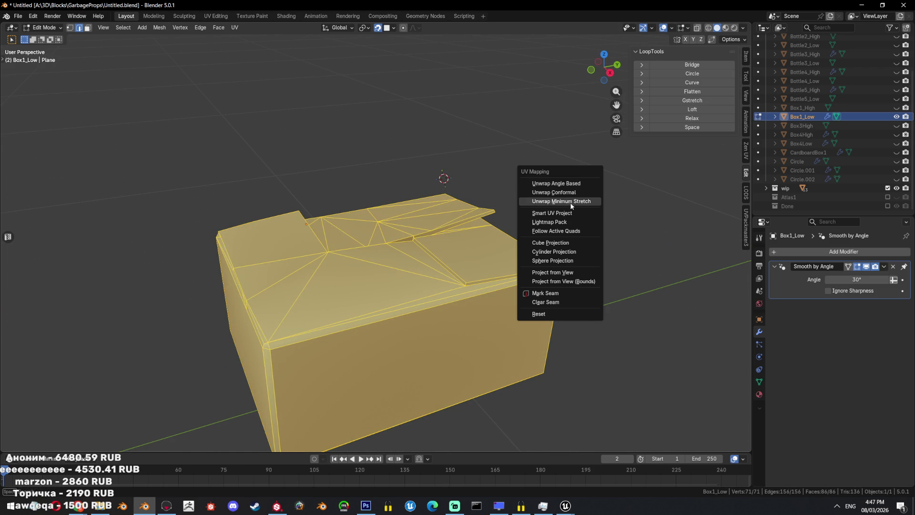
pyautogui.click(572, 213)
pyautogui.click(575, 292)
pyautogui.press('Tab')
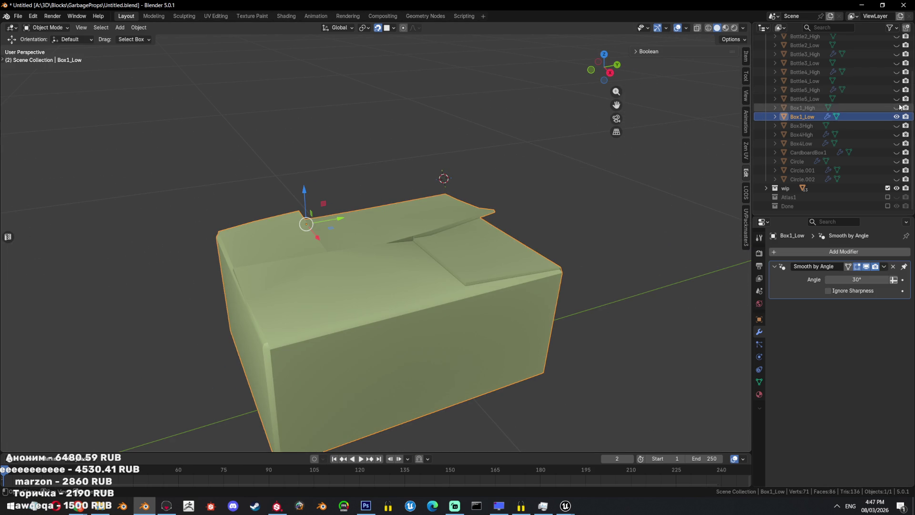
pyautogui.click(896, 108)
pyautogui.click(17, 15)
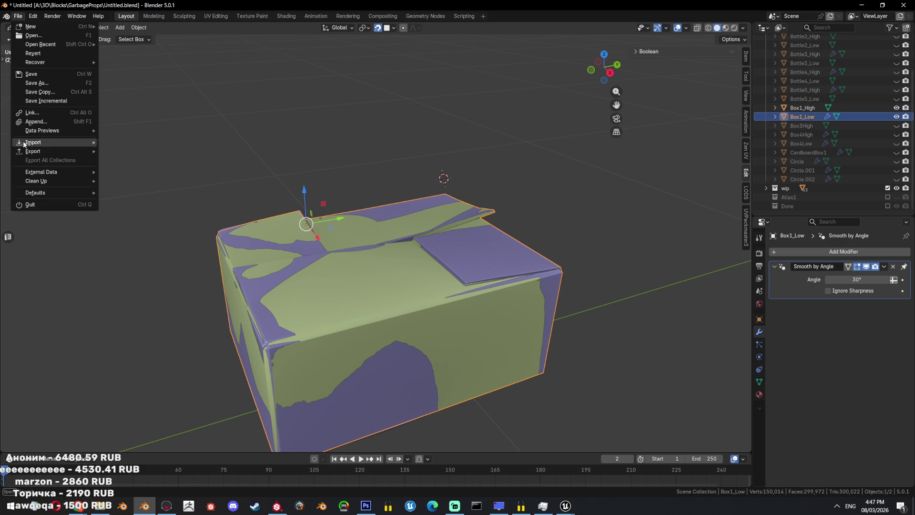
# - Add Box1_High to the selection alongside Box1_Low and try the FBX export dialog
pyautogui.moveTo(33, 152)
pyautogui.click(803, 108)
pyautogui.keyDown('ctrl'); pyautogui.click(803, 117); pyautogui.keyUp('ctrl')
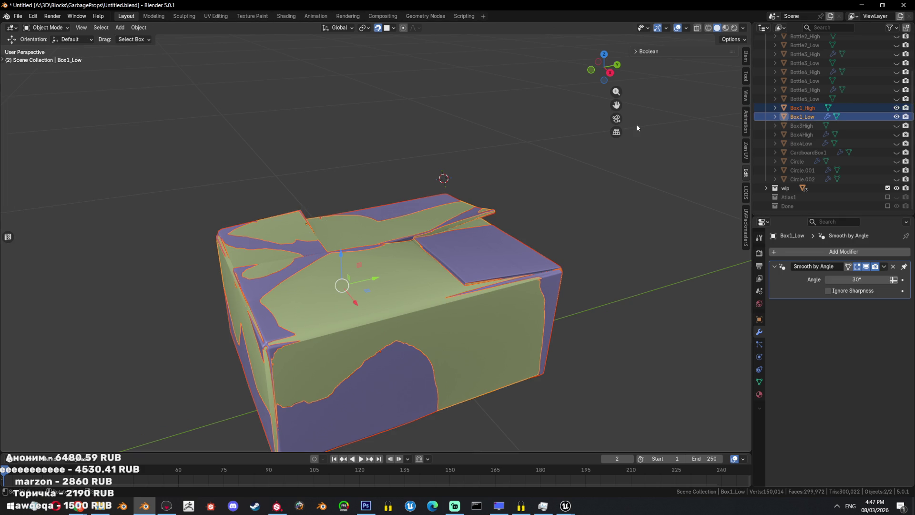
pyautogui.click(18, 15)
pyautogui.moveTo(33, 152)
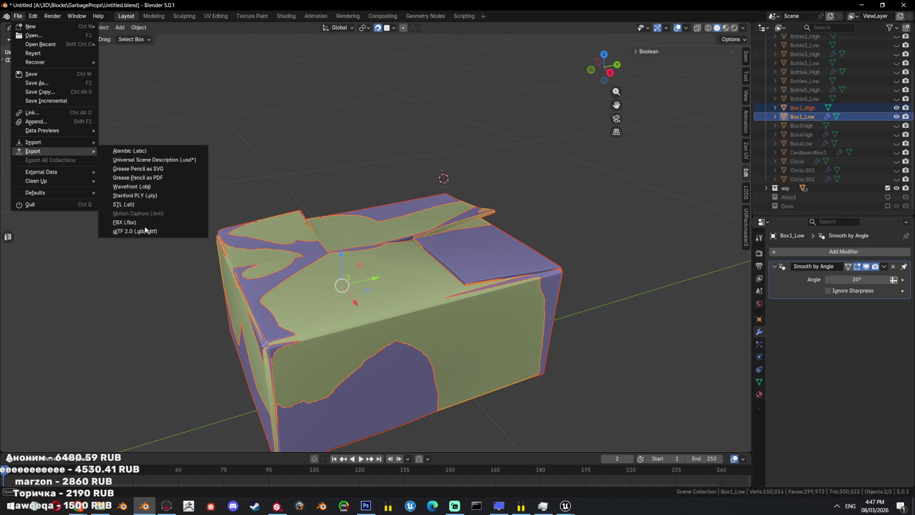
pyautogui.click(195, 231)
pyautogui.click(458, 353)
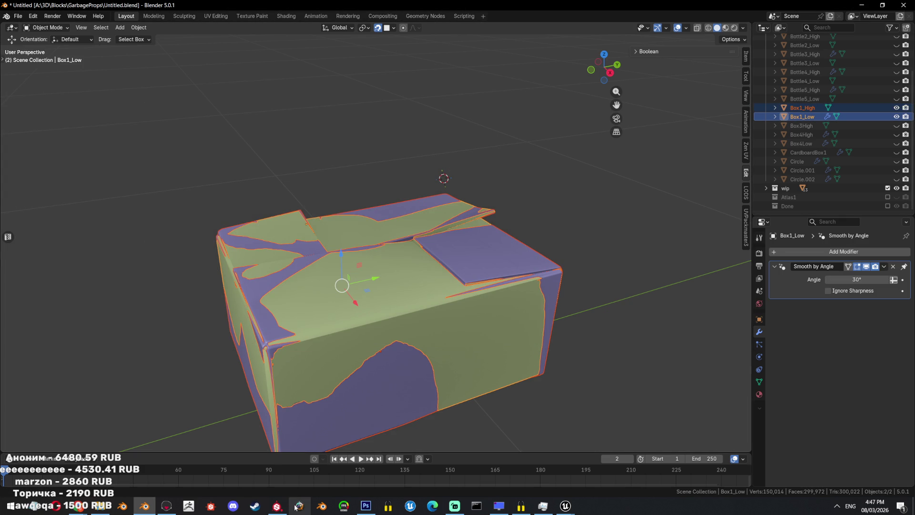
# - In Marmoset Toolbag, decline browsing for the missing file, then return to Blender
pyautogui.click(175, 508)
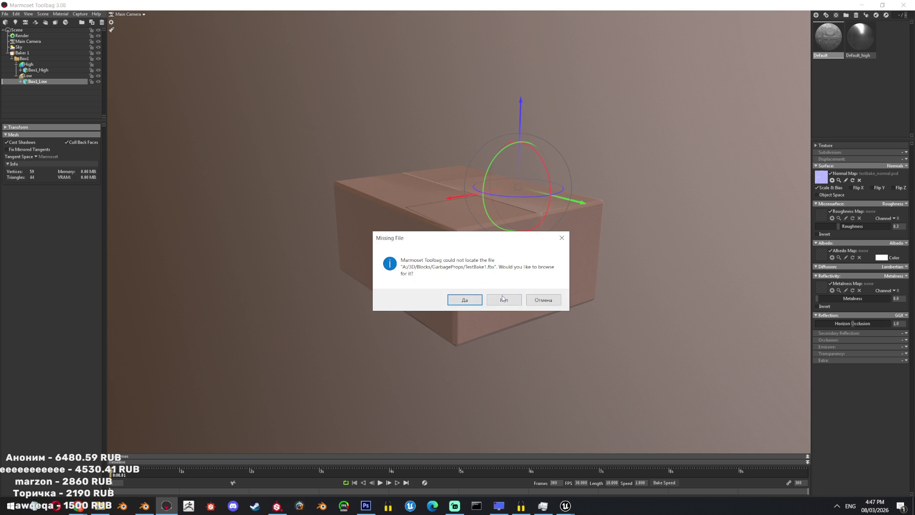
pyautogui.click(503, 297)
pyautogui.hotkey('alt', 'Tab')
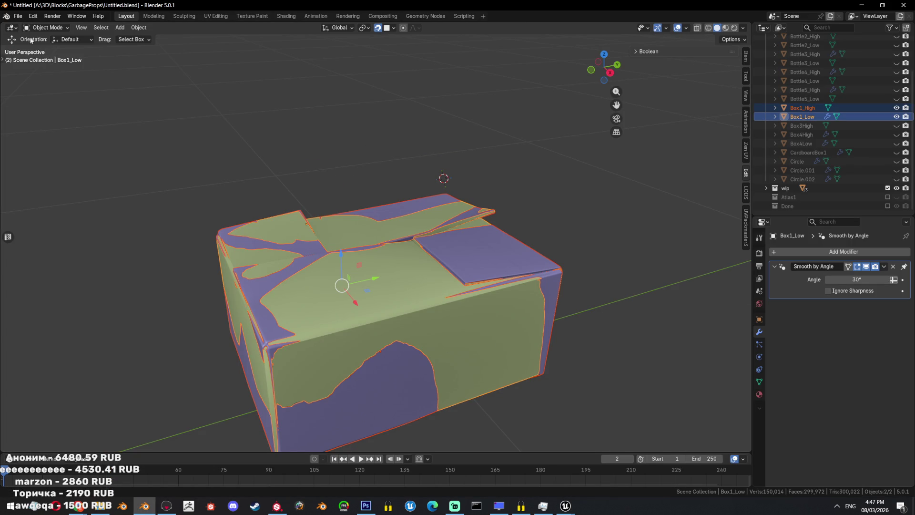
# - Export both boxes as TestBake.fbx and switch back to Marmoset Toolbag
pyautogui.moveTo(174, 433); pyautogui.dragTo(158, 425, button='middle')
pyautogui.click(18, 16)
pyautogui.moveTo(30, 151)
pyautogui.click(139, 234)
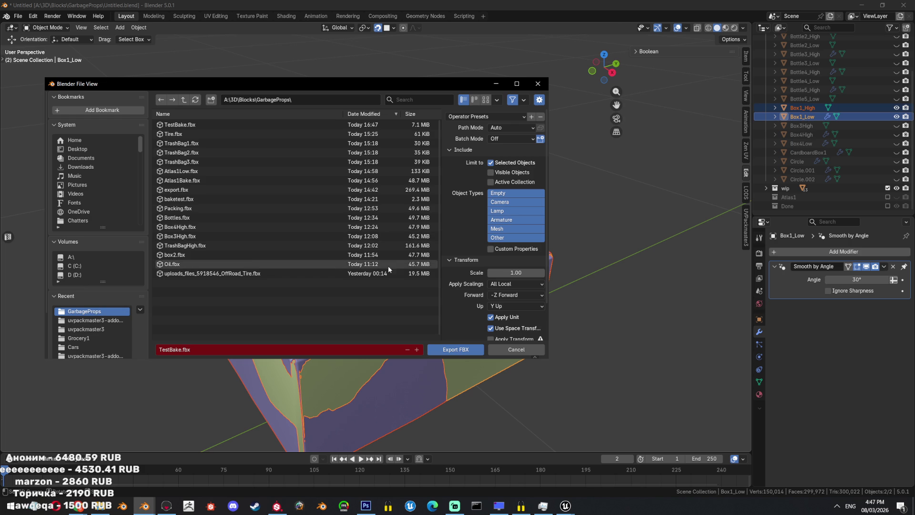
pyautogui.click(457, 349)
pyautogui.hotkey('alt', 'Tab')
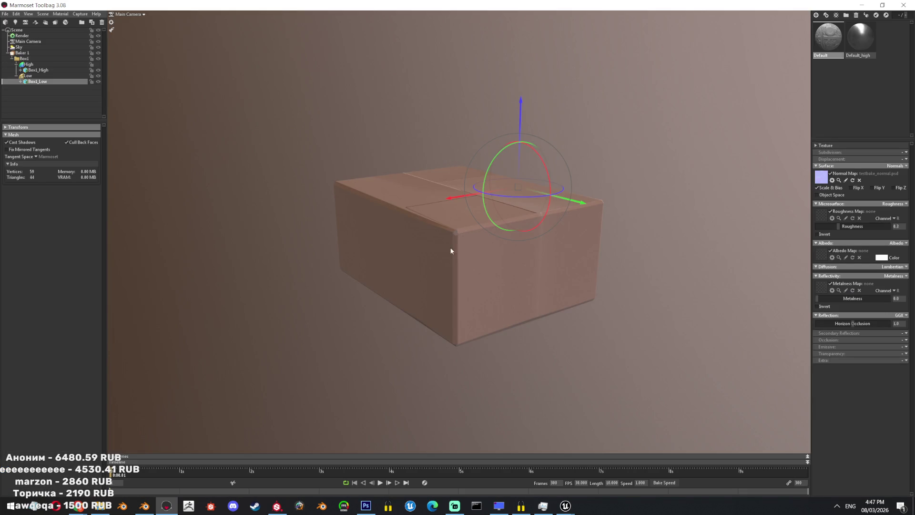
# - Open Baker 1 and view the low-poly box's cage settings around the whole box
pyautogui.moveTo(449, 255); pyautogui.dragTo(429, 250)
pyautogui.scroll(5, 464, 286)
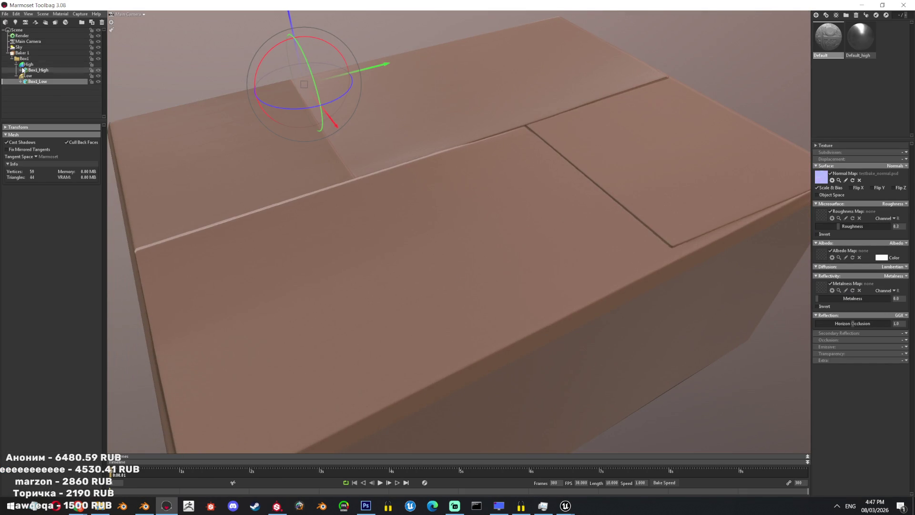
pyautogui.click(21, 53)
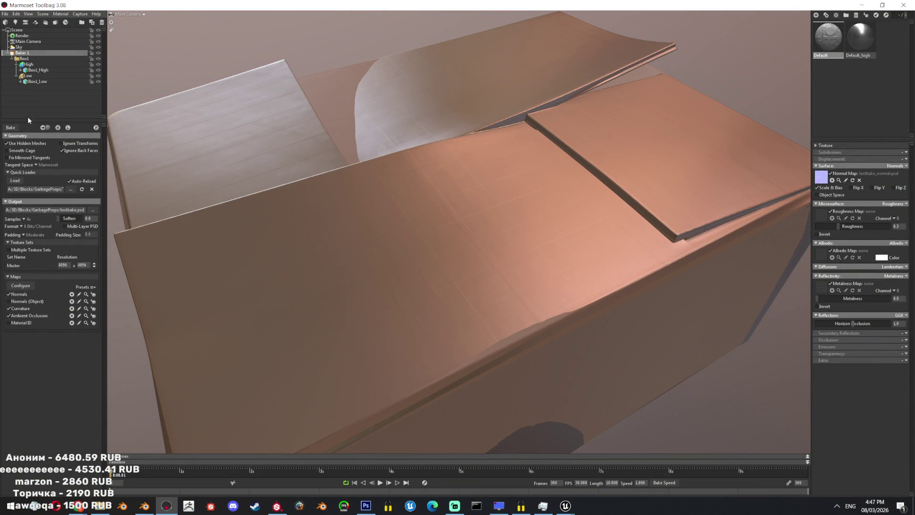
pyautogui.click(27, 76)
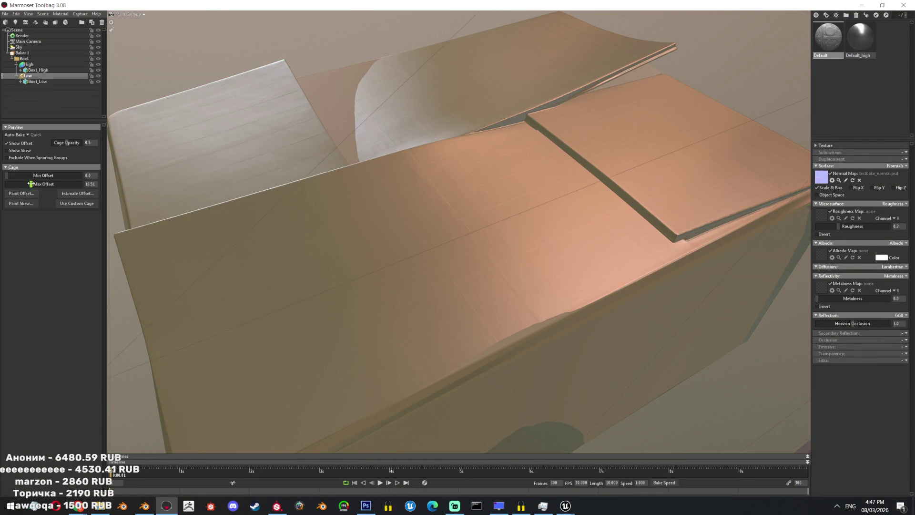
pyautogui.moveTo(442, 319); pyautogui.dragTo(431, 246)
pyautogui.scroll(-5, 431, 246)
pyautogui.moveTo(682, 302)
pyautogui.mouseDown()
pyautogui.moveTo(559, 285)
pyautogui.moveTo(608, 307)
pyautogui.moveTo(516, 317)
pyautogui.moveTo(444, 279)
pyautogui.mouseUp()
# - Hide the high-poly group, check the low and high box meshes, then return to Baker 1
pyautogui.click(22, 58)
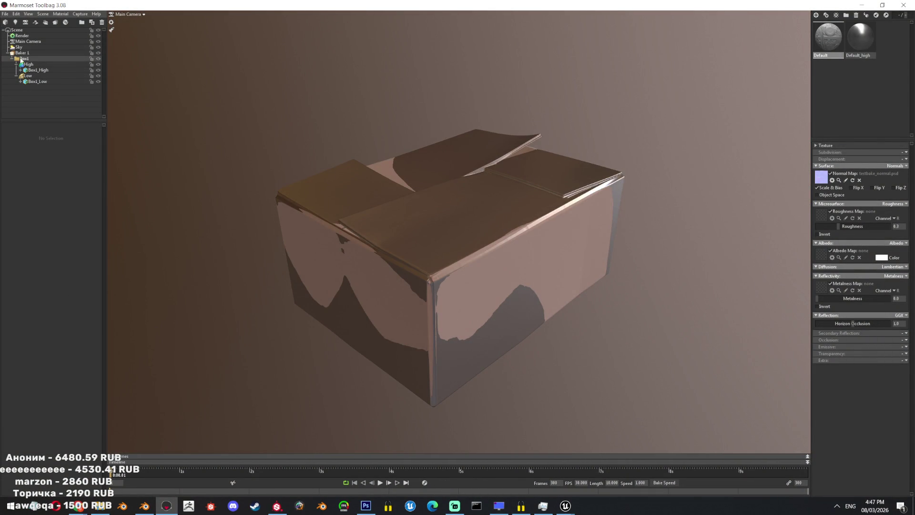
pyautogui.click(98, 64)
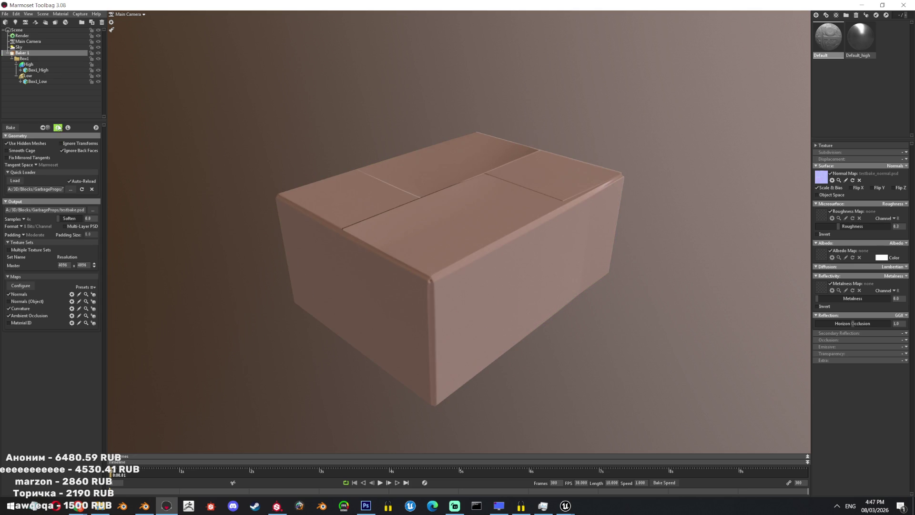
pyautogui.click(503, 305)
pyautogui.click(46, 70)
pyautogui.click(28, 42)
pyautogui.click(22, 53)
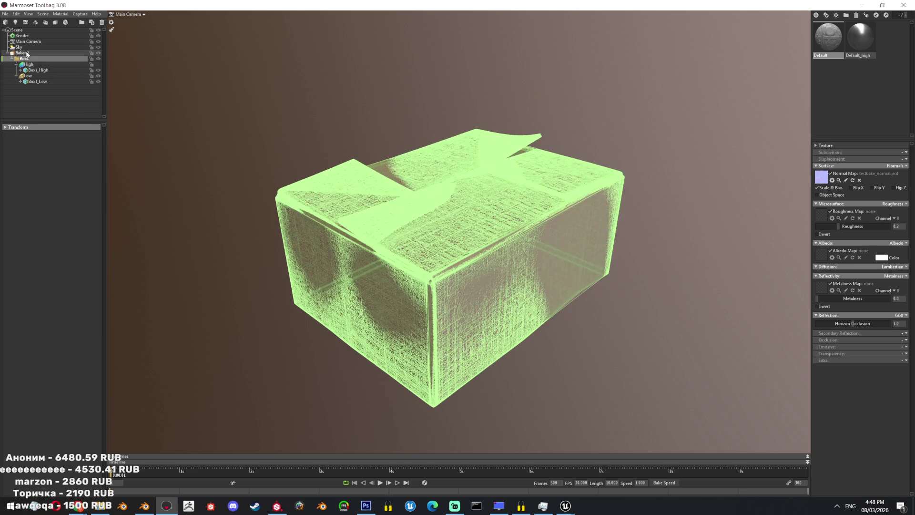
# - Reload the Quick Loader mesh, decline browsing for missing TestBake1.fbx, and return to Blender
pyautogui.click(82, 189)
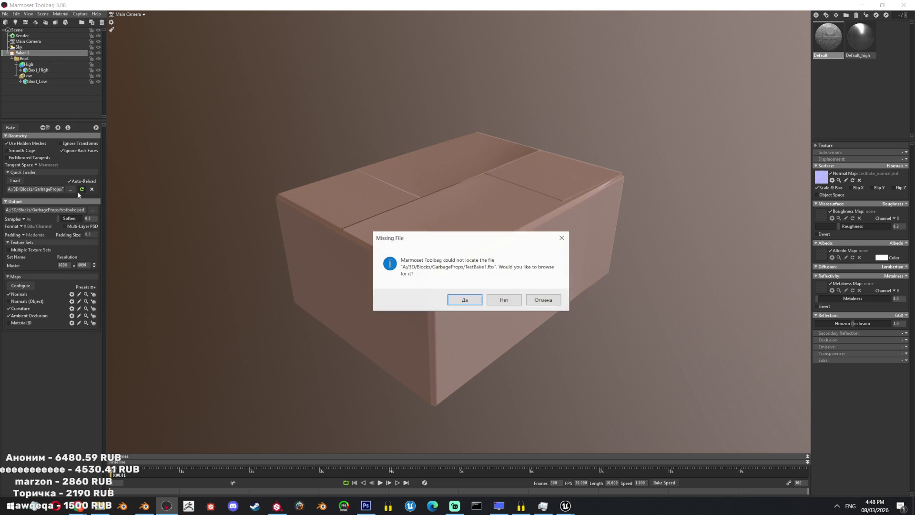
pyautogui.click(509, 301)
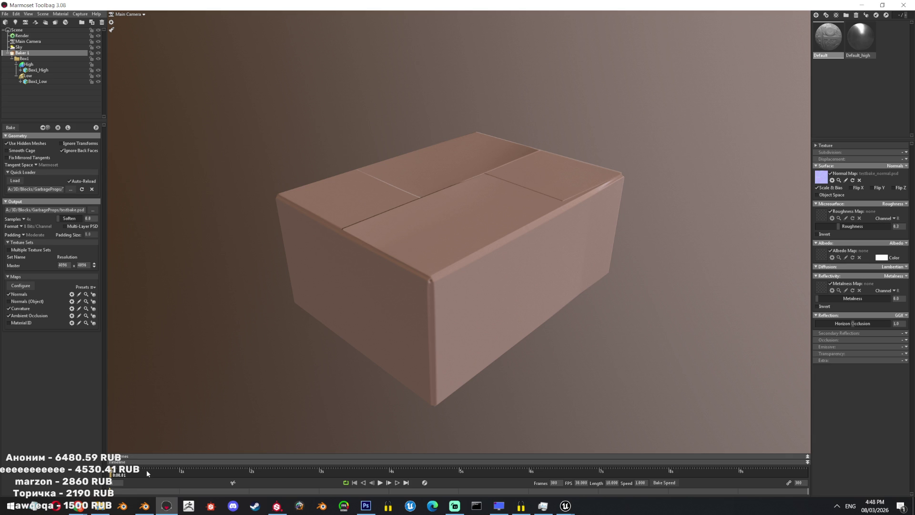
pyautogui.click(145, 506)
pyautogui.scroll(-2, 386, 273)
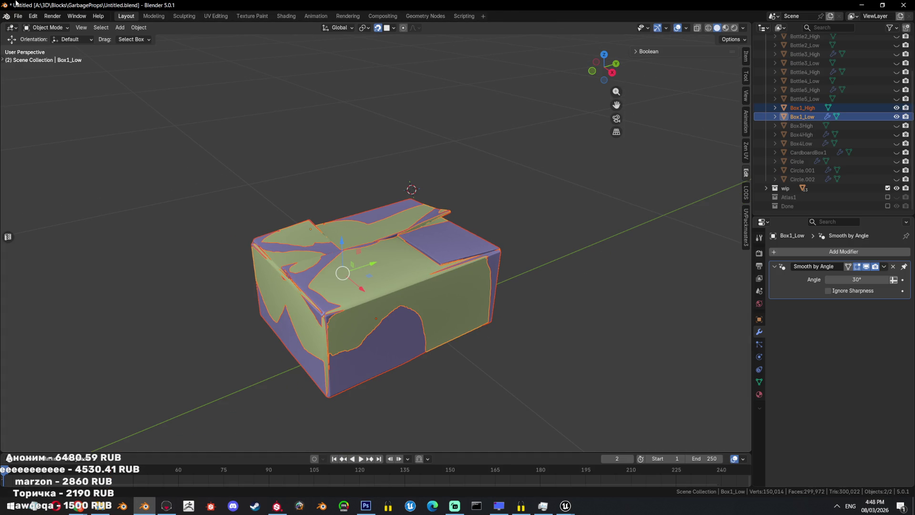
# - Export both boxes from Blender as FBX named TestBake.fbx, then go back to Marmoset Toolbag
pyautogui.click(18, 15)
pyautogui.moveTo(43, 150)
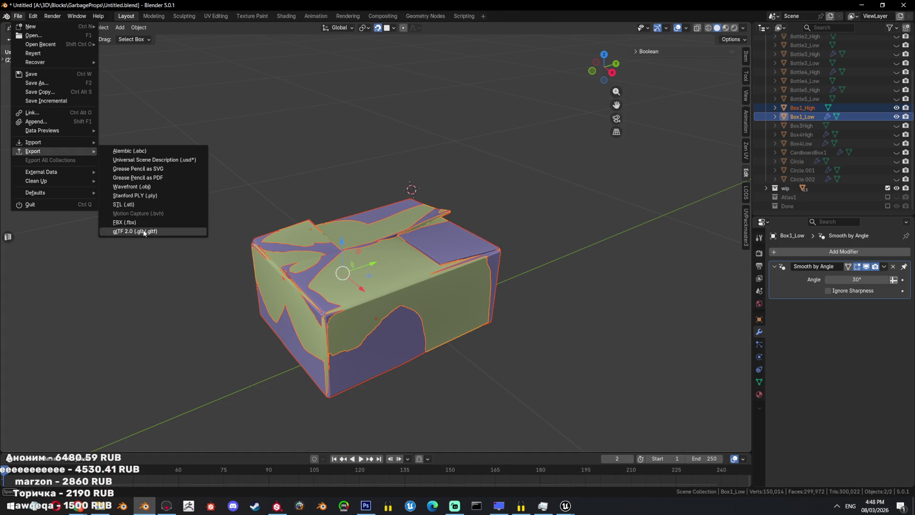
pyautogui.click(125, 223)
pyautogui.click(236, 348)
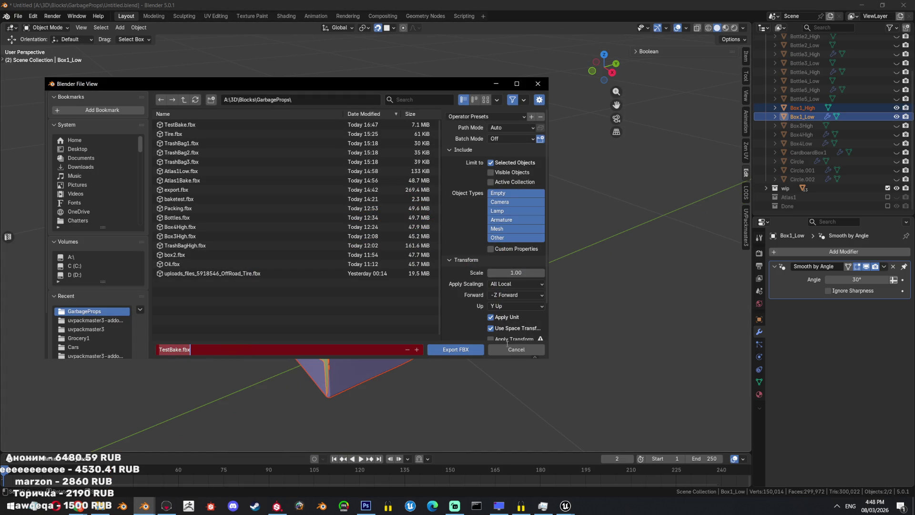
pyautogui.hotkey('alt', 'Tab')
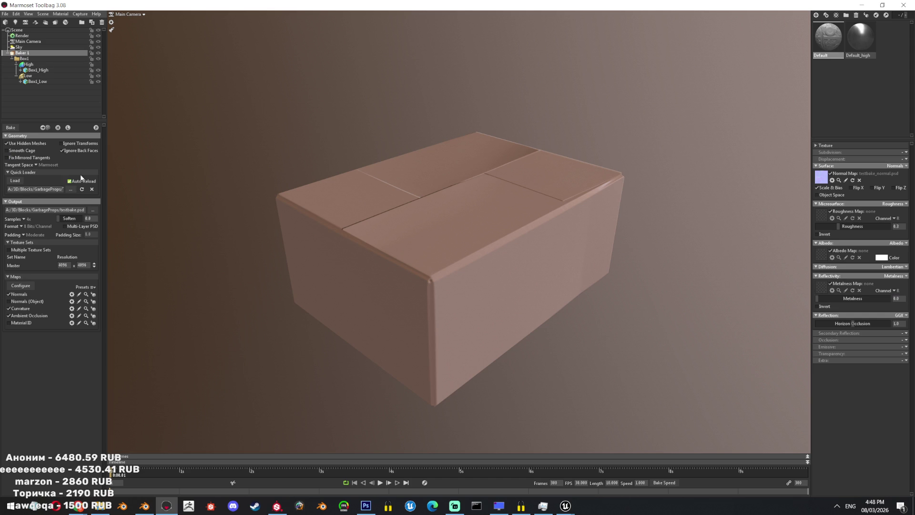
# - Clear the Quick Loader path and load the exported box FBX from GarbageProps
pyautogui.click(92, 189)
pyautogui.click(15, 181)
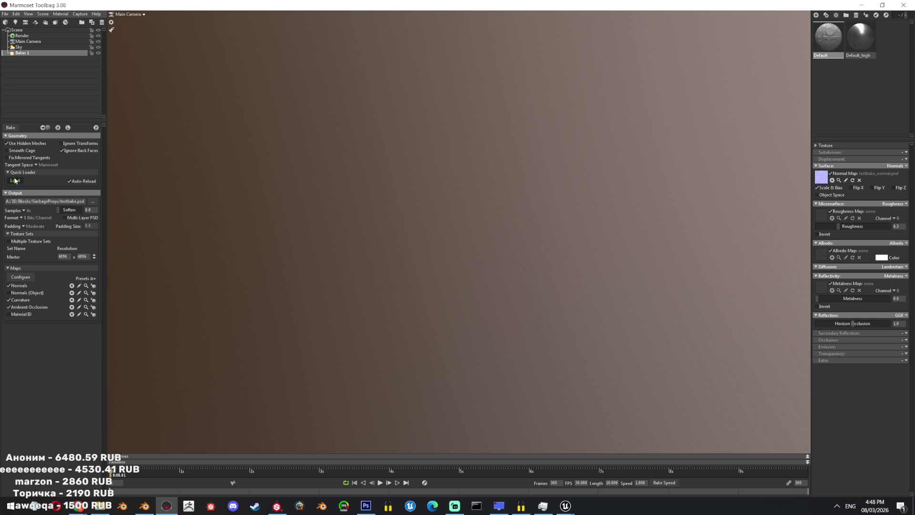
pyautogui.doubleClick(334, 297)
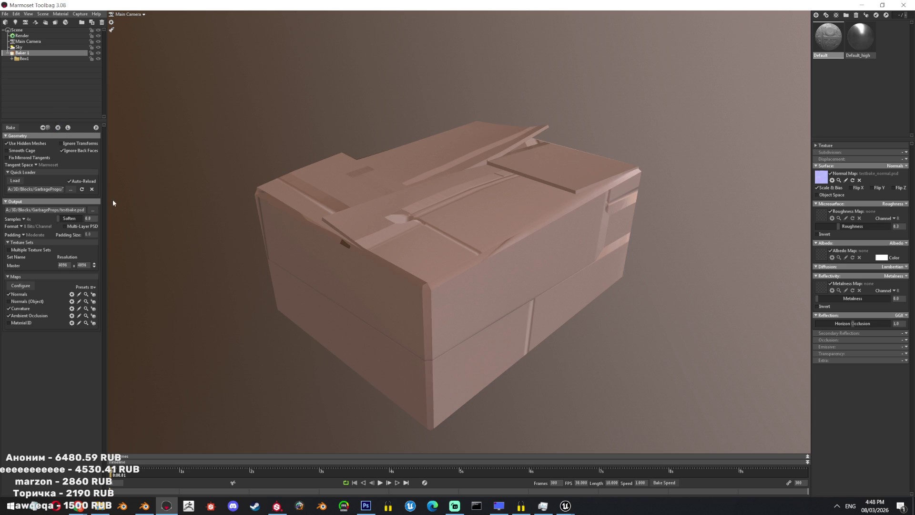
# - Bake the maps and inspect the baked top flaps up close
pyautogui.click(11, 128)
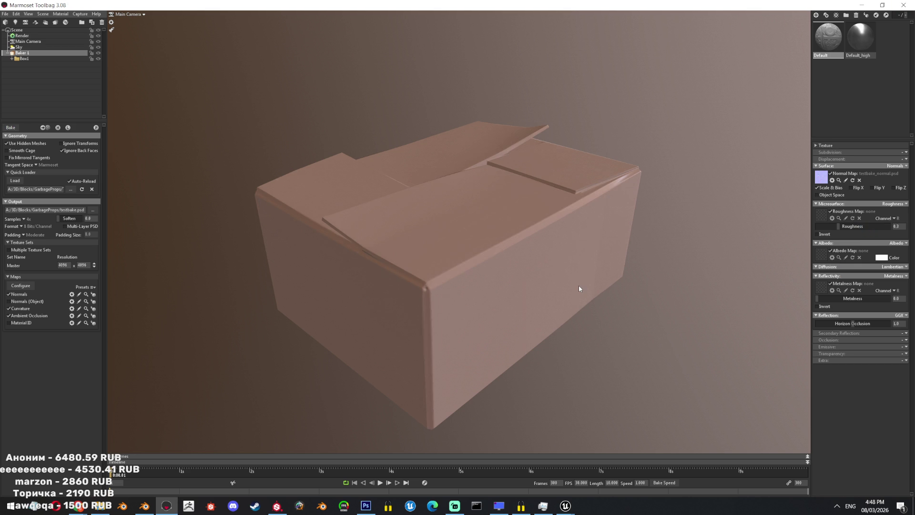
pyautogui.moveTo(536, 287); pyautogui.dragTo(496, 300)
pyautogui.moveTo(497, 301); pyautogui.dragTo(619, 335, button='right')
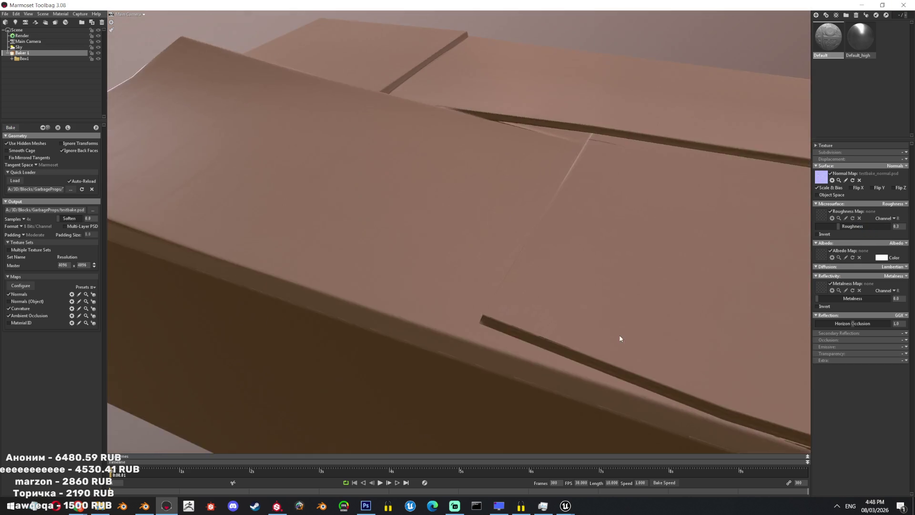
pyautogui.moveTo(619, 335); pyautogui.dragTo(466, 319)
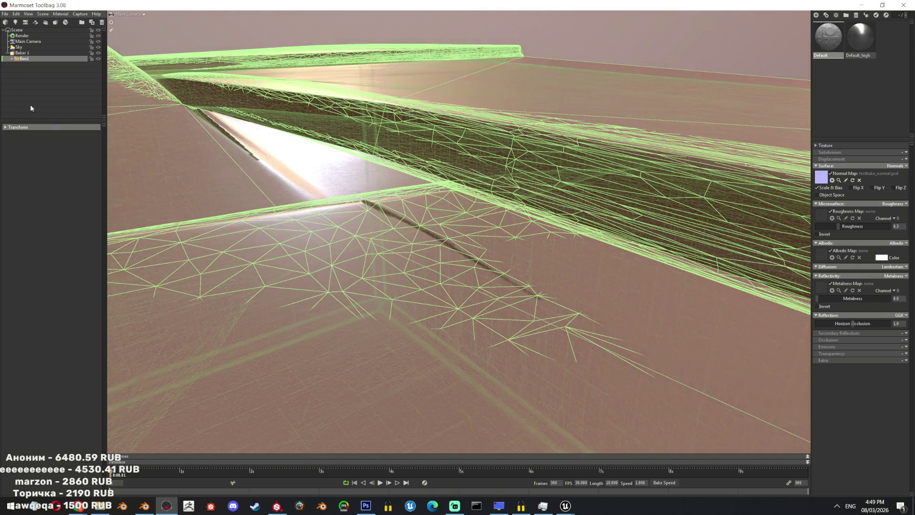
# - Raise the Low cage's Max Offset through 0.638 to about 0.889
pyautogui.click(21, 58)
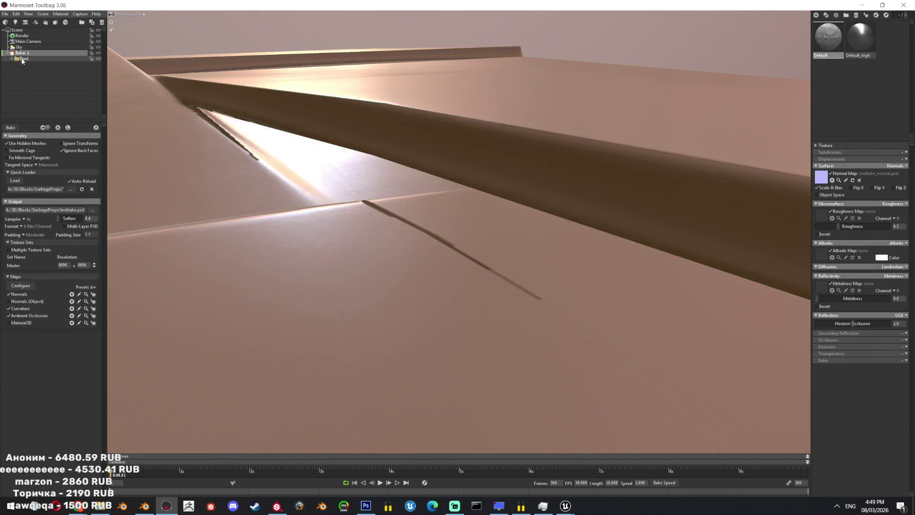
pyautogui.click(25, 76)
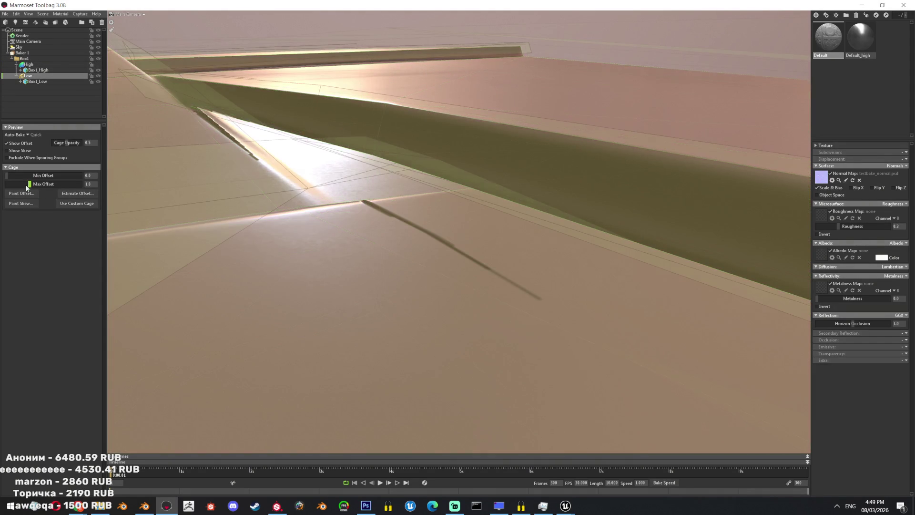
pyautogui.moveTo(28, 185); pyautogui.dragTo(21, 186)
pyautogui.scroll(-10, 459, 201)
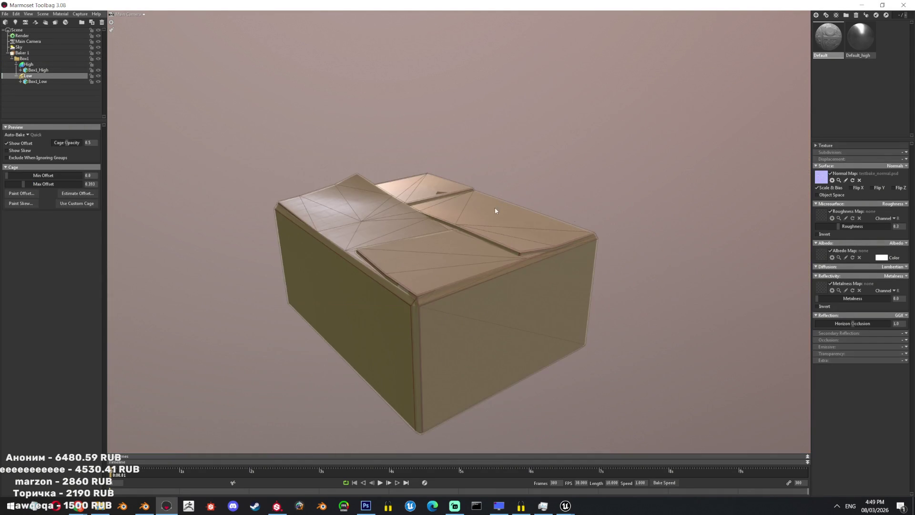
pyautogui.moveTo(683, 252); pyautogui.dragTo(625, 231)
pyautogui.scroll(8, 593, 273)
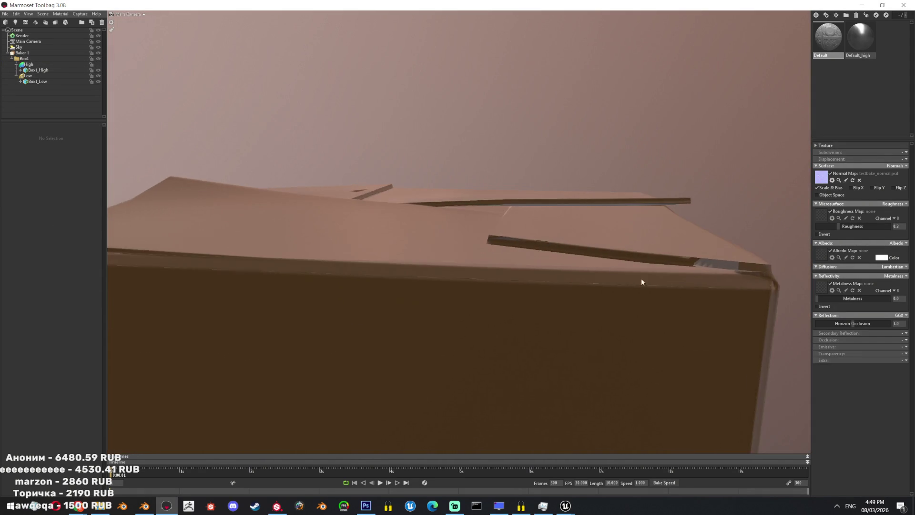
pyautogui.scroll(3, 567, 288)
pyautogui.click(26, 76)
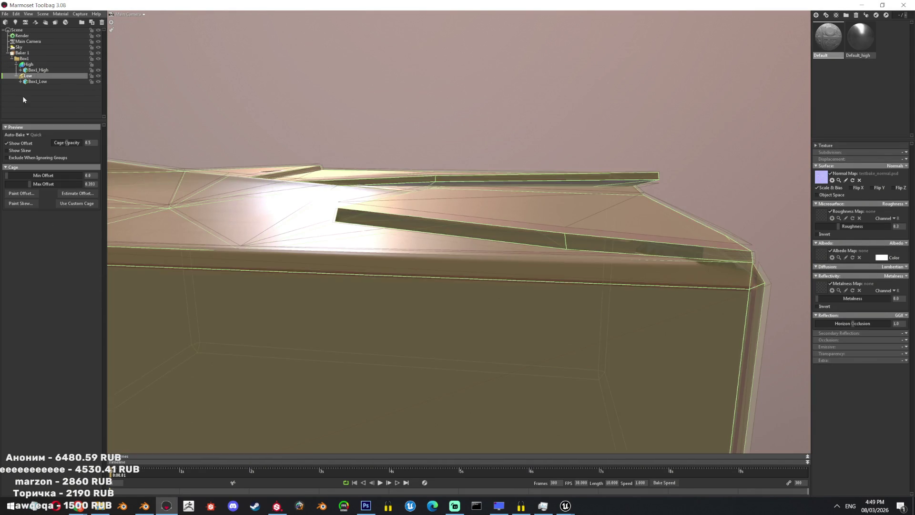
pyautogui.moveTo(30, 184); pyautogui.dragTo(35, 183)
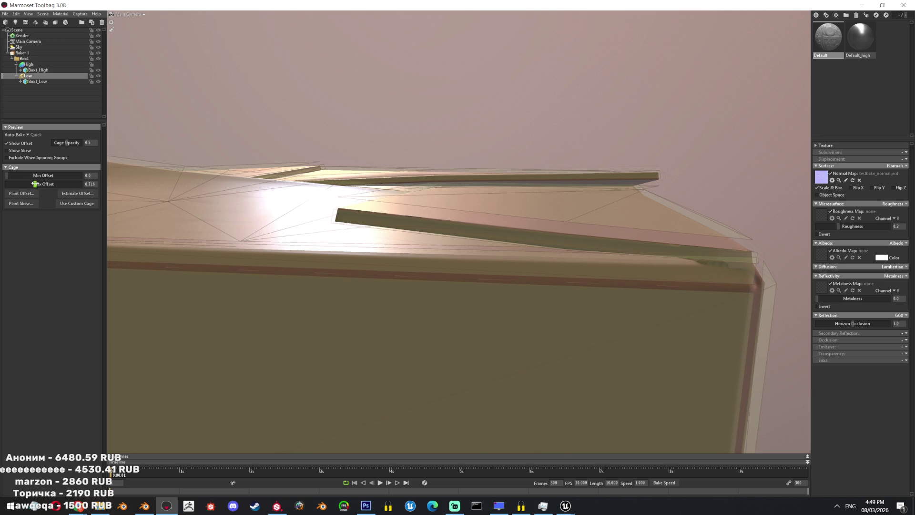
pyautogui.moveTo(35, 185); pyautogui.dragTo(38, 183)
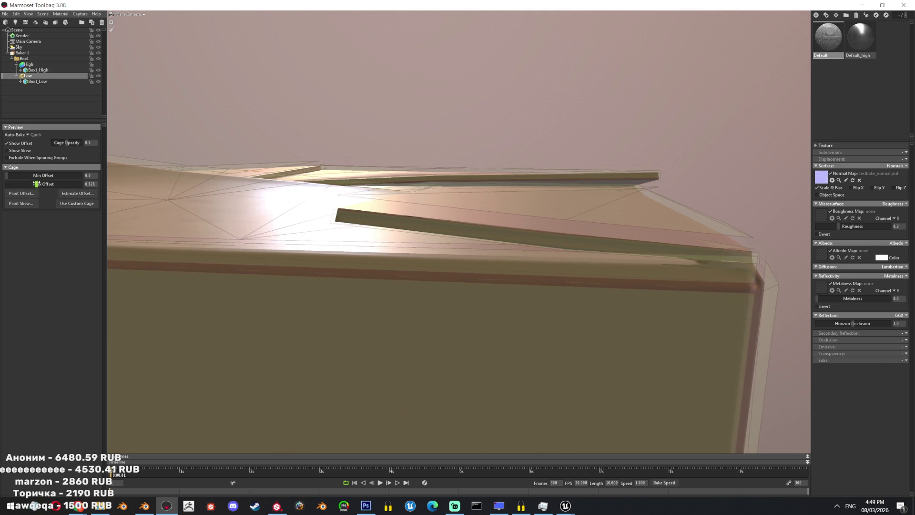
# - Deselect the low-poly box to hide the cage and orbit around the baked box
pyautogui.click(664, 55)
pyautogui.moveTo(664, 55); pyautogui.dragTo(600, 183)
pyautogui.scroll(-10, 600, 183)
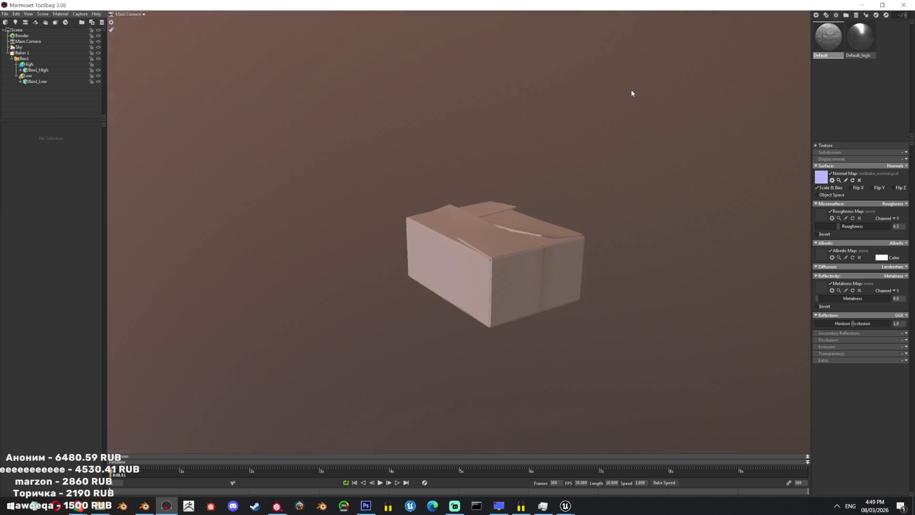
pyautogui.scroll(5, 627, 207)
pyautogui.scroll(-5, 628, 205)
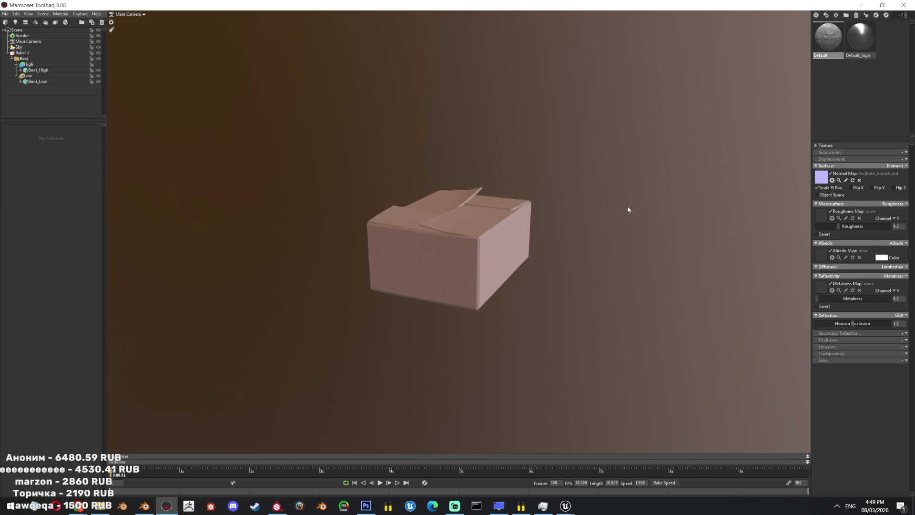
pyautogui.moveTo(627, 205)
pyautogui.mouseDown()
pyautogui.moveTo(607, 284)
pyautogui.moveTo(601, 224)
pyautogui.mouseUp()
pyautogui.scroll(-3, 541, 169)
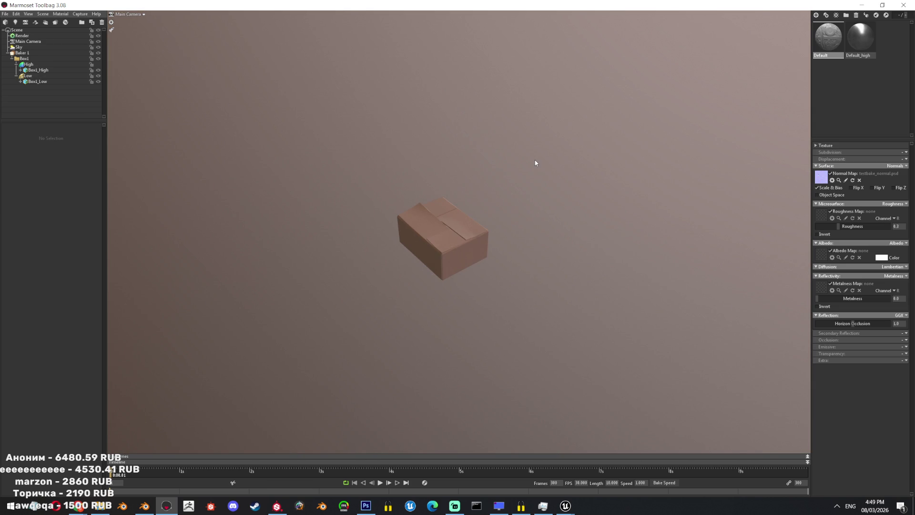
pyautogui.moveTo(536, 192); pyautogui.dragTo(528, 160)
pyautogui.scroll(5, 542, 256)
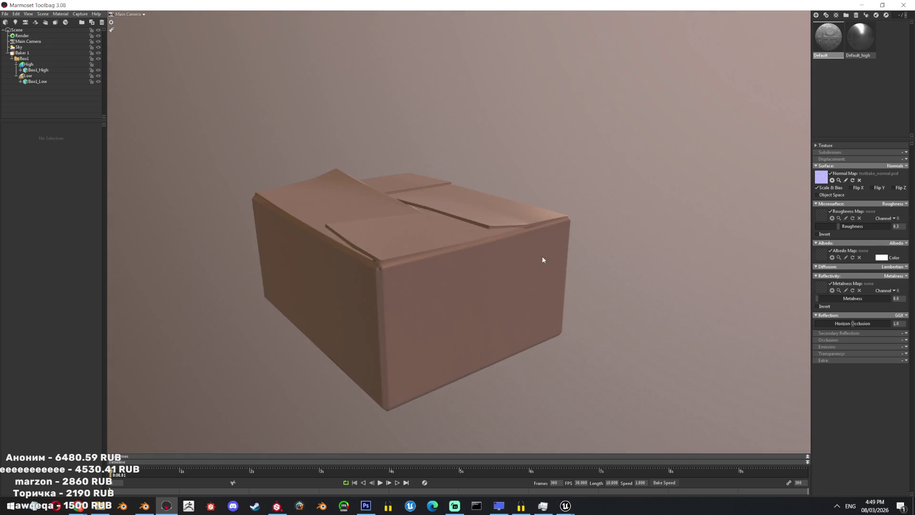
pyautogui.scroll(-4, 537, 197)
pyautogui.scroll(2, 538, 202)
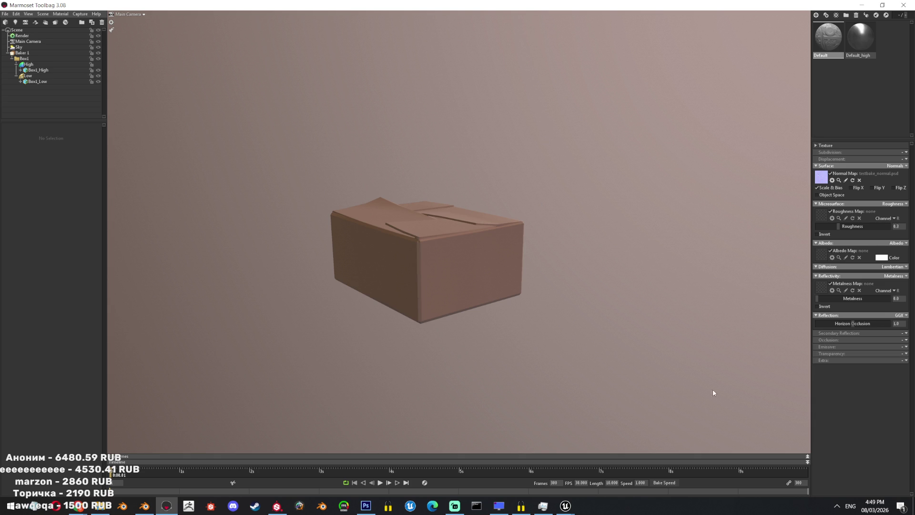
# - Switch from Marmoset Toolbag's baked box preview back to the Blender window
pyautogui.hotkey('alt', 'Tab')
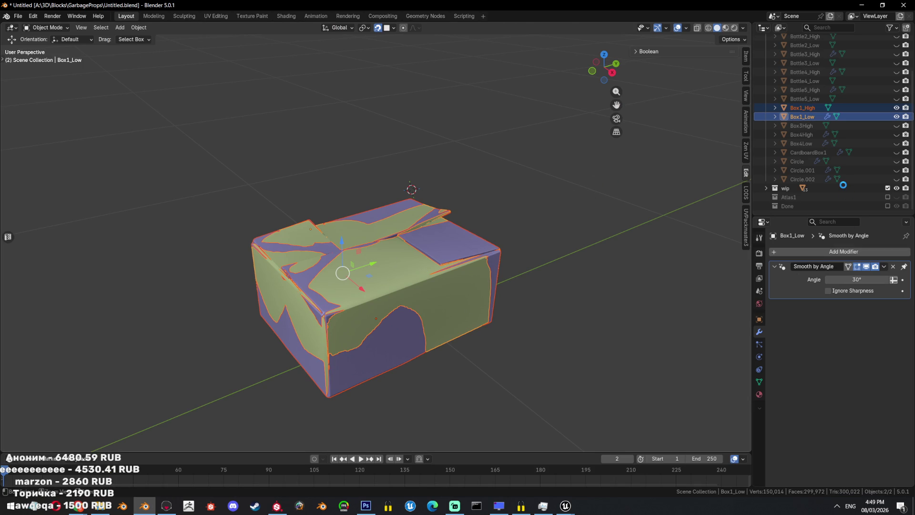
# - Hide Box1_Low and Box1_High, leave only Box3High visible, and select it
pyautogui.moveTo(582, 170); pyautogui.dragTo(461, 235, button='middle')
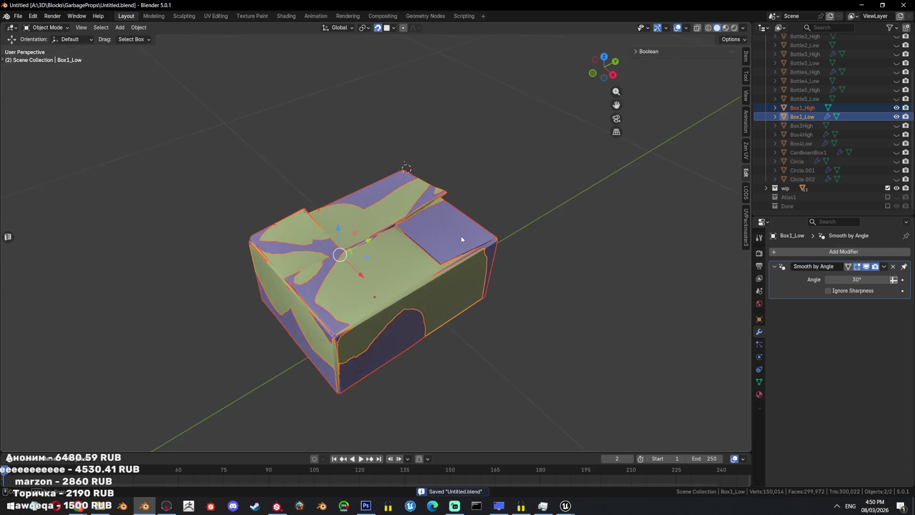
pyautogui.click(897, 116)
pyautogui.click(897, 108)
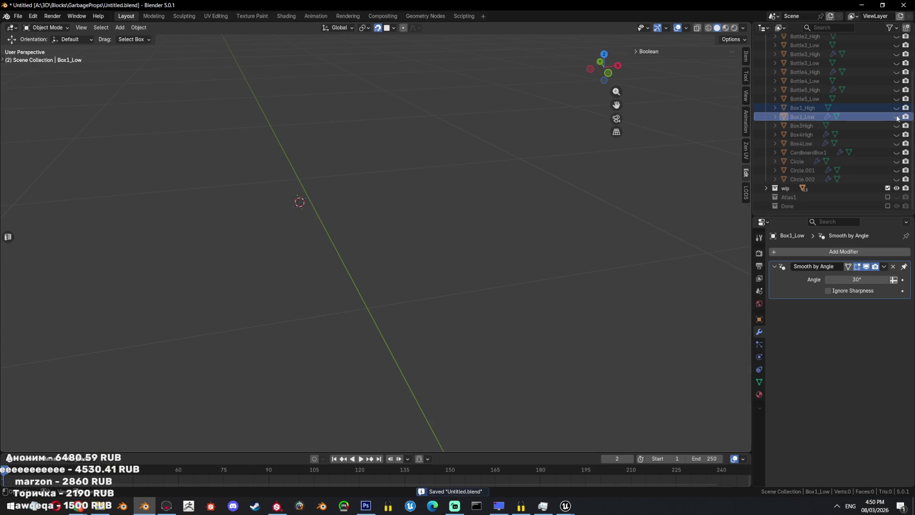
pyautogui.click(897, 134)
pyautogui.click(897, 126)
pyautogui.click(897, 135)
pyautogui.click(330, 184)
pyautogui.moveTo(331, 184); pyautogui.dragTo(453, 181, button='middle')
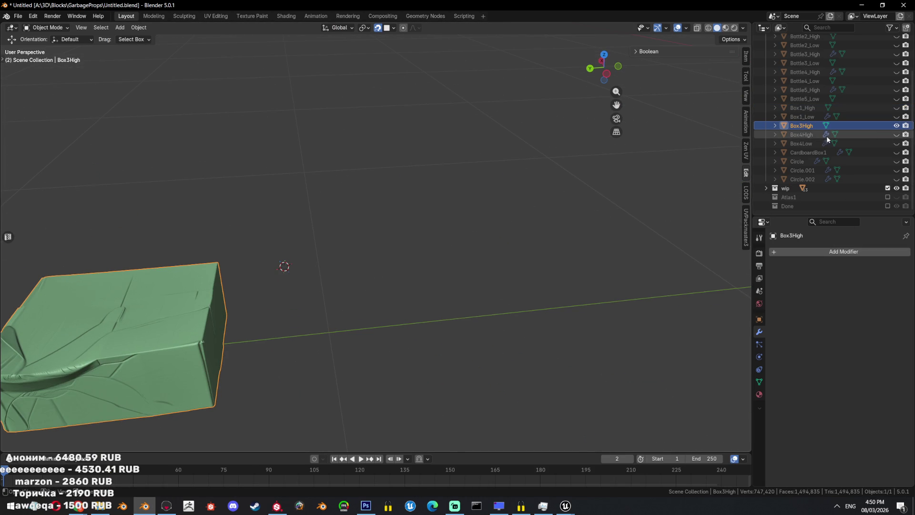
# - Rename Box3High to Box2_High and frame it to inspect the dent
pyautogui.doubleClick(804, 126)
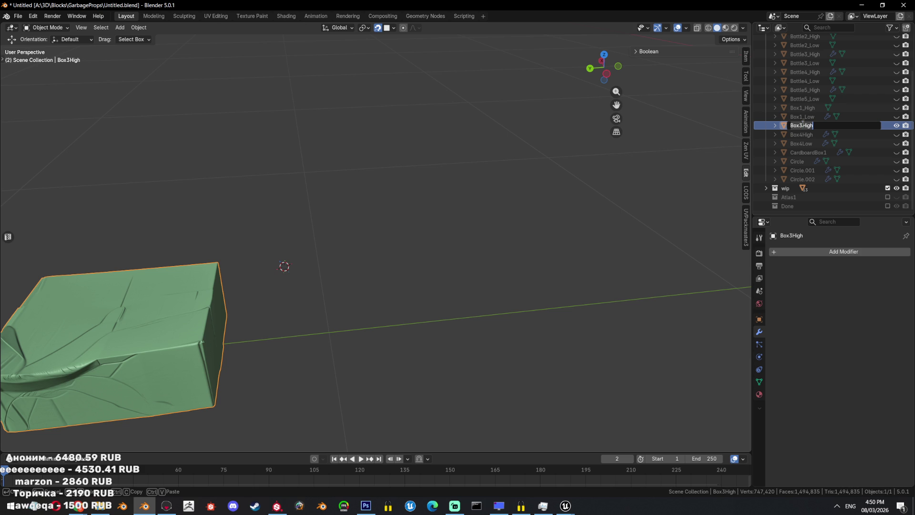
pyautogui.write('B')
pyautogui.write('gh')
pyautogui.press('Return')
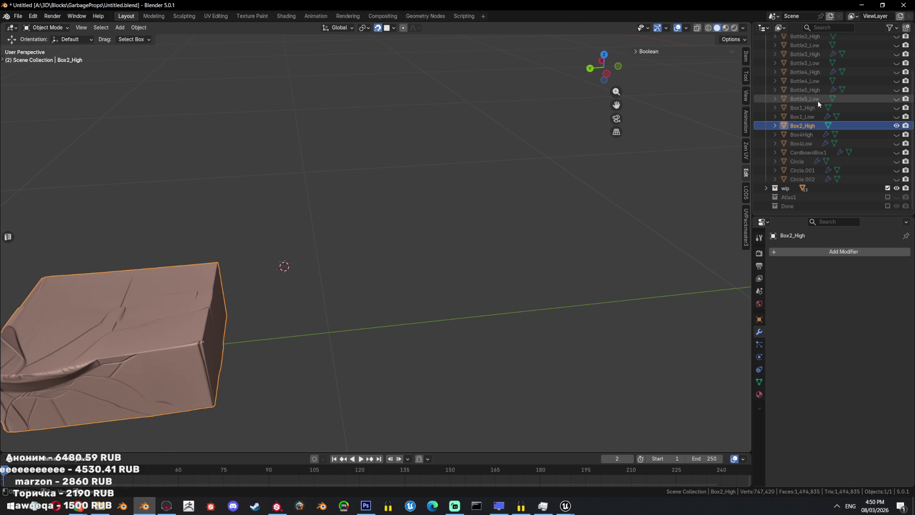
pyautogui.press('KP_Decimal')
pyautogui.moveTo(429, 267); pyautogui.dragTo(530, 266, button='middle')
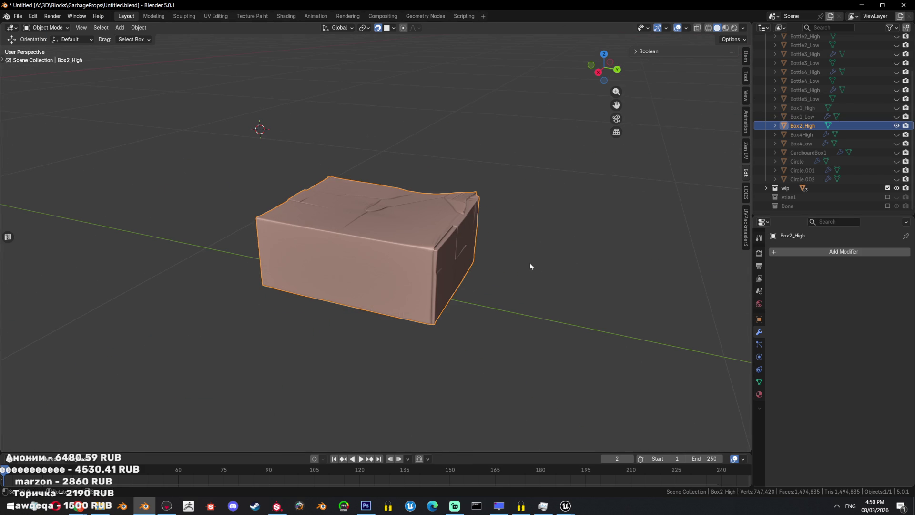
pyautogui.moveTo(479, 281)
pyautogui.mouseDown(button='middle')
pyautogui.moveTo(352, 268)
pyautogui.moveTo(358, 286)
pyautogui.moveTo(433, 250)
pyautogui.mouseUp(button='middle')
pyautogui.scroll(3, 353, 268)
pyautogui.scroll(2, 433, 250)
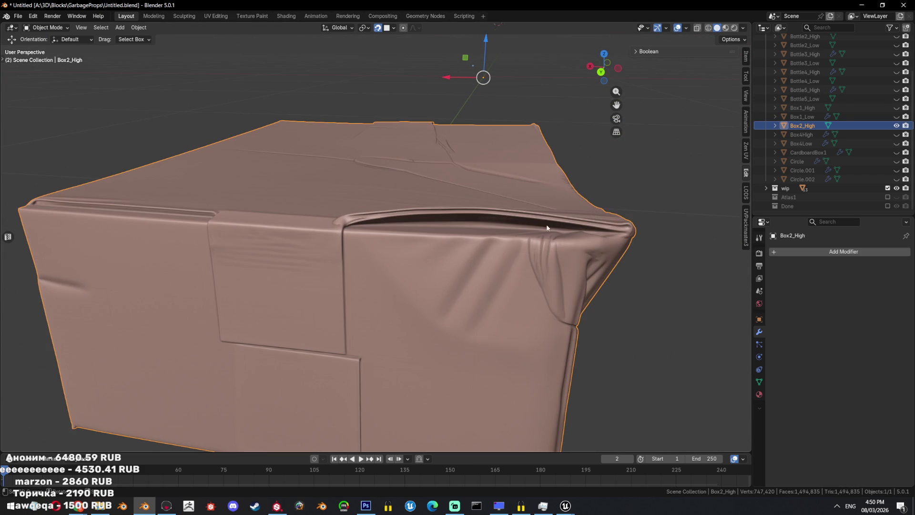
# - Briefly compare against Box4High, then unhide all objects with Alt+H and select Box2_High
pyautogui.click(897, 135)
pyautogui.scroll(-3, 739, 152)
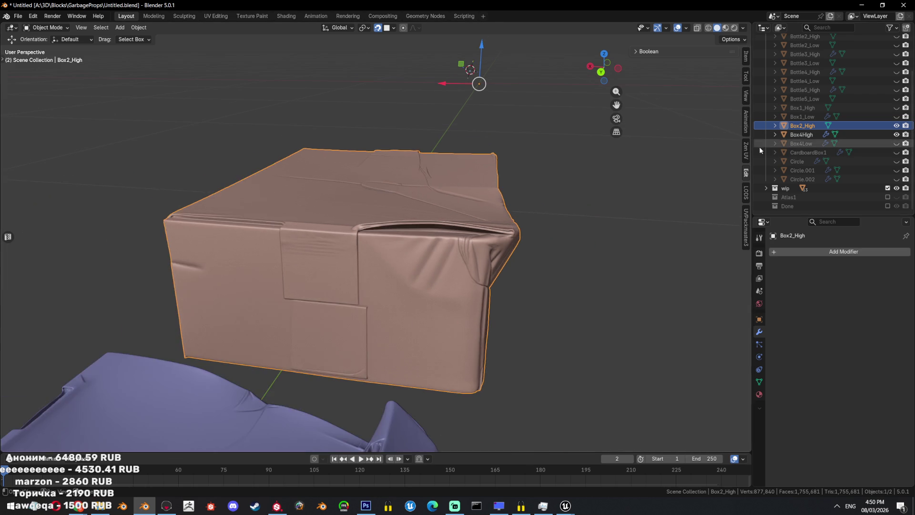
pyautogui.scroll(-2, 497, 257)
pyautogui.click(896, 135)
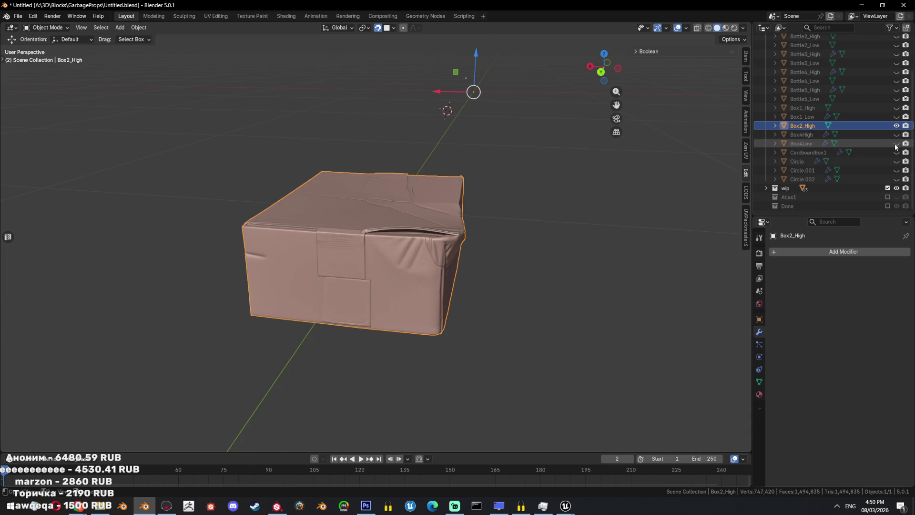
pyautogui.moveTo(548, 200); pyautogui.dragTo(508, 207, button='middle')
pyautogui.hotkey('alt', 'h')
pyautogui.click(463, 222)
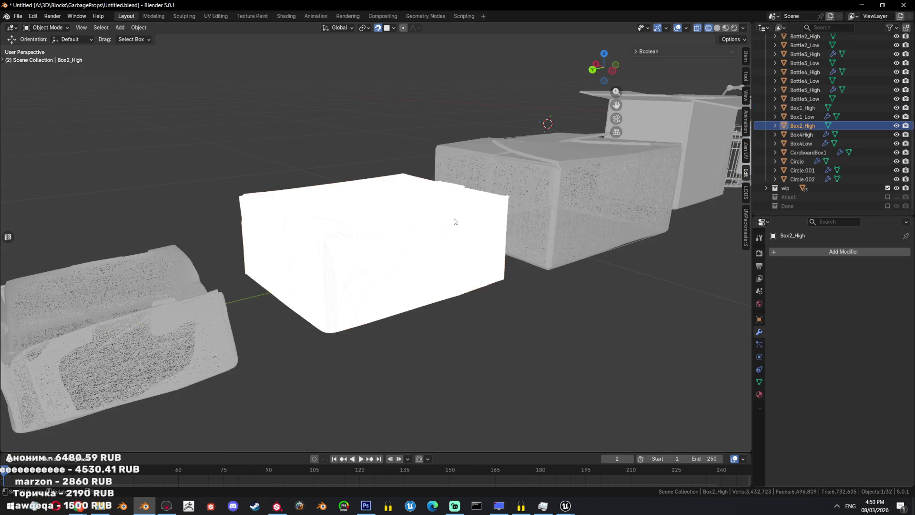
# - Undo an accidental move of Box2_High and bring it back into view
pyautogui.moveTo(463, 221); pyautogui.dragTo(414, 253, button='middle')
pyautogui.press('g')
pyautogui.click(500, 143)
pyautogui.hotkey('ctrl', 'z')
pyautogui.moveTo(443, 219)
pyautogui.mouseDown(button='middle')
pyautogui.moveTo(448, 247)
pyautogui.moveTo(426, 251)
pyautogui.mouseUp(button='middle')
pyautogui.scroll(4, 405, 261)
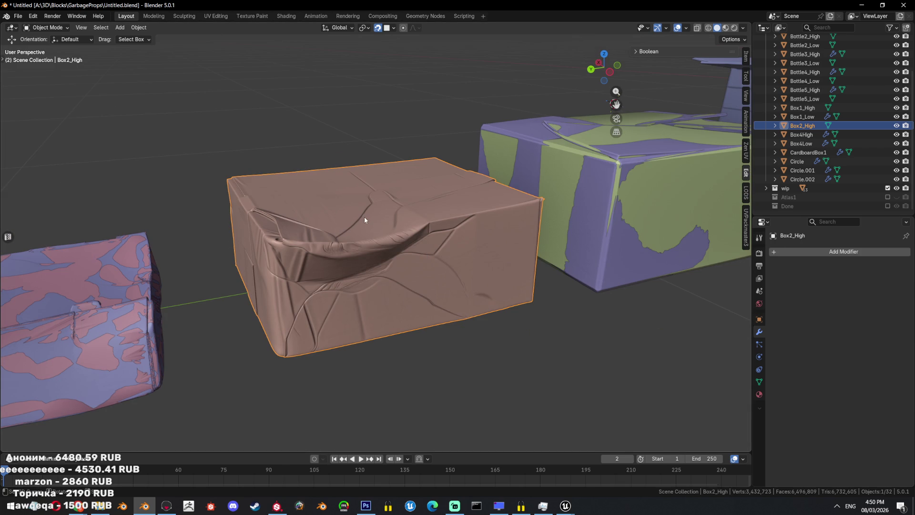
# - Snap the 3D cursor to Box2_High and save the file
pyautogui.hotkey('shift', 's')
pyautogui.click(377, 256)
pyautogui.hotkey('ctrl', 's')
pyautogui.moveTo(490, 192); pyautogui.dragTo(517, 214, button='middle')
pyautogui.scroll(-5, 517, 215)
# - Snap the box to the cursor, set origin to surface centre of mass, and save
pyautogui.hotkey('shift', 's')
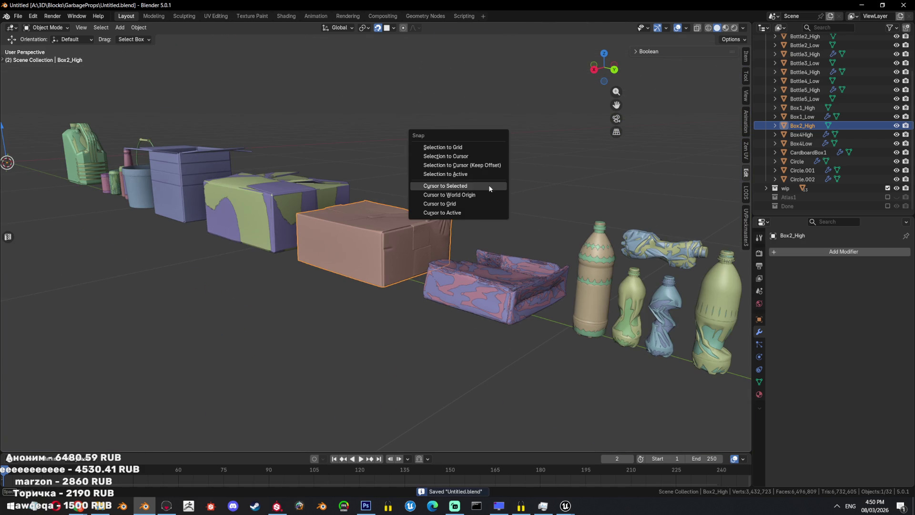
pyautogui.click(484, 159)
pyautogui.moveTo(484, 162)
pyautogui.mouseDown(button='middle')
pyautogui.moveTo(463, 211)
pyautogui.moveTo(496, 211)
pyautogui.mouseUp(button='middle')
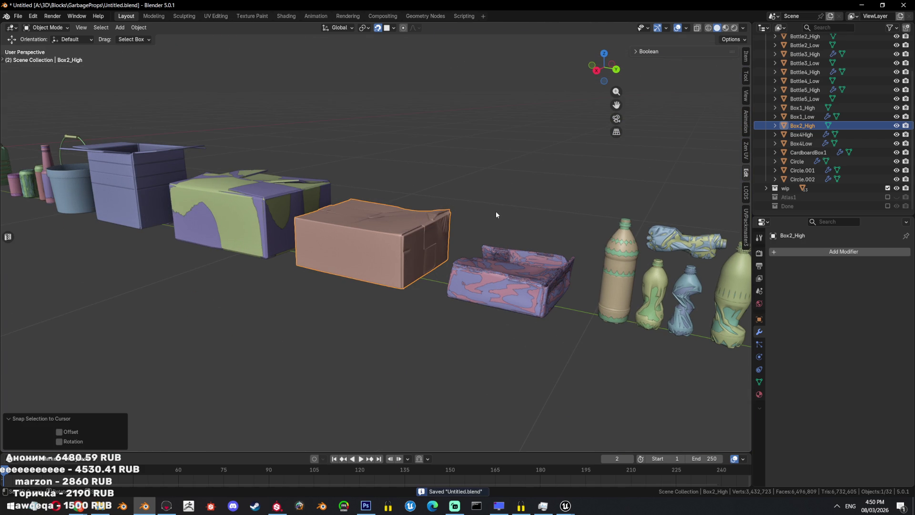
pyautogui.hotkey('ctrl', 'alt', 'shift', 'c')
pyautogui.click(479, 206)
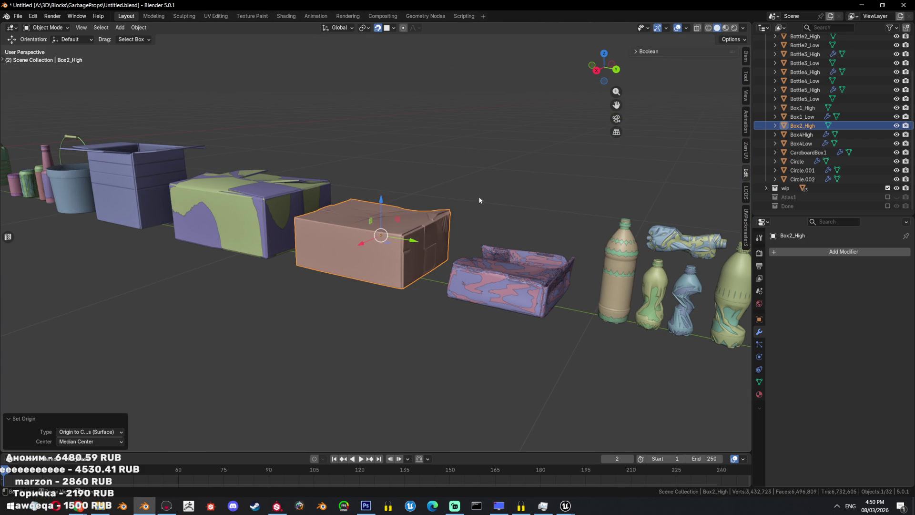
pyautogui.hotkey('ctrl', 's')
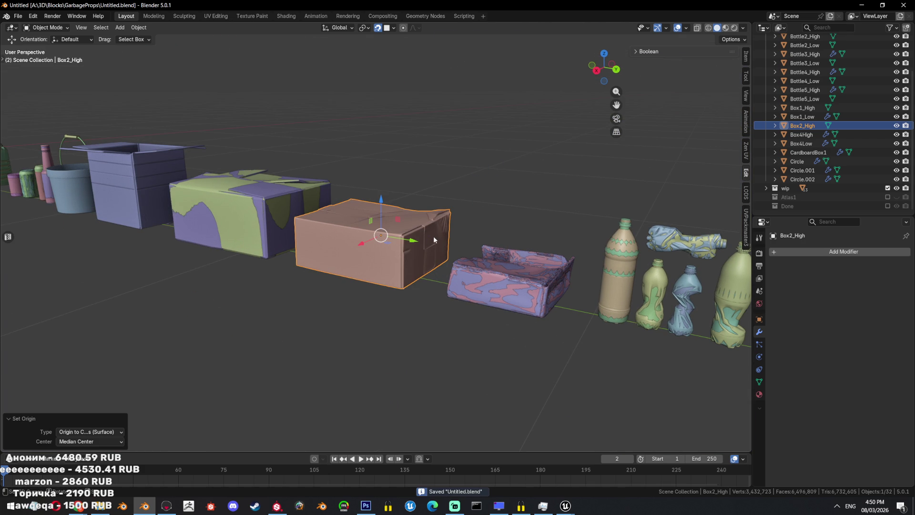
# - Set Box2_High's origin to its volume centre of mass, hide all other objects, and save
pyautogui.hotkey('ctrl', 'alt', 'shift', 'c')
pyautogui.click(464, 278)
pyautogui.hotkey('shift', 'g')
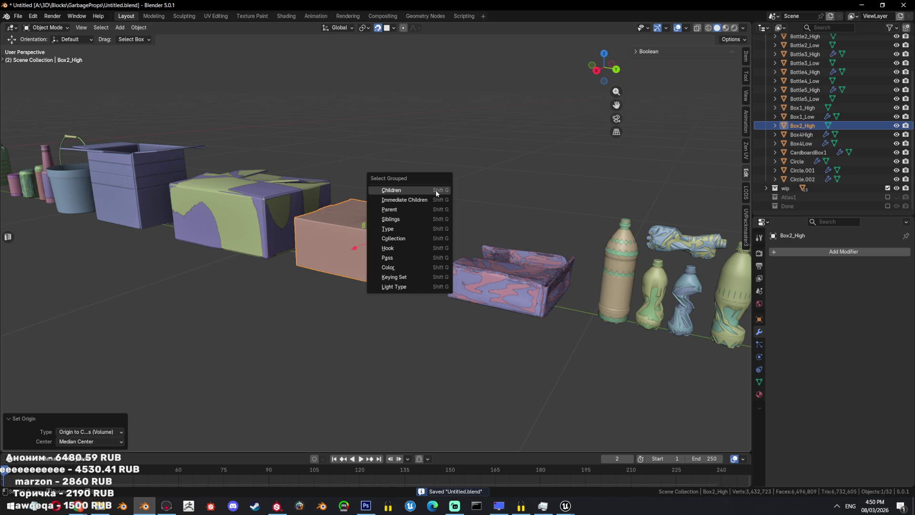
pyautogui.press('Escape')
pyautogui.hotkey('shift', 'h')
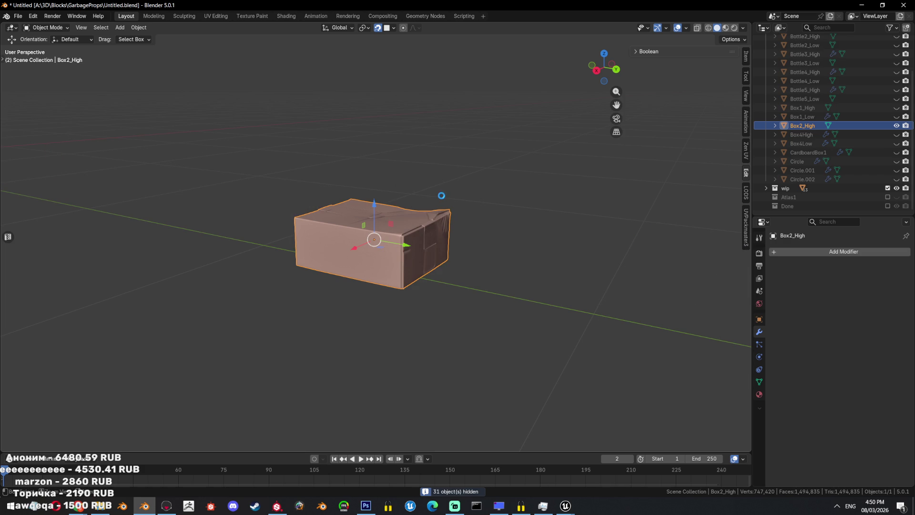
pyautogui.hotkey('ctrl', 's')
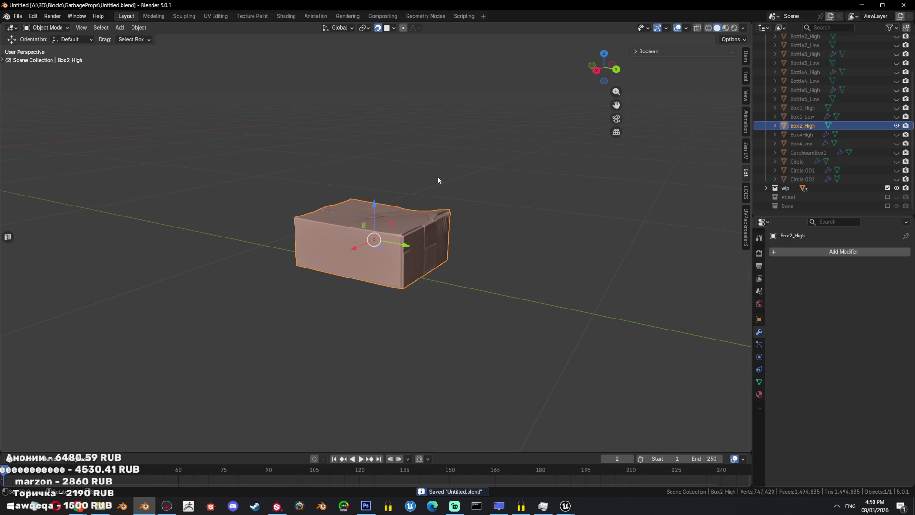
# - Add a new mesh cube and snap it to the 3D cursor
pyautogui.click(466, 248)
pyautogui.hotkey('shift', 'a')
pyautogui.moveTo(453, 243)
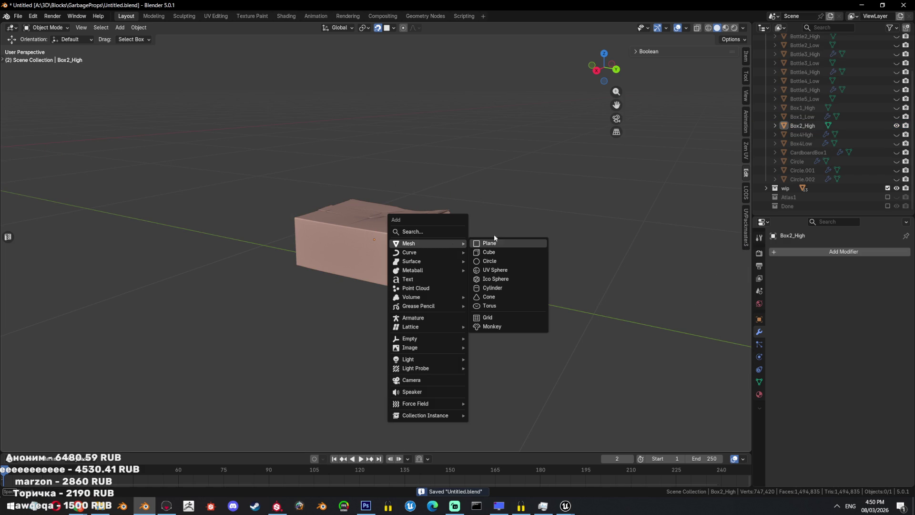
pyautogui.click(491, 252)
pyautogui.scroll(-4, 472, 248)
pyautogui.hotkey('shift', 's')
pyautogui.click(430, 234)
# - Snap the 3D cursor to Box2_High's centre and move the cube there
pyautogui.press('t')
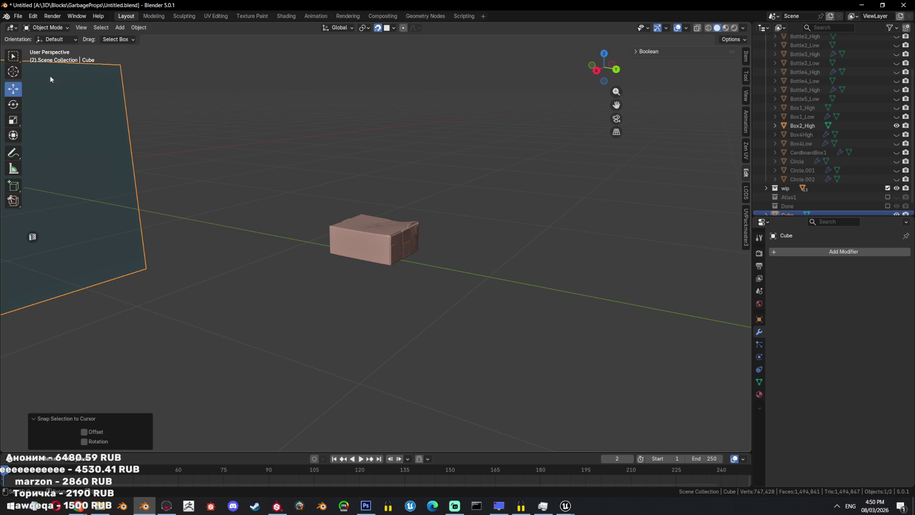
pyautogui.click(394, 259)
pyautogui.hotkey('ctrl', 'z')
pyautogui.hotkey('ctrl', 'shift', 'z')
pyautogui.hotkey('shift', 's')
pyautogui.click(421, 296)
pyautogui.click(412, 260)
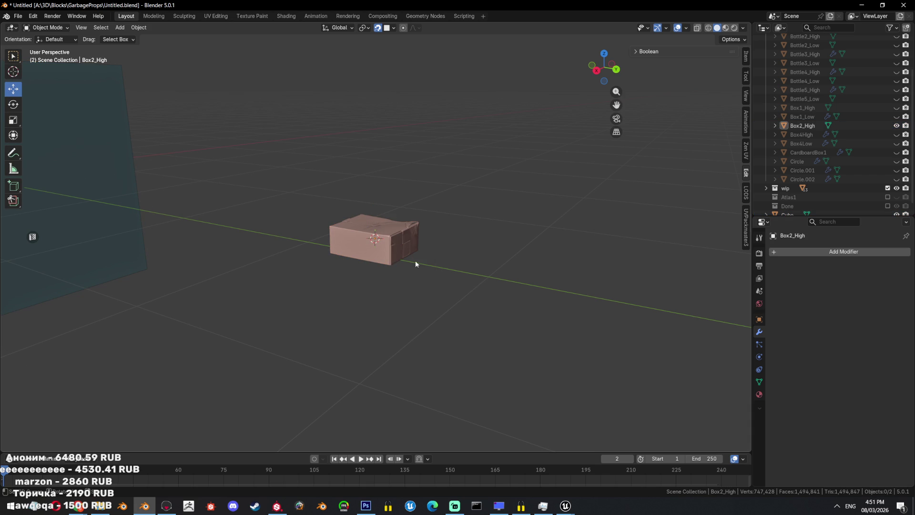
pyautogui.click(122, 176)
pyautogui.hotkey('shift', 's')
pyautogui.click(285, 152)
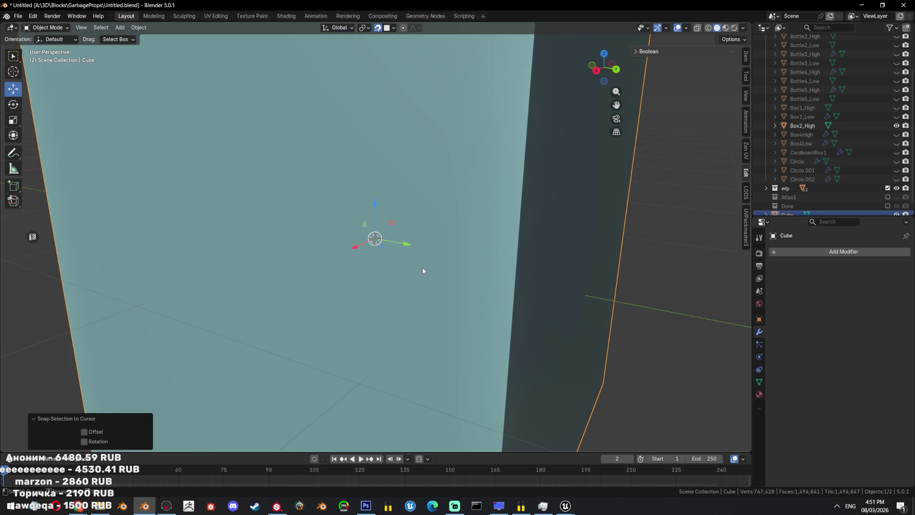
# - Scale the cube down to 0.280 and enter Edit Mode with its top face selected
pyautogui.press('s')
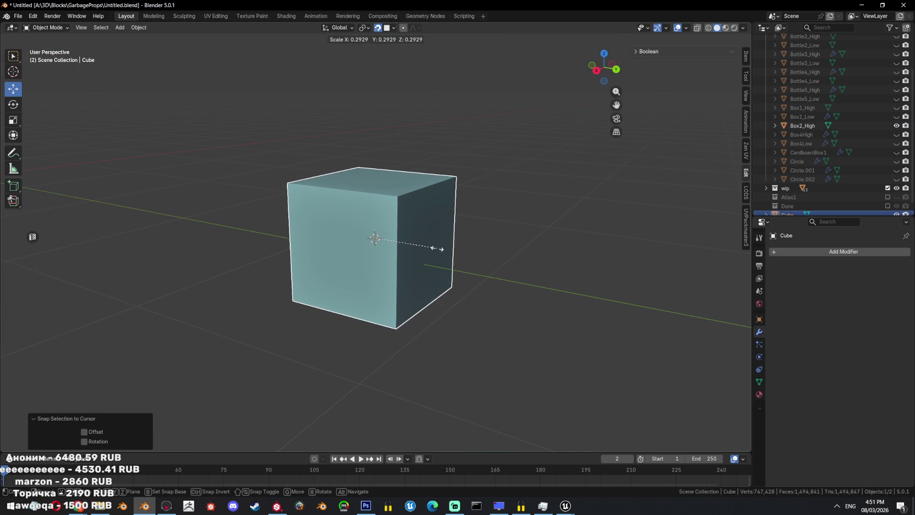
pyautogui.click(437, 248)
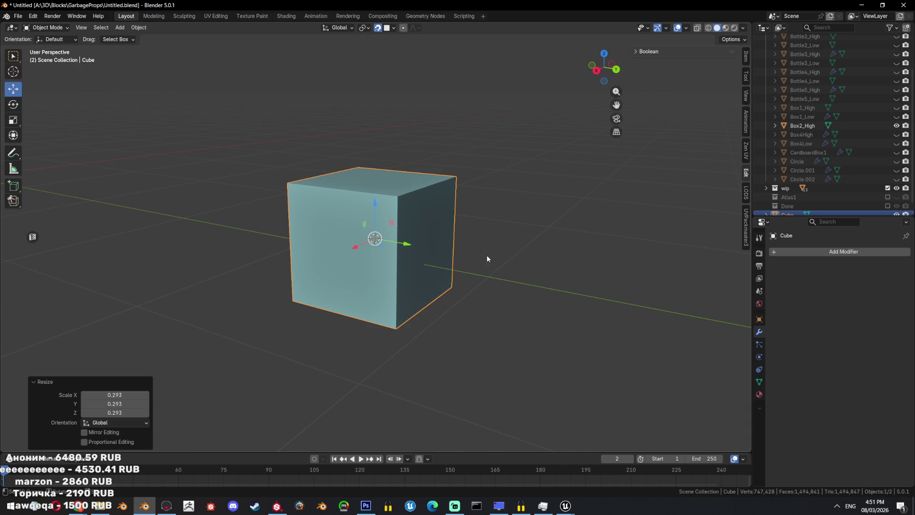
pyautogui.press('s')
pyautogui.click(419, 235)
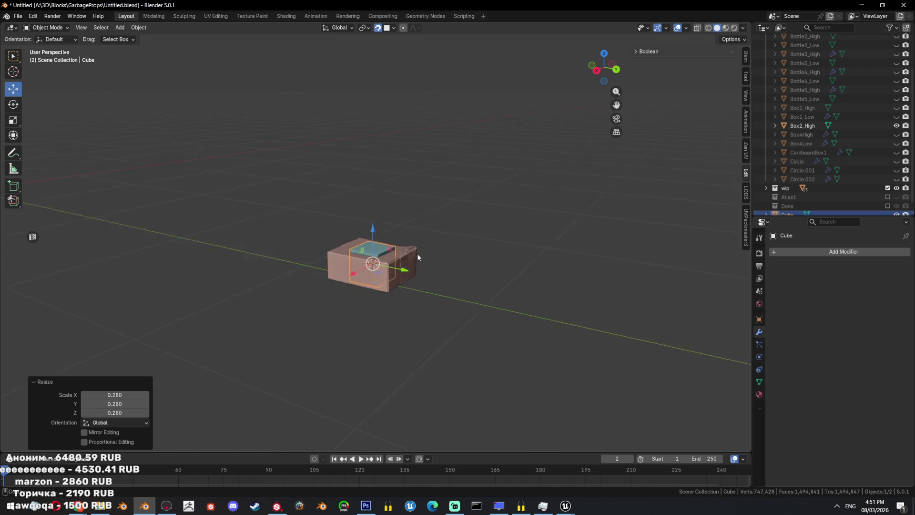
pyautogui.scroll(3, 419, 235)
pyautogui.press('Tab')
pyautogui.press('3')
pyautogui.click(381, 302)
pyautogui.scroll(3, 413, 298)
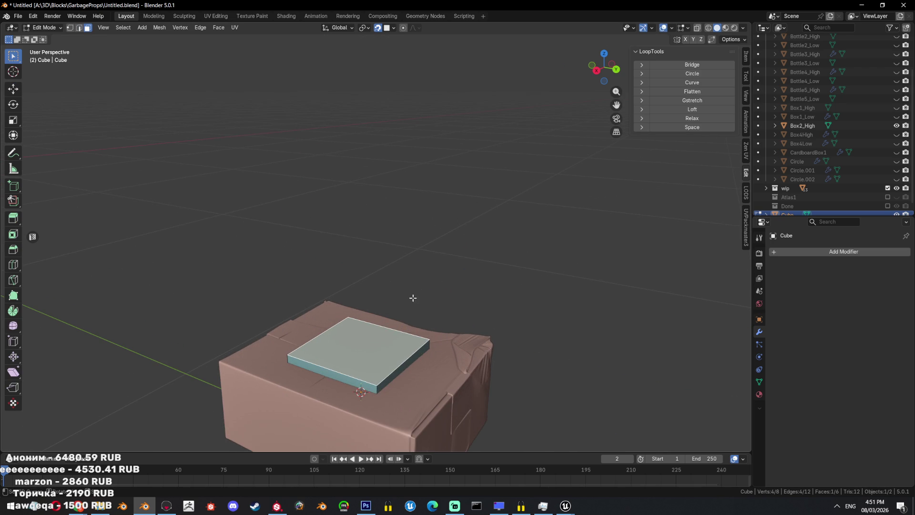
# - Move the cage's top face vertically down onto the top of the box
pyautogui.press('g')
pyautogui.press('z')
pyautogui.click(438, 351)
pyautogui.moveTo(438, 355)
pyautogui.mouseDown(button='middle')
pyautogui.moveTo(484, 296)
pyautogui.moveTo(491, 314)
pyautogui.moveTo(504, 304)
pyautogui.mouseUp(button='middle')
pyautogui.press('g')
pyautogui.press('z')
pyautogui.click(486, 275)
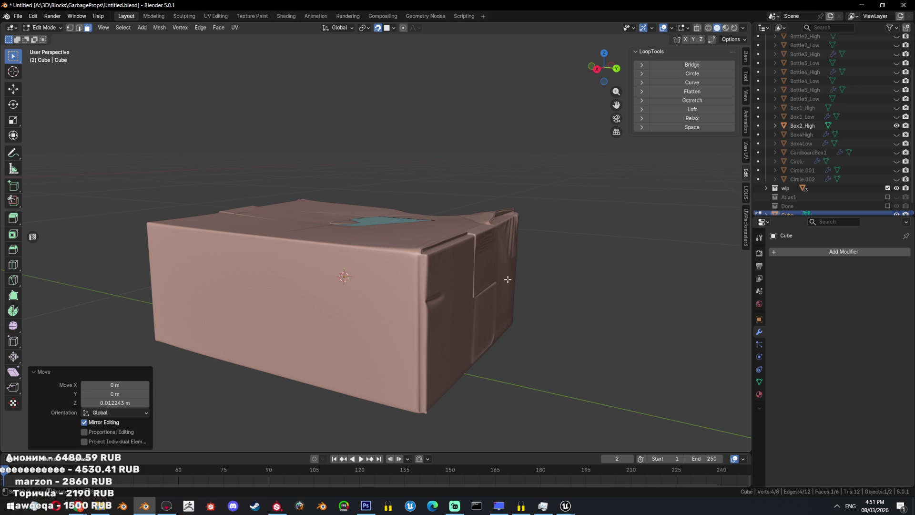
# - Check the cage against the box using the see-through display
pyautogui.press('g')
pyautogui.press('y')
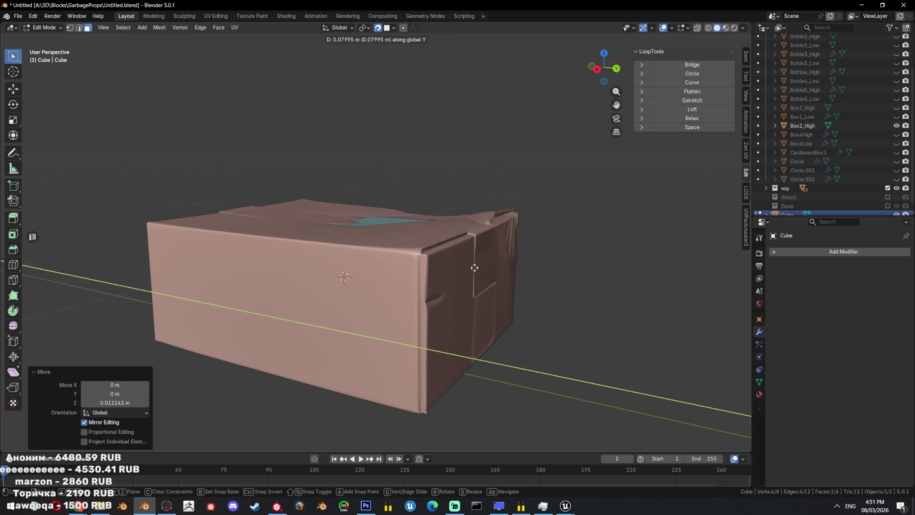
pyautogui.press('Escape')
pyautogui.hotkey('alt', 'z')
pyautogui.scroll(-1, 484, 298)
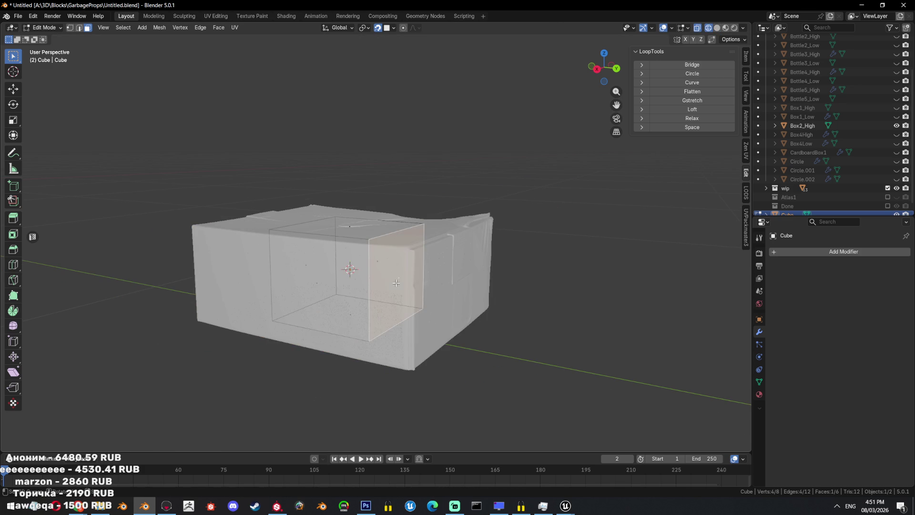
pyautogui.hotkey('alt', 'z')
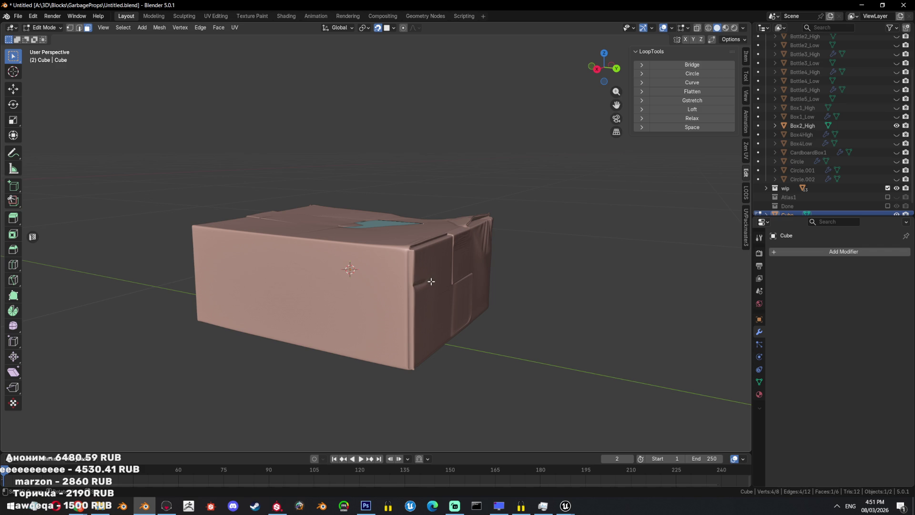
pyautogui.moveTo(437, 280); pyautogui.dragTo(364, 278, button='middle')
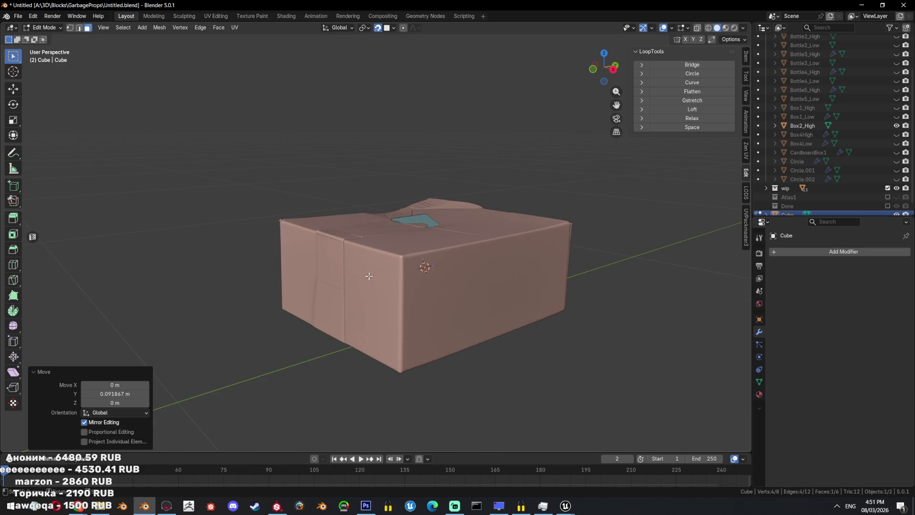
# - Move the end face along Y and X, and the front-left face along Y, to fit the box
pyautogui.press('g')
pyautogui.press('y')
pyautogui.click(427, 287)
pyautogui.press('g')
pyautogui.press('x')
pyautogui.click(429, 296)
pyautogui.moveTo(429, 296); pyautogui.dragTo(422, 308, button='middle')
pyautogui.click(381, 311)
pyautogui.press('g')
pyautogui.press('y')
pyautogui.click(381, 312)
# - Stretch another cage face along Y and adjust its height twice along Z
pyautogui.moveTo(382, 312)
pyautogui.mouseDown(button='middle')
pyautogui.moveTo(396, 276)
pyautogui.moveTo(449, 272)
pyautogui.moveTo(446, 205)
pyautogui.moveTo(496, 239)
pyautogui.moveTo(427, 250)
pyautogui.mouseUp(button='middle')
pyautogui.press('g')
pyautogui.press('y')
pyautogui.click(396, 276)
pyautogui.press('g')
pyautogui.press('z')
pyautogui.click(450, 272)
pyautogui.press('g')
pyautogui.press('z')
pyautogui.click(446, 205)
pyautogui.scroll(3, 496, 239)
pyautogui.scroll(3, 427, 249)
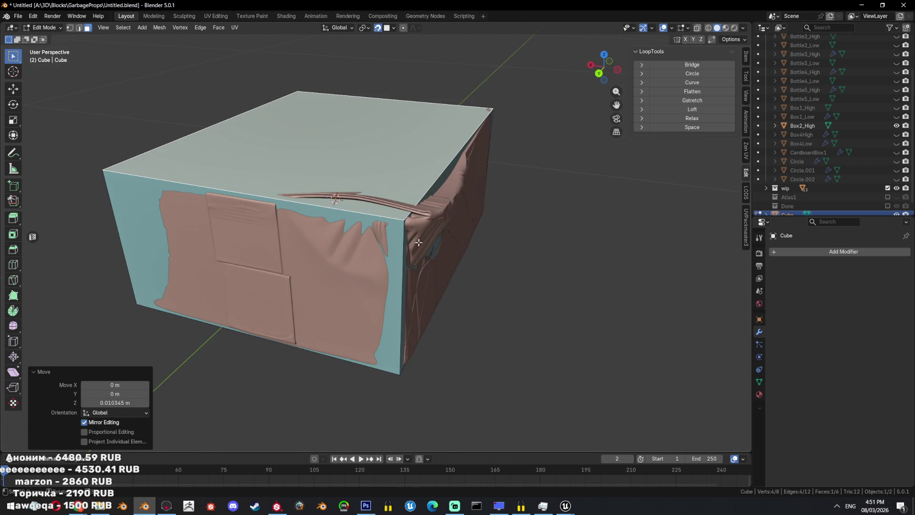
pyautogui.moveTo(395, 220); pyautogui.dragTo(450, 228, button='middle')
# - Check the fit in see-through view, then subdivide one top edge of the cage
pyautogui.press('Tab')
pyautogui.press('Tab')
pyautogui.hotkey('alt', 'z')
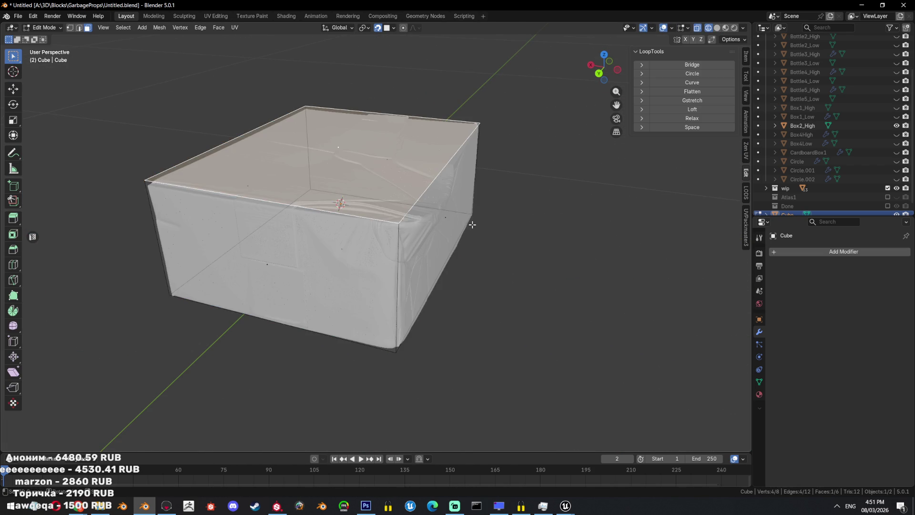
pyautogui.press('Tab')
pyautogui.hotkey('alt', 'z')
pyautogui.press('Tab')
pyautogui.press('2')
pyautogui.click(390, 266)
pyautogui.hotkey('ctrl', 'e')
pyautogui.click(548, 227)
pyautogui.hotkey('ctrl', 'z')
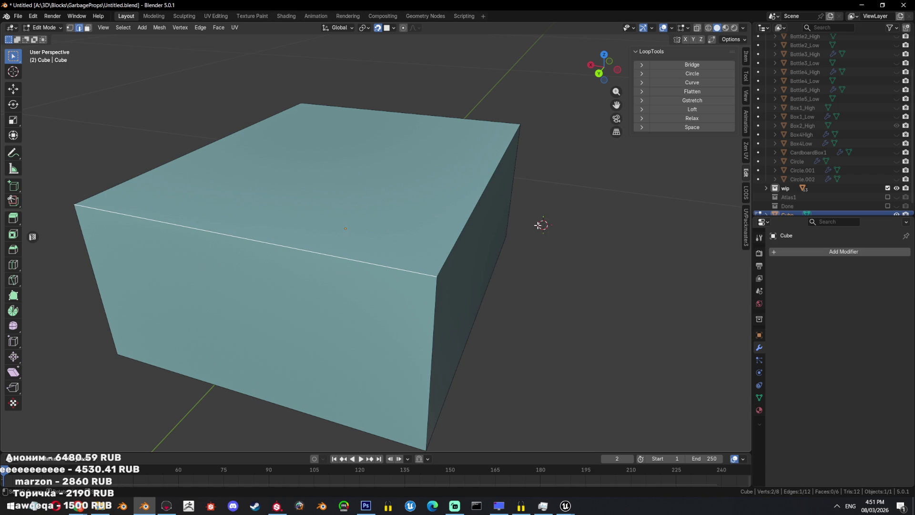
pyautogui.hotkey('ctrl', 'e')
pyautogui.click(537, 236)
# - Return to Object Mode, unhide all objects, and make the props collection visible
pyautogui.hotkey('shift', 'z')
pyautogui.press('Tab')
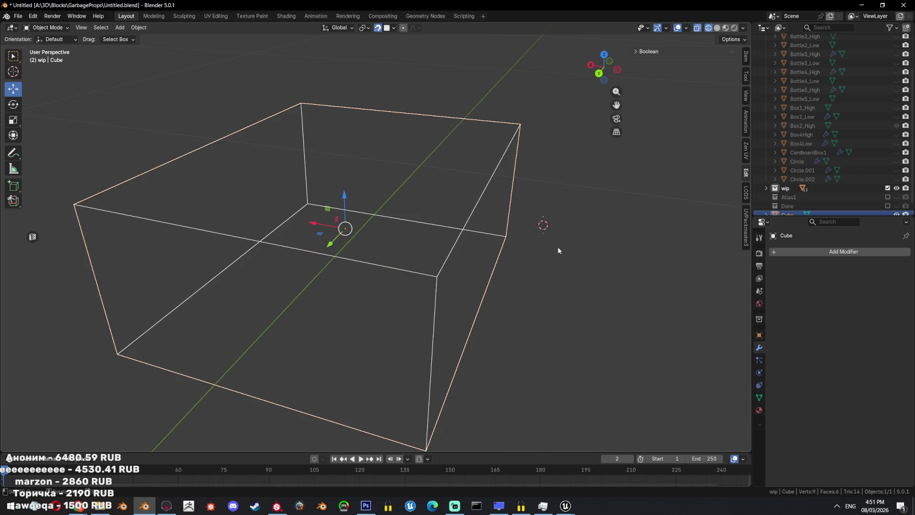
pyautogui.hotkey('alt', 'h')
pyautogui.hotkey('shift', 'z')
pyautogui.scroll(-4, 471, 253)
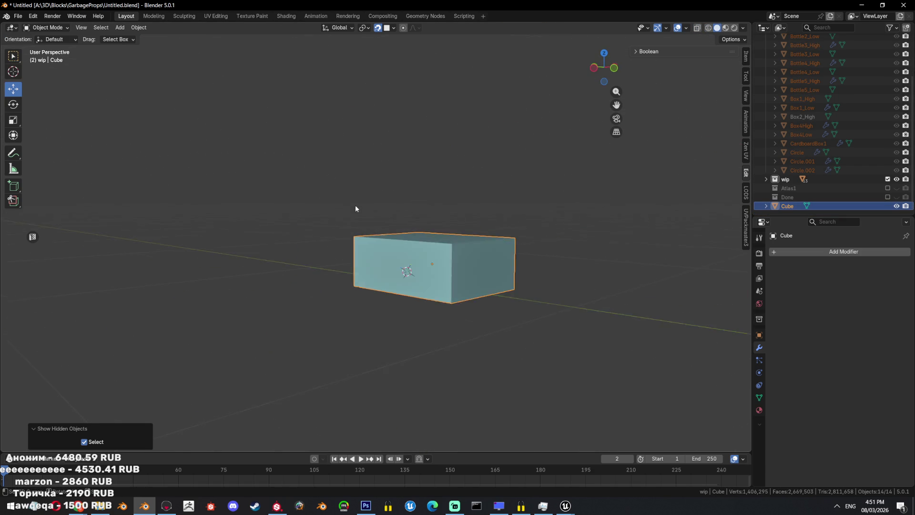
pyautogui.scroll(5, 835, 119)
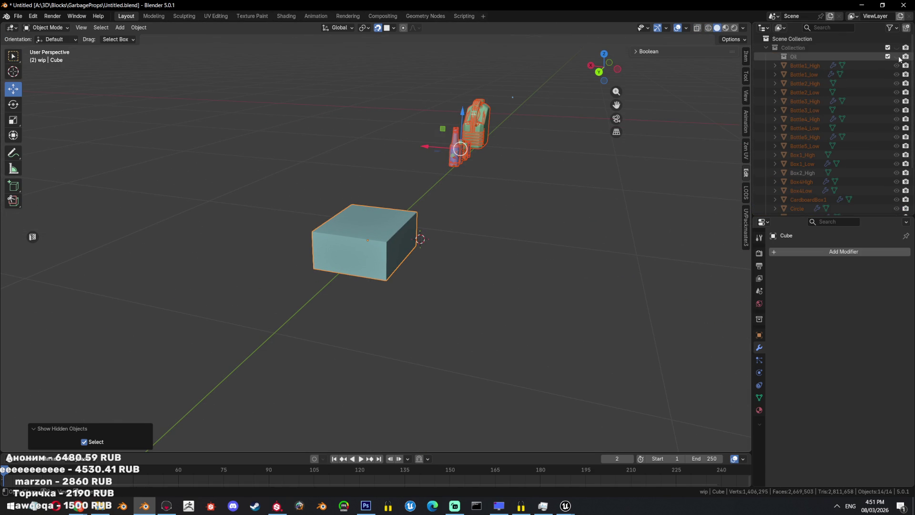
pyautogui.click(898, 52)
pyautogui.moveTo(476, 238); pyautogui.dragTo(379, 244, button='middle')
pyautogui.scroll(3, 378, 244)
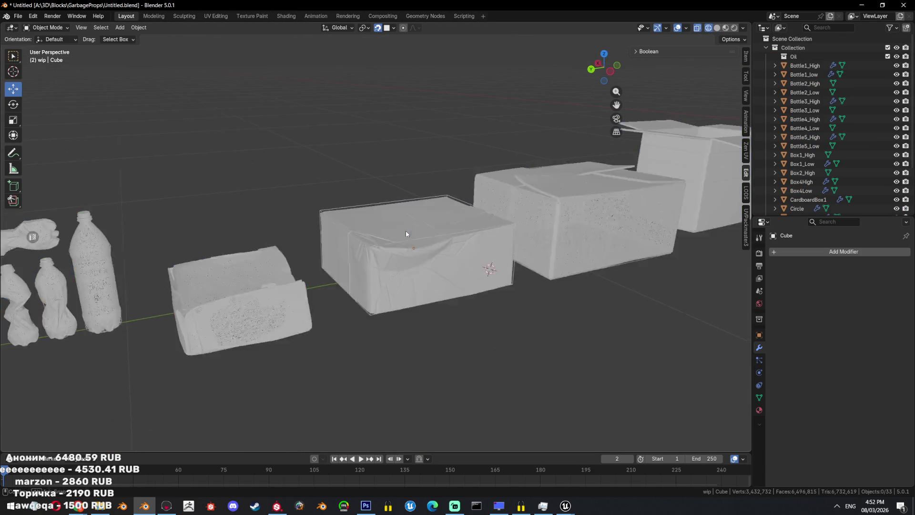
# - Hide everything except Box2_High and its cage, then save the file
pyautogui.click(408, 229)
pyautogui.scroll(2, 408, 230)
pyautogui.hotkey('shift', 'h')
pyautogui.moveTo(371, 320); pyautogui.dragTo(512, 199, button='middle')
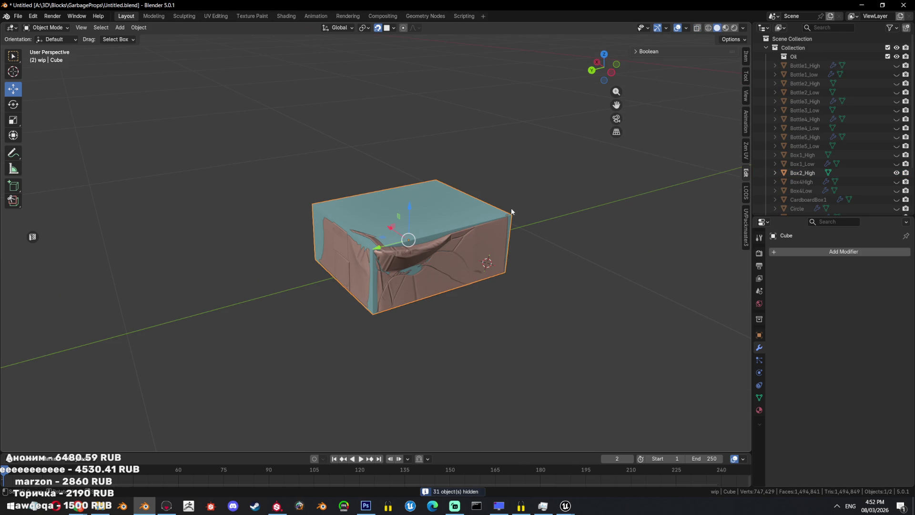
pyautogui.hotkey('ctrl', 's')
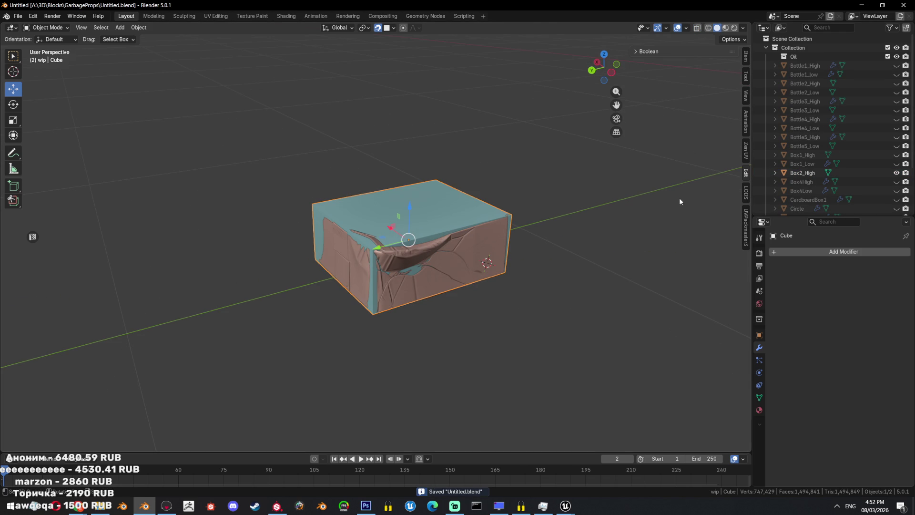
# - Enter Edit Mode on the cage with X-ray display turned on
pyautogui.scroll(2, 593, 298)
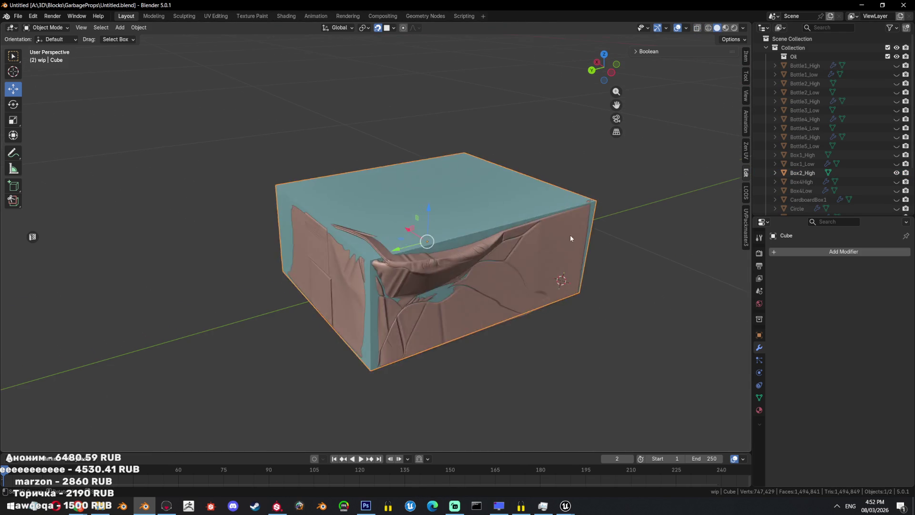
pyautogui.press('Tab')
pyautogui.moveTo(570, 235); pyautogui.dragTo(362, 232, button='middle')
pyautogui.hotkey('alt', 'z')
pyautogui.rightClick(481, 230)
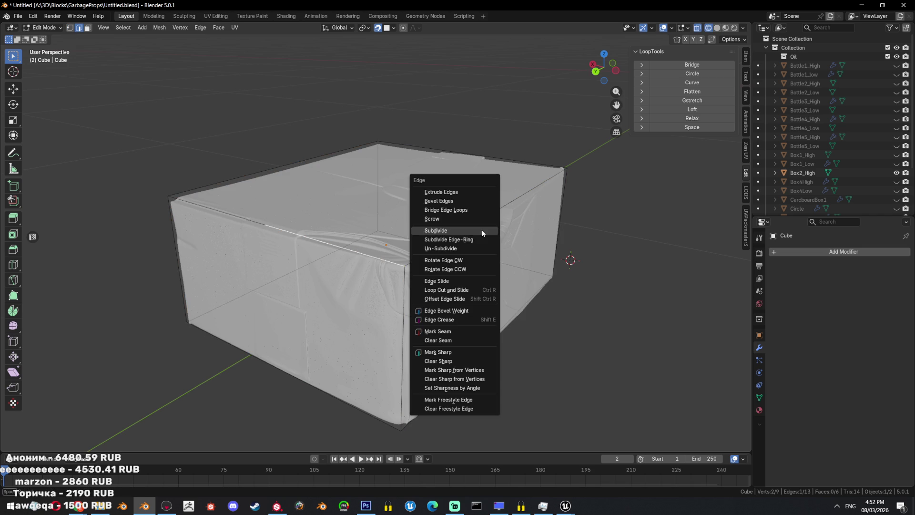
# - With X-ray off, nudge a cage vertex near the top-front edge into place
pyautogui.click(273, 229)
pyautogui.moveTo(274, 229); pyautogui.dragTo(313, 258, button='middle')
pyautogui.hotkey('alt', 'z')
pyautogui.click(281, 249)
pyautogui.press('g')
pyautogui.click(312, 258)
# - Subdivide two top edges and pull each new midpoint vertex toward the dent
pyautogui.keyDown('shift'); pyautogui.click(448, 269); pyautogui.keyUp('shift')
pyautogui.rightClick(453, 248)
pyautogui.click(453, 248)
pyautogui.click(378, 241)
pyautogui.press('g')
pyautogui.click(367, 242)
pyautogui.keyDown('shift'); pyautogui.click(448, 269); pyautogui.keyUp('shift')
pyautogui.rightClick(438, 229)
pyautogui.click(439, 229)
pyautogui.click(408, 256)
pyautogui.press('g')
pyautogui.click(421, 247)
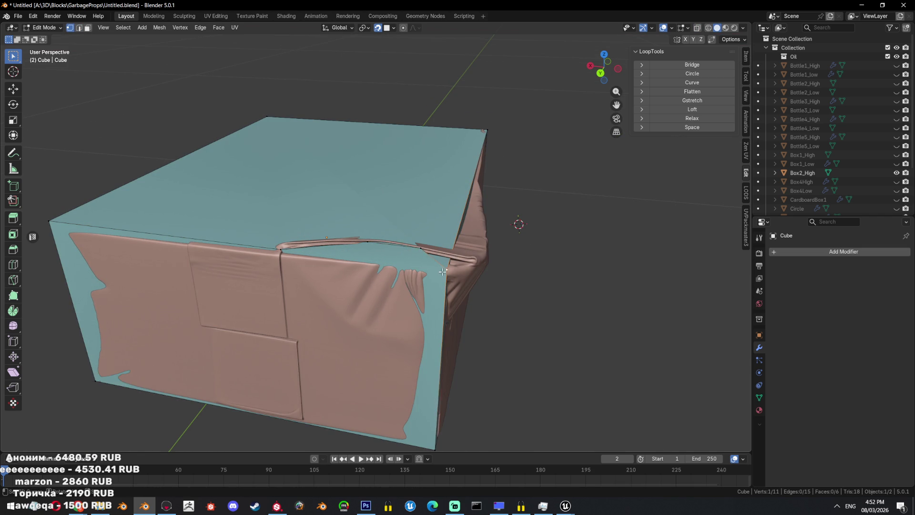
# - Subdivide another top edge and adjust the vertex near the front corner
pyautogui.moveTo(421, 247); pyautogui.dragTo(497, 229, button='middle')
pyautogui.press('2')
pyautogui.click(496, 229)
pyautogui.rightClick(496, 229)
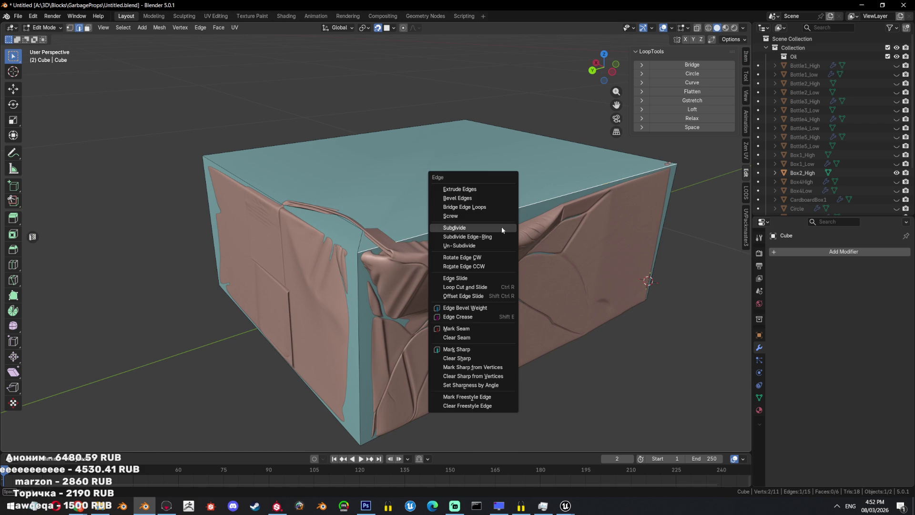
pyautogui.click(497, 229)
pyautogui.press('1')
pyautogui.click(383, 249)
pyautogui.press('g')
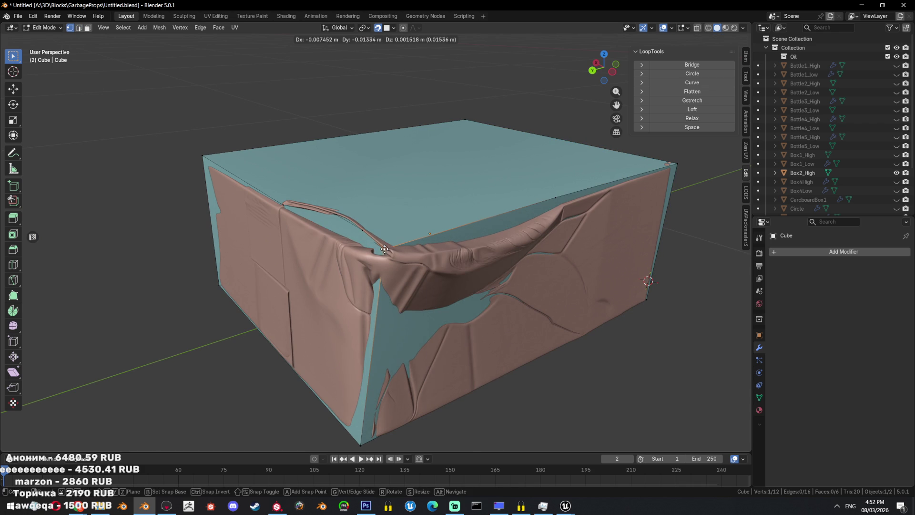
pyautogui.click(385, 251)
# - From a side view, split an edge and move a vertex over the dent
pyautogui.moveTo(386, 250)
pyautogui.mouseDown(button='middle')
pyautogui.moveTo(446, 231)
pyautogui.moveTo(467, 272)
pyautogui.mouseUp(button='middle')
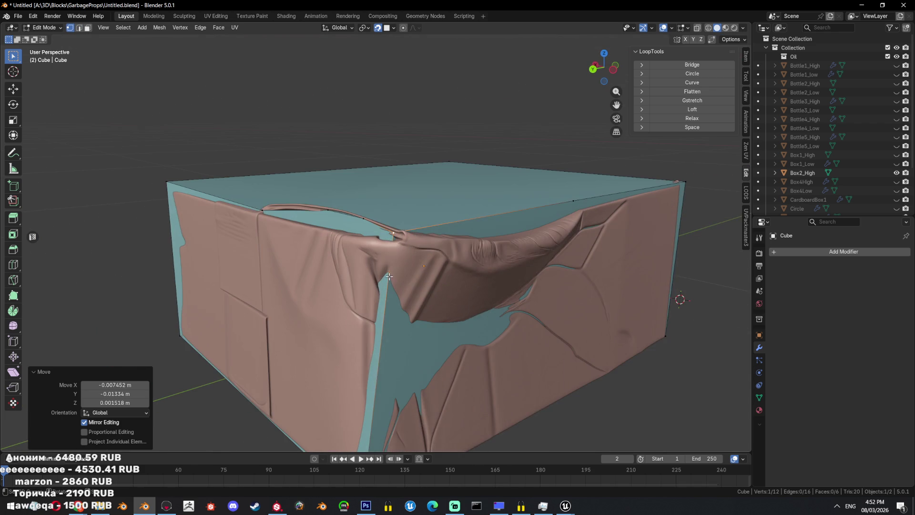
pyautogui.keyDown('shift'); pyautogui.click(399, 290); pyautogui.keyUp('shift')
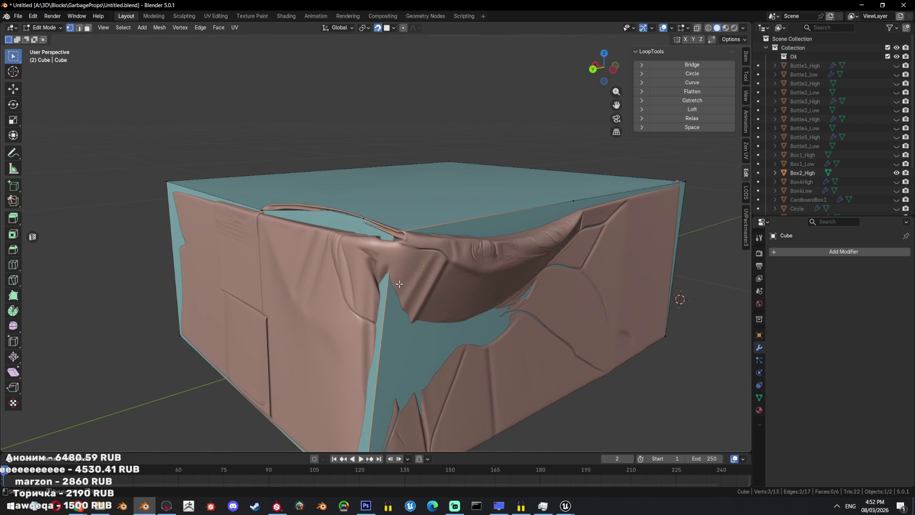
pyautogui.moveTo(399, 285); pyautogui.dragTo(358, 274, button='middle')
pyautogui.hotkey('alt', 'z')
pyautogui.scroll(-3, 366, 257)
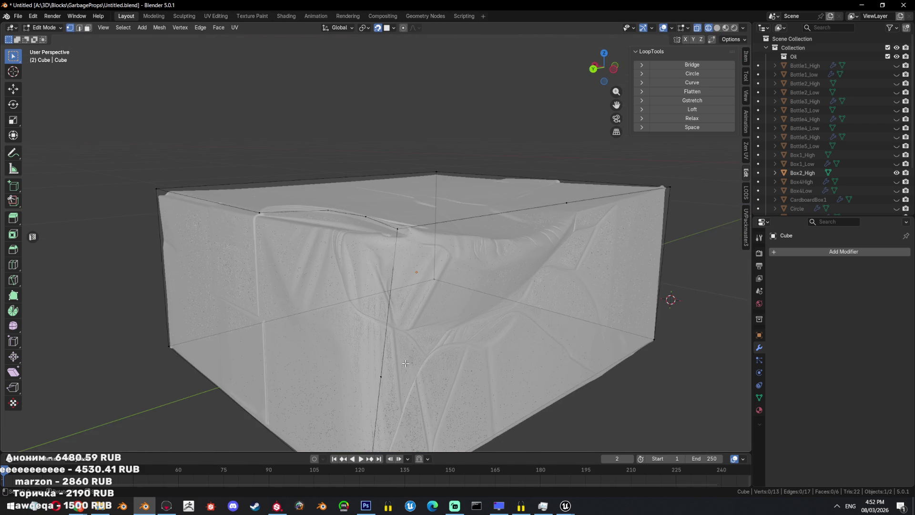
pyautogui.hotkey('alt', 'z')
pyautogui.scroll(5, 334, 286)
pyautogui.click(310, 305)
pyautogui.press('g')
pyautogui.click(312, 307)
pyautogui.scroll(-3, 311, 308)
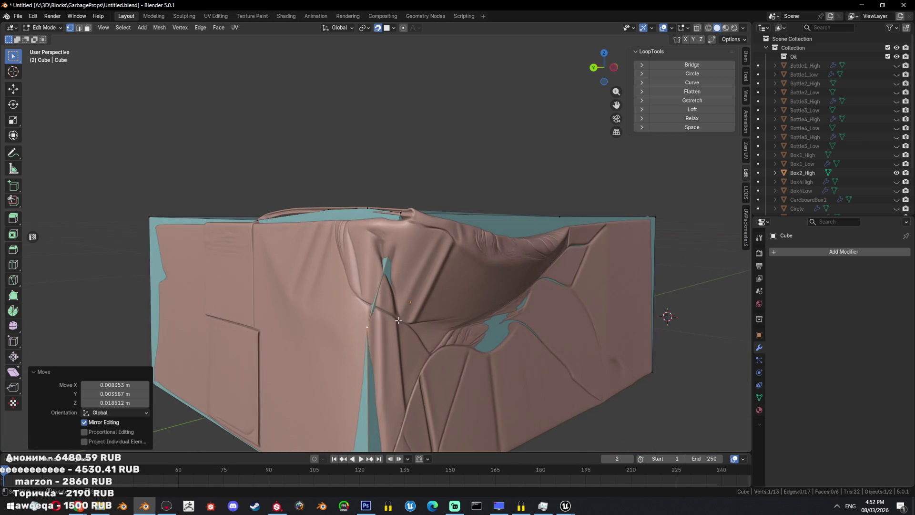
# - Subdivide an edge along the dent and lower the new vertex into it
pyautogui.press('a')
pyautogui.moveTo(334, 286)
pyautogui.mouseDown(button='middle')
pyautogui.moveTo(428, 249)
pyautogui.moveTo(411, 249)
pyautogui.mouseUp(button='middle')
pyautogui.scroll(-2, 429, 249)
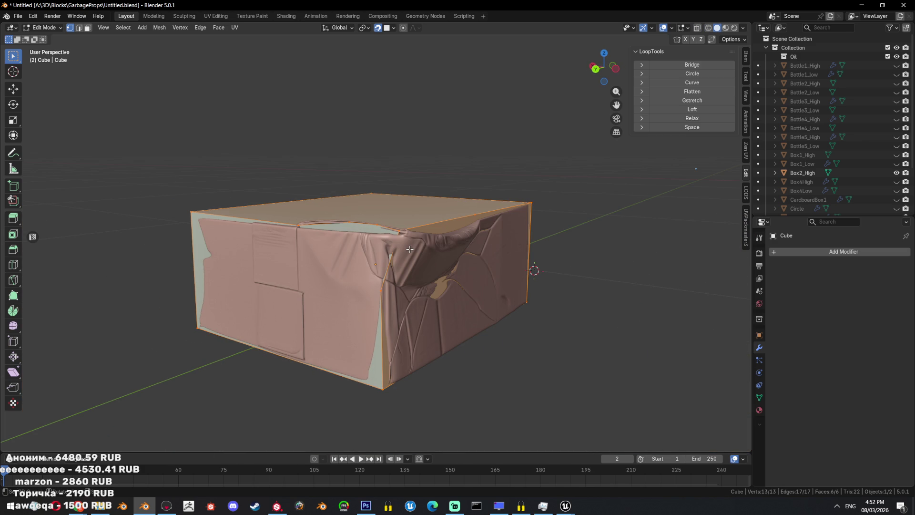
pyautogui.click(410, 249)
pyautogui.moveTo(410, 250); pyautogui.dragTo(456, 249, button='middle')
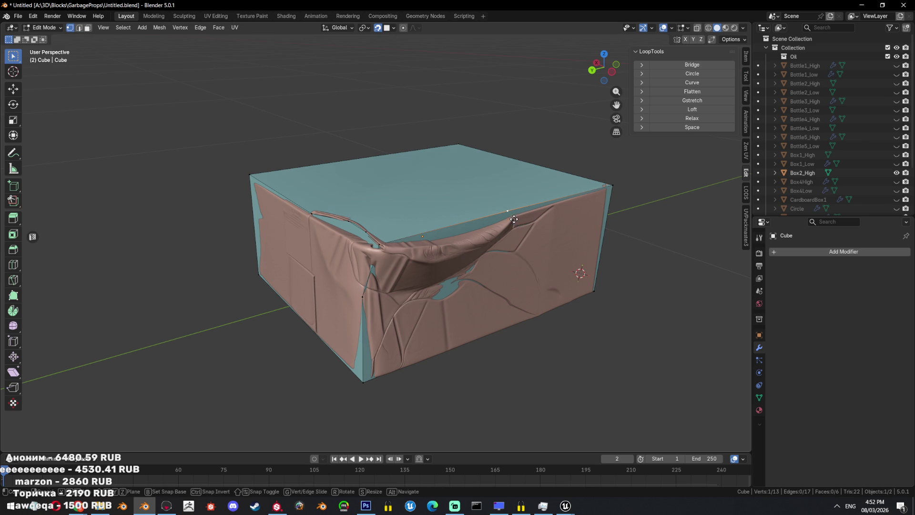
pyautogui.press('g')
pyautogui.press('g')
pyautogui.click(513, 223)
pyautogui.press('2')
pyautogui.hotkey('ctrl', 'e')
pyautogui.click(502, 221)
pyautogui.press('g')
pyautogui.click(452, 242)
# - Select the whole cage and check its fit in X-ray from the front
pyautogui.press('a')
pyautogui.moveTo(473, 257); pyautogui.dragTo(494, 239, button='middle')
pyautogui.hotkey('alt', 'z')
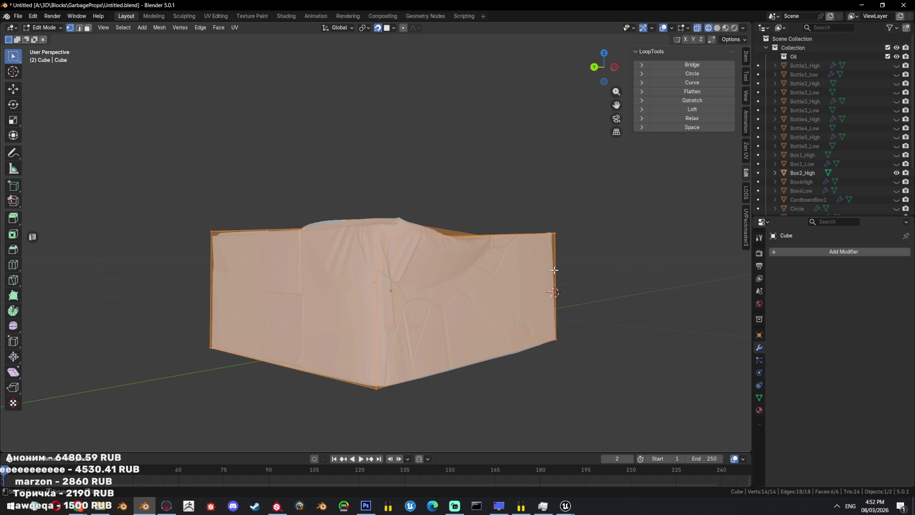
# - Slide a corner vertex of the cage along the Y axis in two moves
pyautogui.hotkey('alt', 'z')
pyautogui.click(544, 243)
pyautogui.moveTo(544, 244)
pyautogui.mouseDown(button='middle')
pyautogui.moveTo(534, 266)
pyautogui.moveTo(594, 278)
pyautogui.mouseUp(button='middle')
pyautogui.press('g')
pyautogui.press('y')
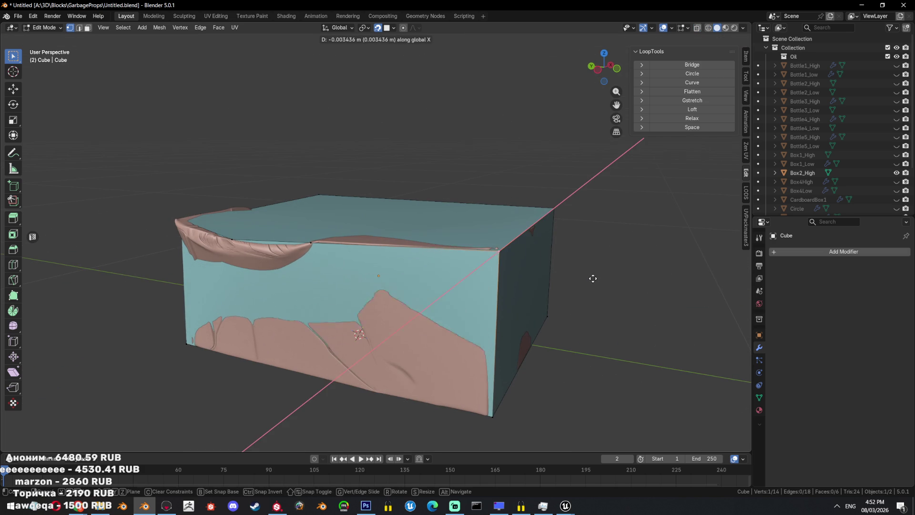
pyautogui.click(588, 277)
pyautogui.press('g')
pyautogui.press('y')
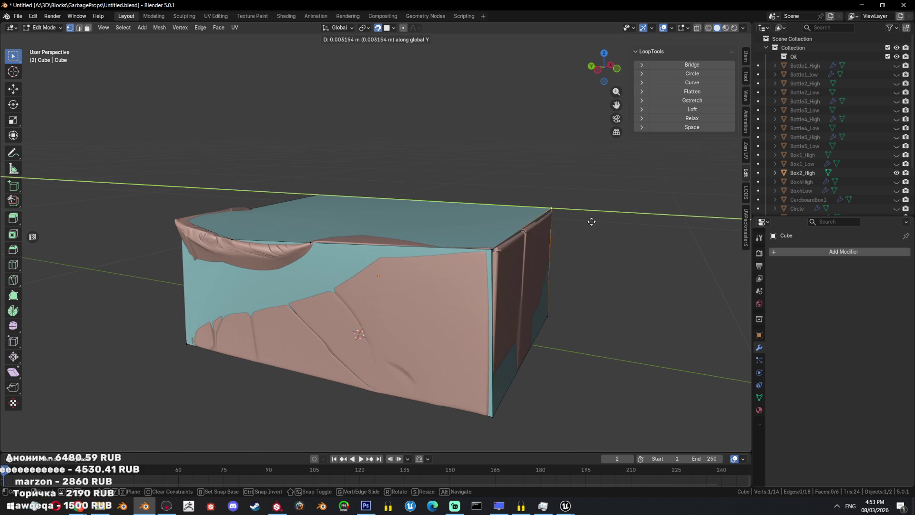
pyautogui.click(592, 222)
# - Move two selected vertices together along the X axis
pyautogui.keyDown('shift'); pyautogui.click(492, 250); pyautogui.keyUp('shift')
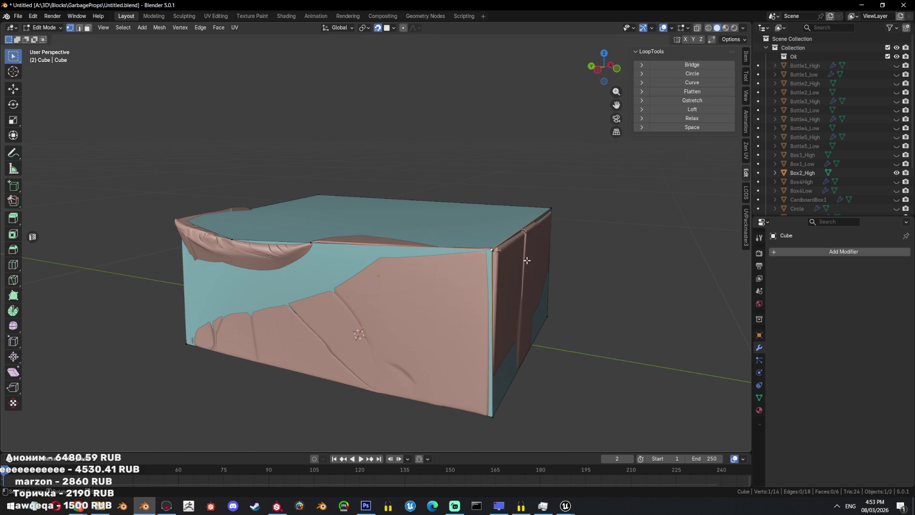
pyautogui.press('g')
pyautogui.press('x')
pyautogui.click(574, 218)
pyautogui.moveTo(574, 218)
pyautogui.mouseDown(button='middle')
pyautogui.moveTo(383, 269)
pyautogui.moveTo(469, 270)
pyautogui.mouseUp(button='middle')
pyautogui.press('a')
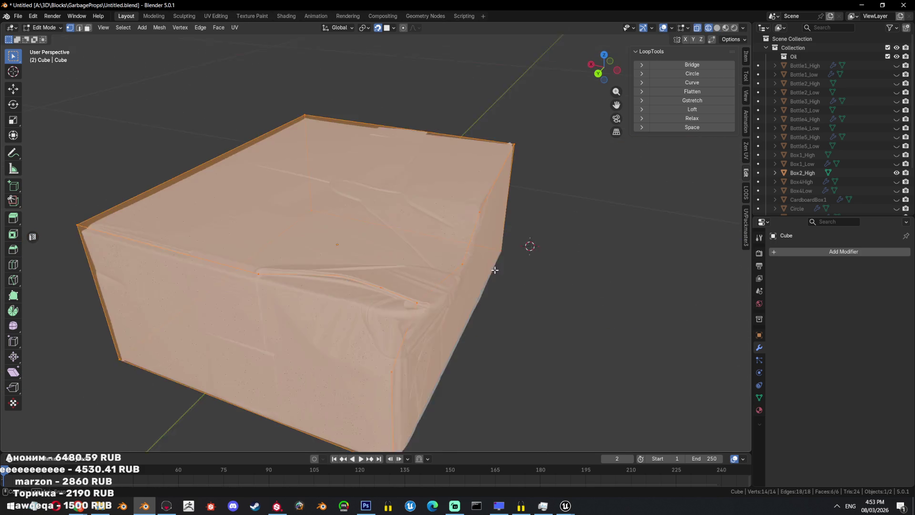
pyautogui.hotkey('ctrl', 'z')
pyautogui.hotkey('alt', 'z')
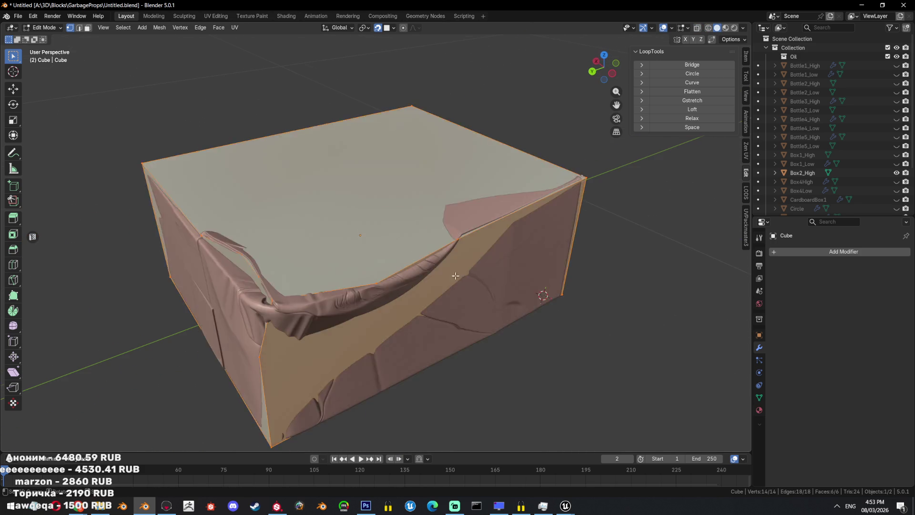
pyautogui.moveTo(459, 274); pyautogui.dragTo(448, 257, button='middle')
# - Subdivide a cage edge, reposition the new vertex, and extrude another vertex from it
pyautogui.press('2')
pyautogui.rightClick(448, 258)
pyautogui.click(448, 258)
pyautogui.press('1')
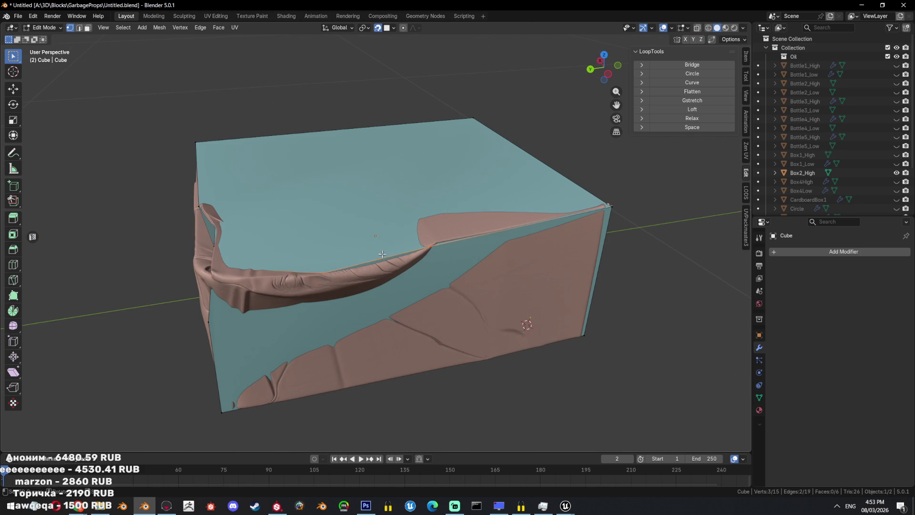
pyautogui.click(377, 260)
pyautogui.press('g')
pyautogui.click(298, 273)
pyautogui.press('e')
pyautogui.click(260, 277)
# - Knife-cut a new edge across the cage's top, from the vertical edge to the right edge
pyautogui.moveTo(259, 277); pyautogui.dragTo(432, 258, button='middle')
pyautogui.press('a')
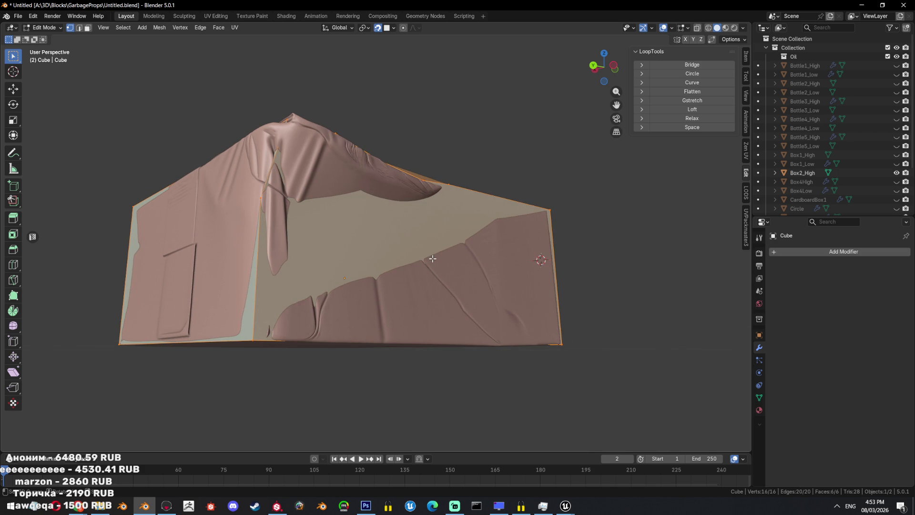
pyautogui.moveTo(433, 230); pyautogui.dragTo(432, 234, button='middle')
pyautogui.hotkey('alt', 'z')
pyautogui.press('3')
pyautogui.hotkey('alt', 'z')
pyautogui.hotkey('alt', 'a')
pyautogui.moveTo(424, 238); pyautogui.dragTo(319, 249, button='middle')
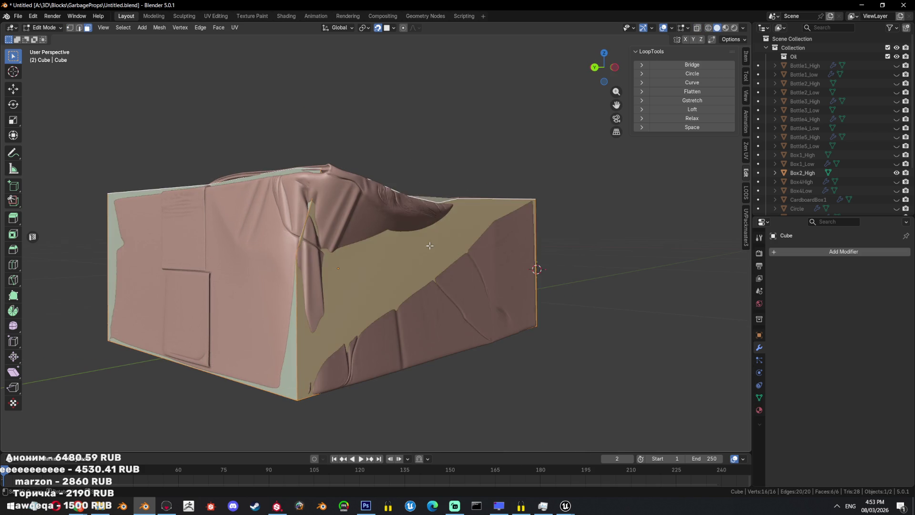
pyautogui.press('k')
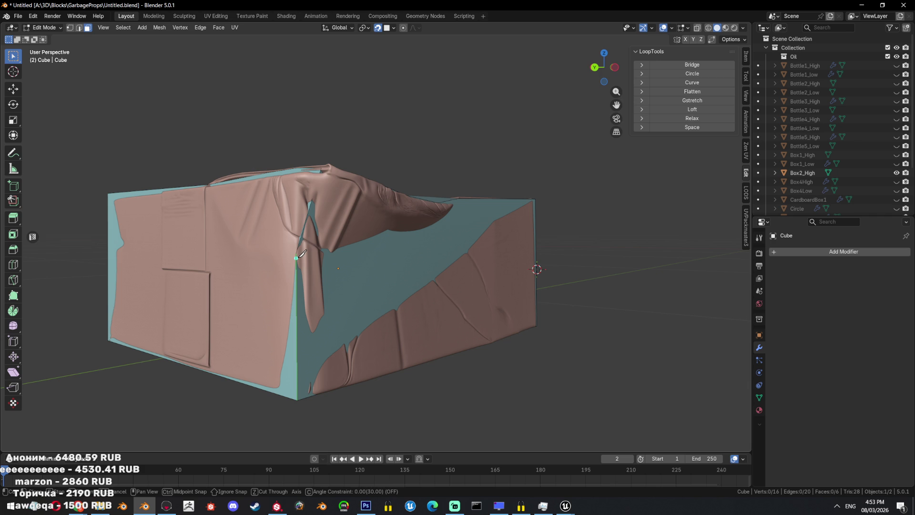
pyautogui.click(296, 254)
pyautogui.moveTo(468, 248); pyautogui.dragTo(485, 265, button='middle')
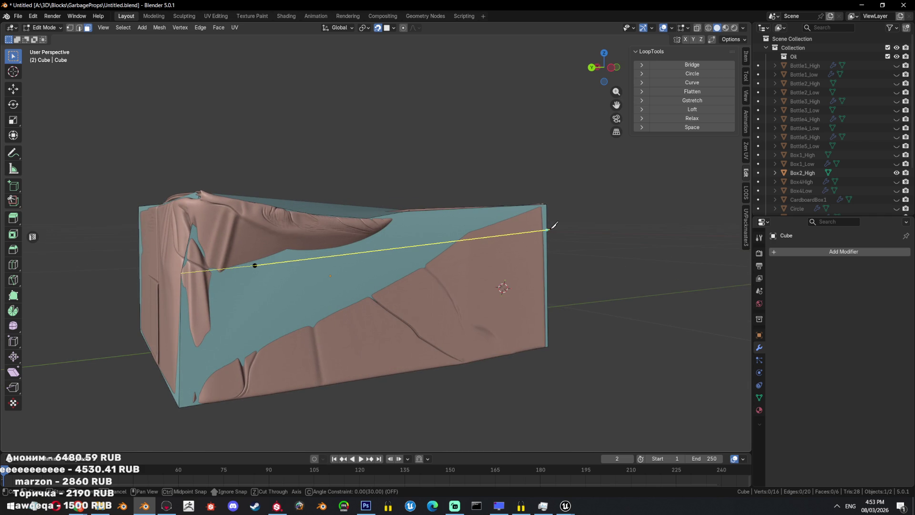
pyautogui.click(552, 228)
pyautogui.press('Return')
# - Drop a vertex onto the cloth dent and triangulate the large top face
pyautogui.click(255, 265)
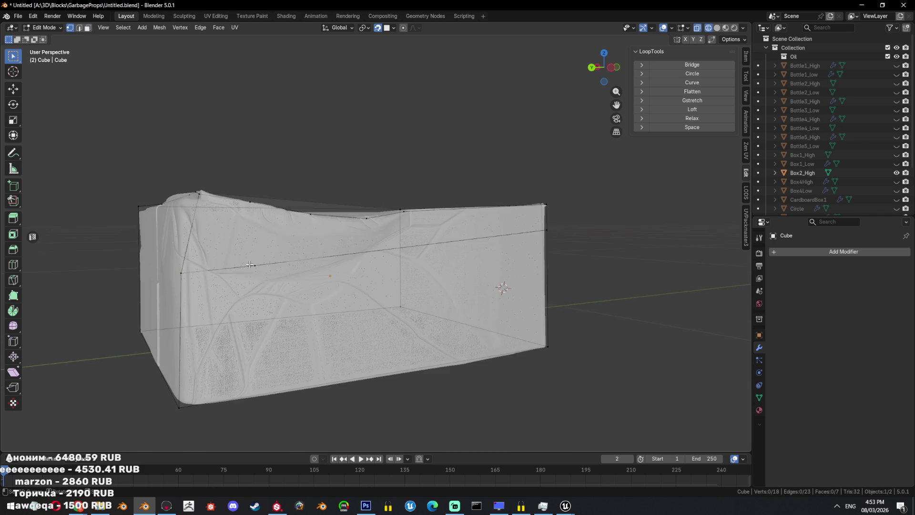
pyautogui.press('g')
pyautogui.click(425, 261)
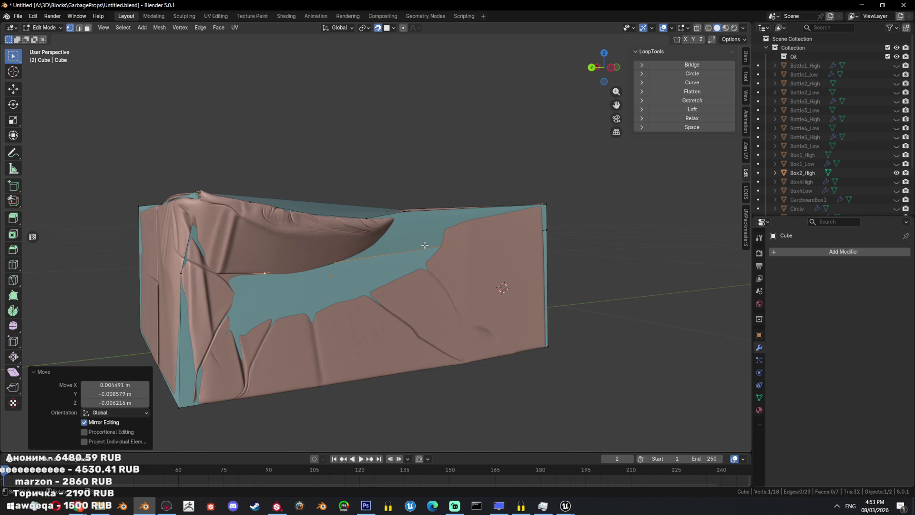
pyautogui.press('3')
pyautogui.click(424, 238)
pyautogui.hotkey('ctrl', 't')
# - Select a cage edge and check for hidden edges by toggling X-ray
pyautogui.press('2')
pyautogui.click(392, 252)
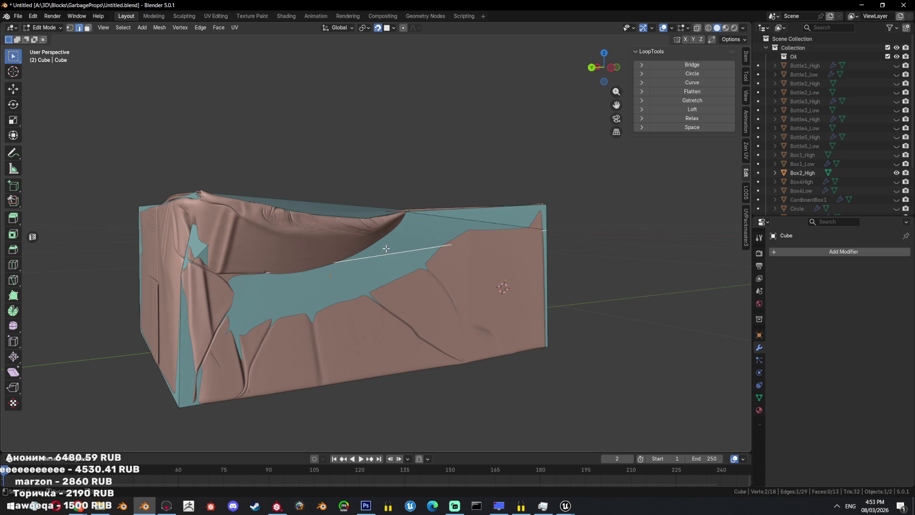
pyautogui.rightClick(532, 252)
pyautogui.press('3')
pyautogui.hotkey('alt', 'z')
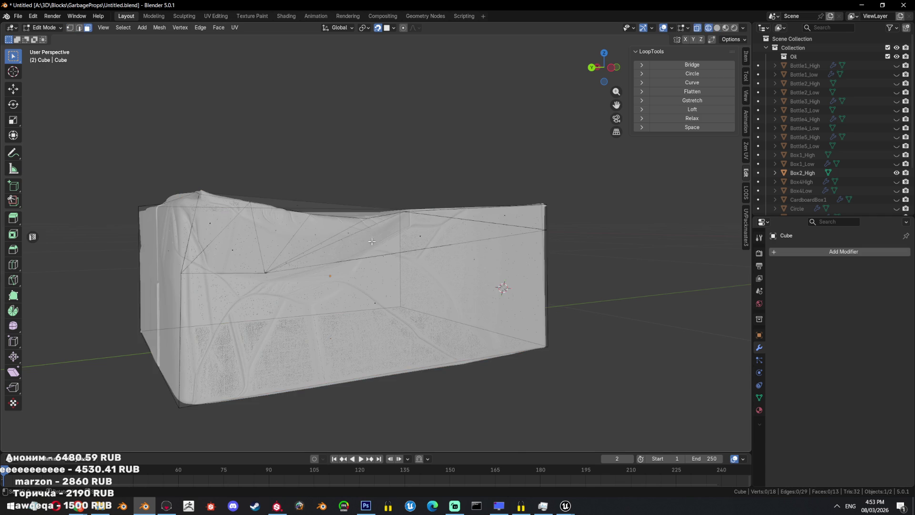
pyautogui.hotkey('alt', 'z')
pyautogui.moveTo(384, 228); pyautogui.dragTo(415, 232, button='middle')
pyautogui.rightClick(481, 242)
# - Subdivide the selected edge and shift its new midpoint vertex
pyautogui.click(482, 242)
pyautogui.press('1')
pyautogui.click(364, 241)
pyautogui.press('g')
pyautogui.click(386, 242)
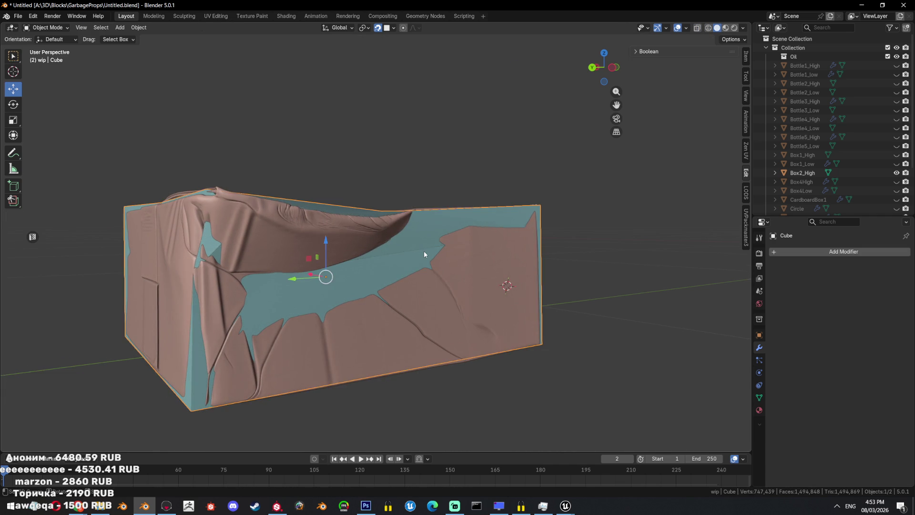
# - In Object Mode, hide the cloth box and apply Shade Auto Smooth to the cage
pyautogui.press('Tab')
pyautogui.hotkey('shift', 'h')
pyautogui.moveTo(451, 269); pyautogui.dragTo(482, 253, button='middle')
pyautogui.rightClick(482, 243)
pyautogui.click(487, 250)
pyautogui.rightClick(488, 250)
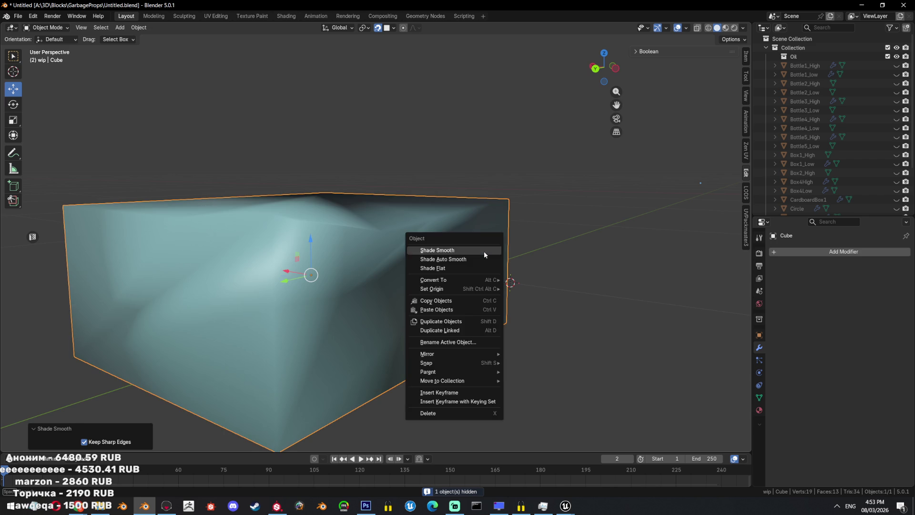
pyautogui.click(483, 260)
pyautogui.scroll(-3, 465, 268)
pyautogui.moveTo(396, 229)
pyautogui.mouseDown(button='middle')
pyautogui.moveTo(448, 260)
pyautogui.moveTo(521, 262)
pyautogui.moveTo(510, 317)
pyautogui.moveTo(374, 292)
pyautogui.moveTo(445, 267)
pyautogui.mouseUp(button='middle')
# - Unhide all objects, then reopen the cage in Edit Mode with X-ray and everything selected
pyautogui.hotkey('alt', 'h')
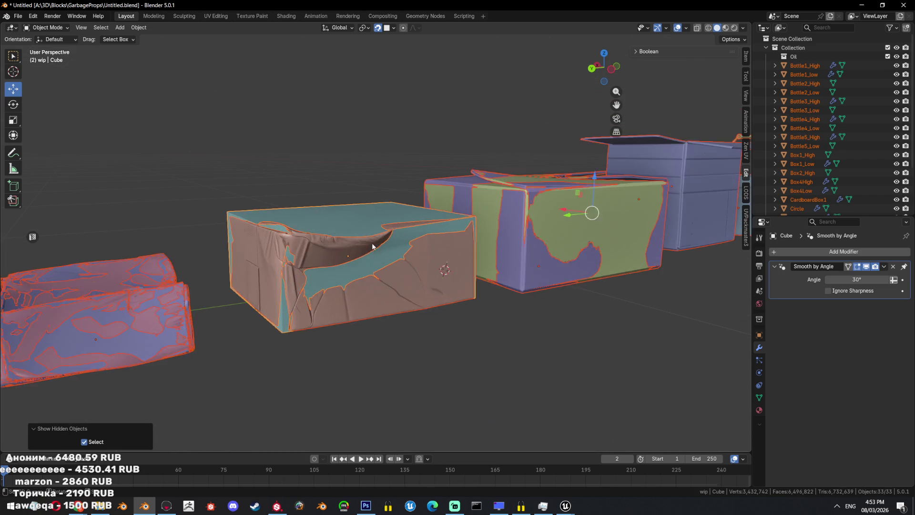
pyautogui.scroll(2, 429, 248)
pyautogui.scroll(2, 390, 222)
pyautogui.press('Tab')
pyautogui.moveTo(390, 222)
pyautogui.mouseDown(button='middle')
pyautogui.moveTo(378, 220)
pyautogui.moveTo(361, 269)
pyautogui.mouseUp(button='middle')
pyautogui.hotkey('alt', 'z')
pyautogui.press('a')
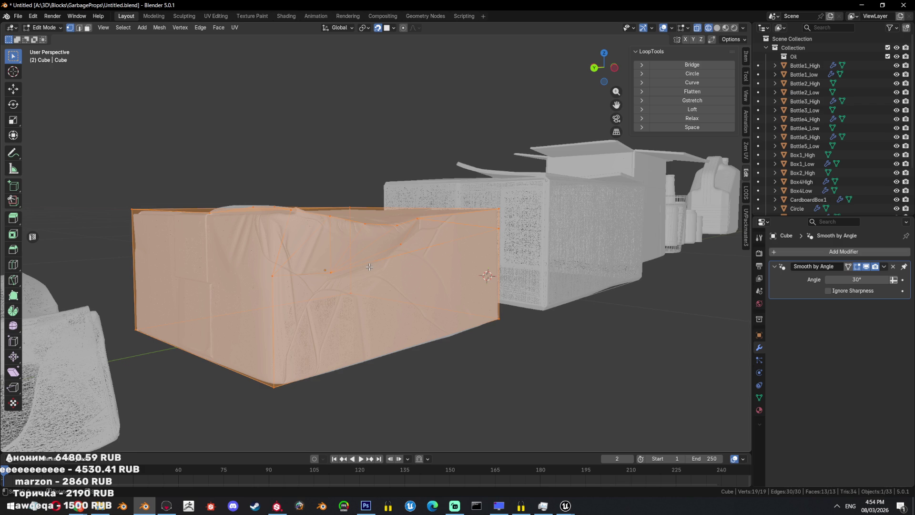
# - Knife-cut a new edge along the cage's front rim
pyautogui.moveTo(369, 267)
pyautogui.mouseDown(button='middle')
pyautogui.moveTo(335, 270)
pyautogui.moveTo(353, 289)
pyautogui.moveTo(406, 265)
pyautogui.moveTo(395, 243)
pyautogui.mouseUp(button='middle')
pyautogui.hotkey('shift', 'z')
pyautogui.click(389, 261)
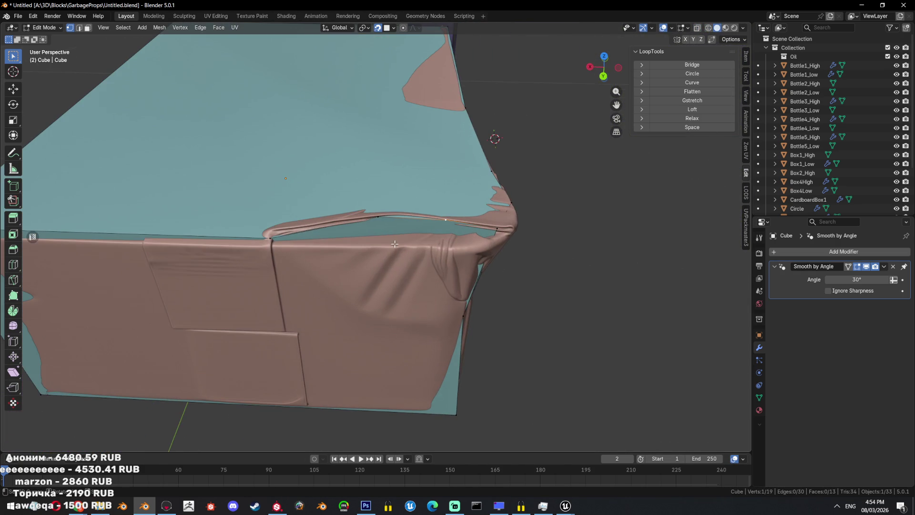
pyautogui.hotkey('shift', 'z')
pyautogui.moveTo(283, 235); pyautogui.dragTo(250, 177, button='middle')
pyautogui.scroll(-2, 249, 178)
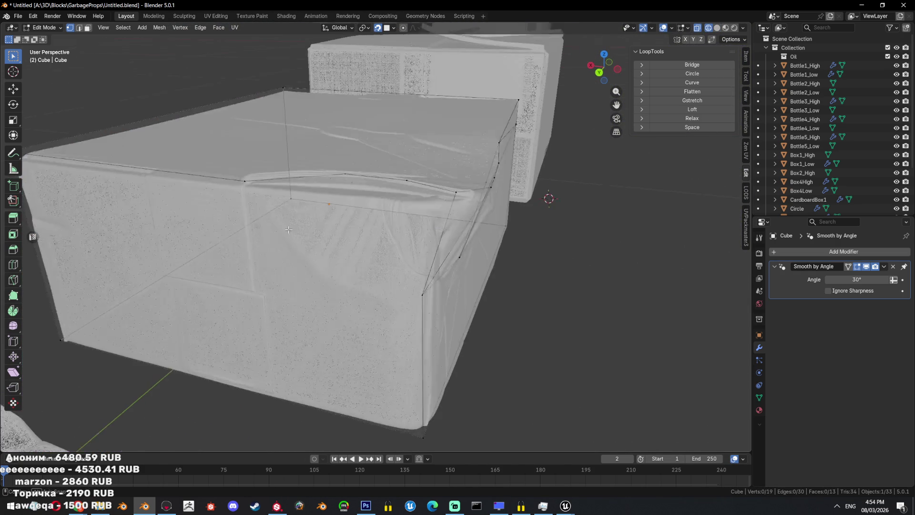
pyautogui.hotkey('shift', 'z')
pyautogui.press('k')
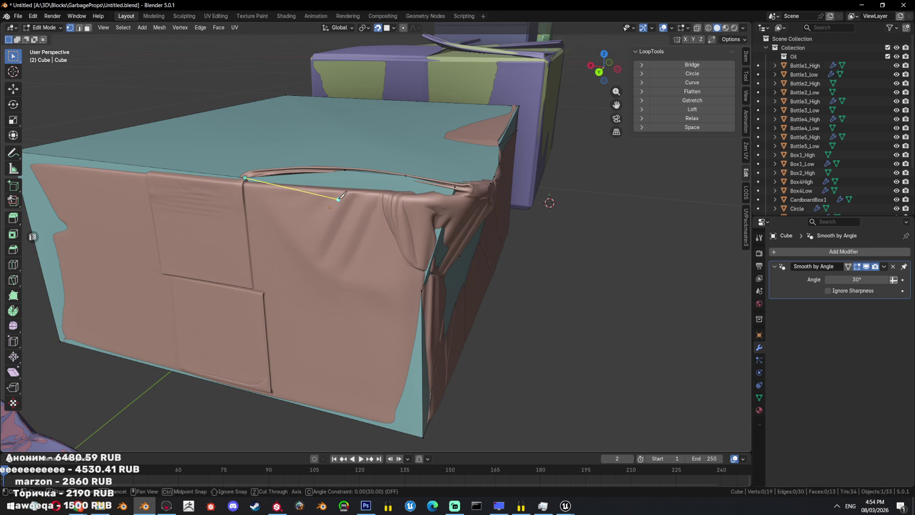
pyautogui.moveTo(353, 207); pyautogui.dragTo(336, 215, button='middle')
pyautogui.press('Return')
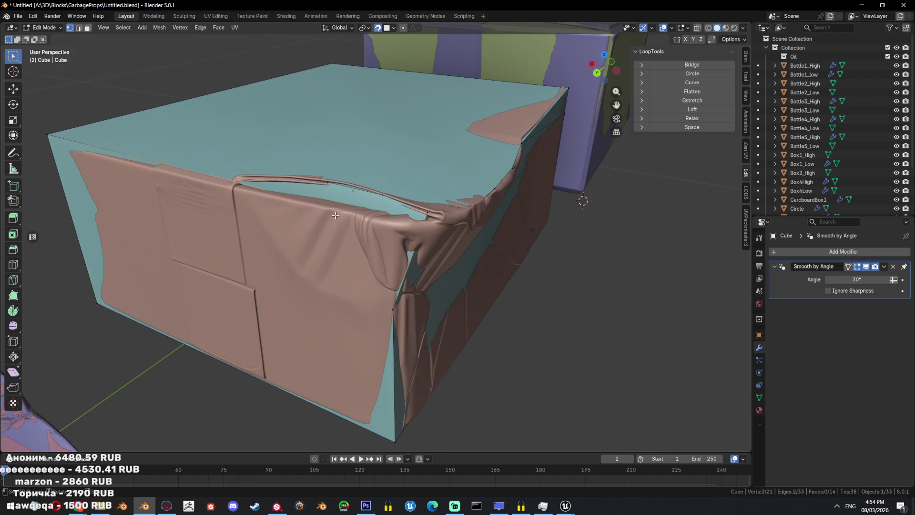
# - Slide a rim vertex into place and knife an edge between the selected rim vertices
pyautogui.hotkey('shift', 'z')
pyautogui.hotkey('shift', 'z')
pyautogui.press('g')
pyautogui.press('Return')
pyautogui.click(390, 231)
pyautogui.moveTo(390, 230); pyautogui.dragTo(348, 199, button='middle')
pyautogui.click(349, 199)
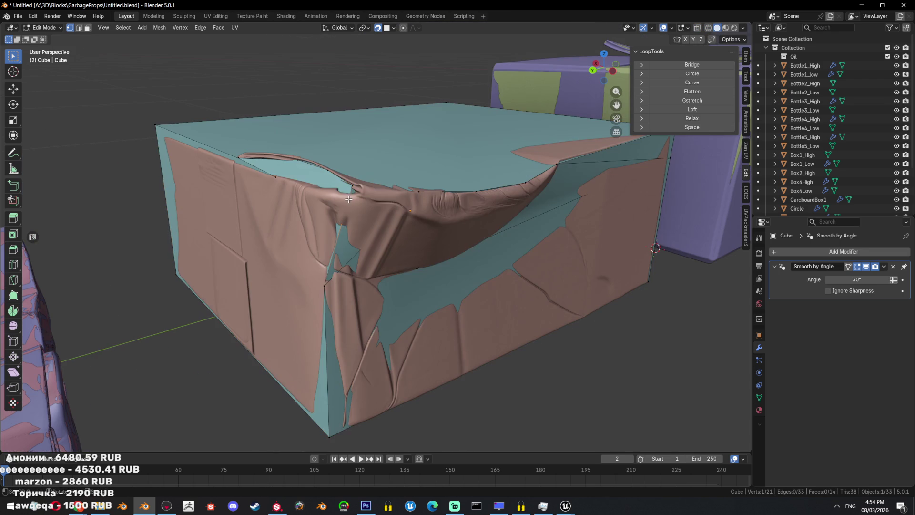
pyautogui.press('k')
pyautogui.press('Return')
# - Test-triangulate the eight-sided rim face, then undo it
pyautogui.moveTo(357, 236); pyautogui.dragTo(414, 276, button='middle')
pyautogui.press('3')
pyautogui.click(382, 262)
pyautogui.hotkey('ctrl', 't')
pyautogui.hotkey('ctrl', 'z')
pyautogui.hotkey('ctrl', 'z')
pyautogui.hotkey('ctrl', 'z')
# - Knife-cut across the corner edge and pull the new vertex onto the cloth
pyautogui.press('k')
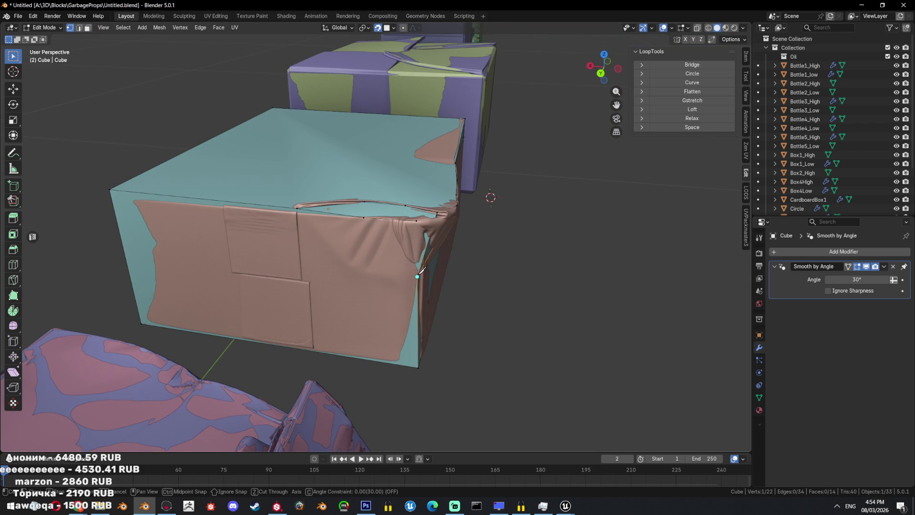
pyautogui.click(360, 270)
pyautogui.click(304, 203)
pyautogui.press('Return')
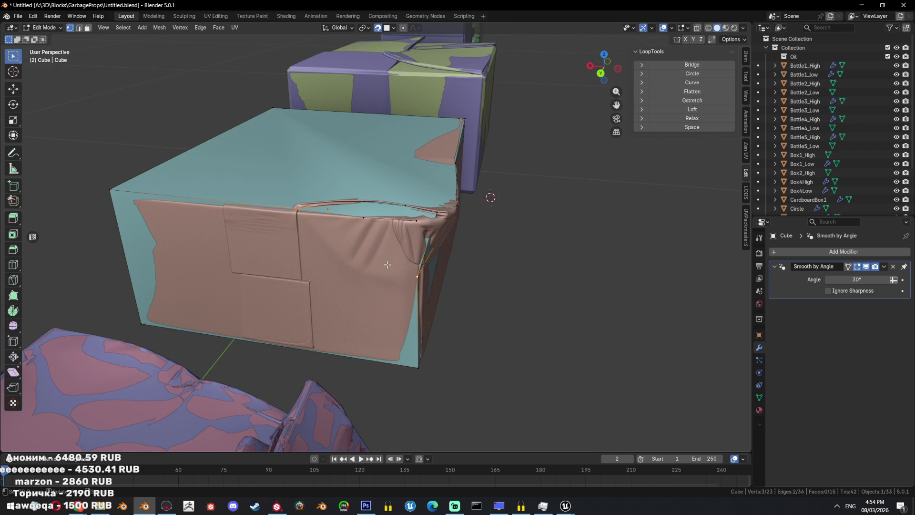
pyautogui.moveTo(365, 274); pyautogui.dragTo(407, 289)
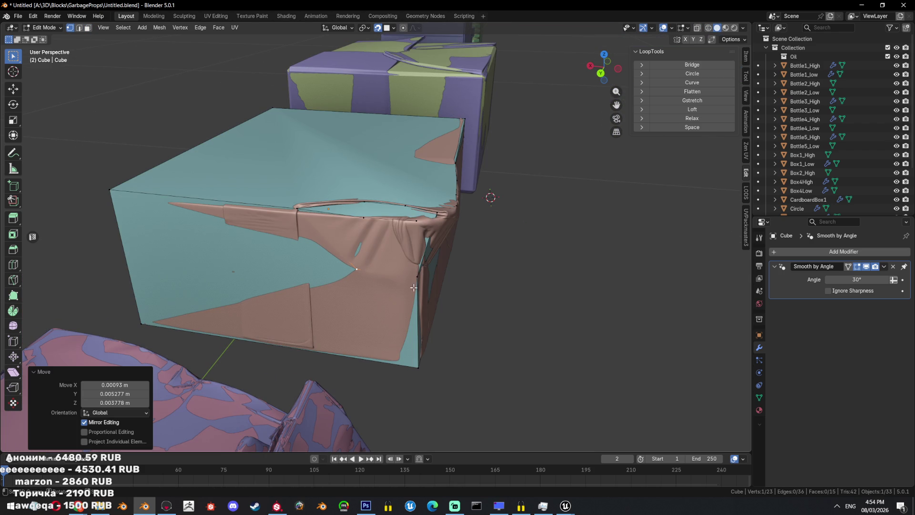
# - Isolate the cage with Shift+H and triangulate all its faces
pyautogui.hotkey('shift', 'h')
pyautogui.keyDown('shift'); pyautogui.rightClick(532, 283); pyautogui.keyUp('shift')
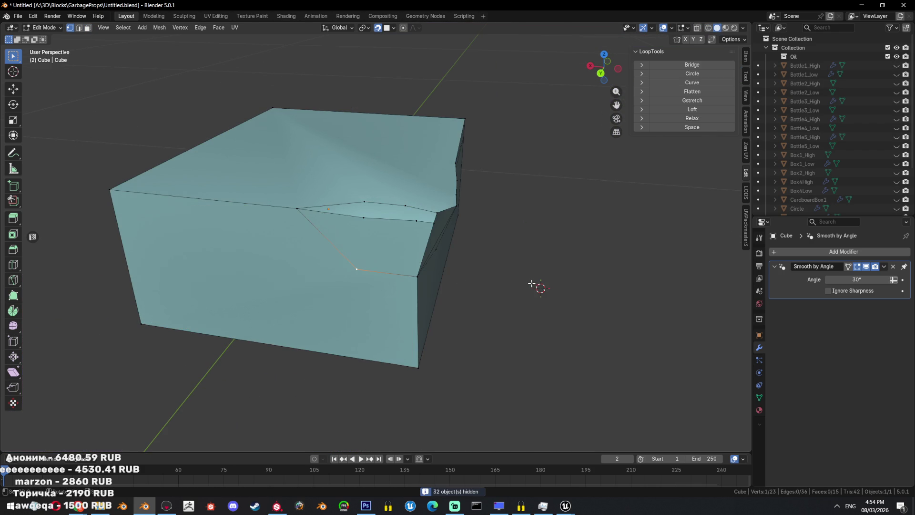
pyautogui.moveTo(409, 264); pyautogui.dragTo(377, 278, button='middle')
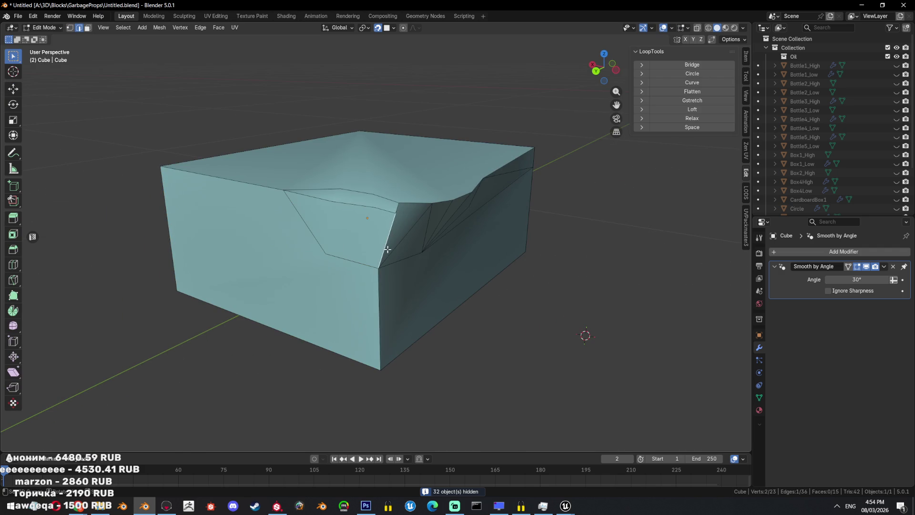
pyautogui.scroll(-3, 384, 288)
pyautogui.press('a')
pyautogui.hotkey('ctrl', 't')
pyautogui.moveTo(425, 279)
pyautogui.mouseDown(button='middle')
pyautogui.moveTo(372, 268)
pyautogui.moveTo(476, 259)
pyautogui.mouseUp(button='middle')
# - Back in Object Mode, reapply Shade Auto Smooth to the cage
pyautogui.press('Tab')
pyautogui.rightClick(476, 260)
pyautogui.click(477, 268)
pyautogui.rightClick(477, 258)
pyautogui.rightClick(334, 205)
pyautogui.click(350, 204)
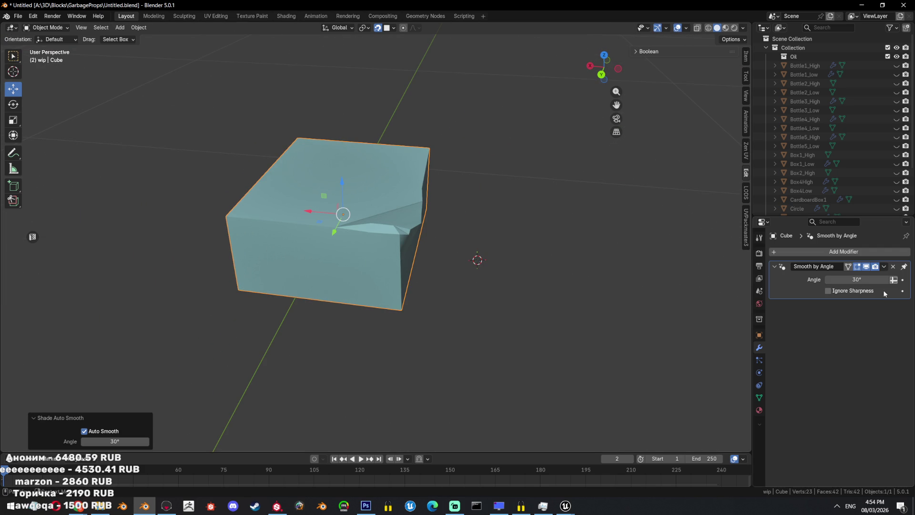
# - Set the cage's auto smooth angle to 89°
pyautogui.click(864, 282)
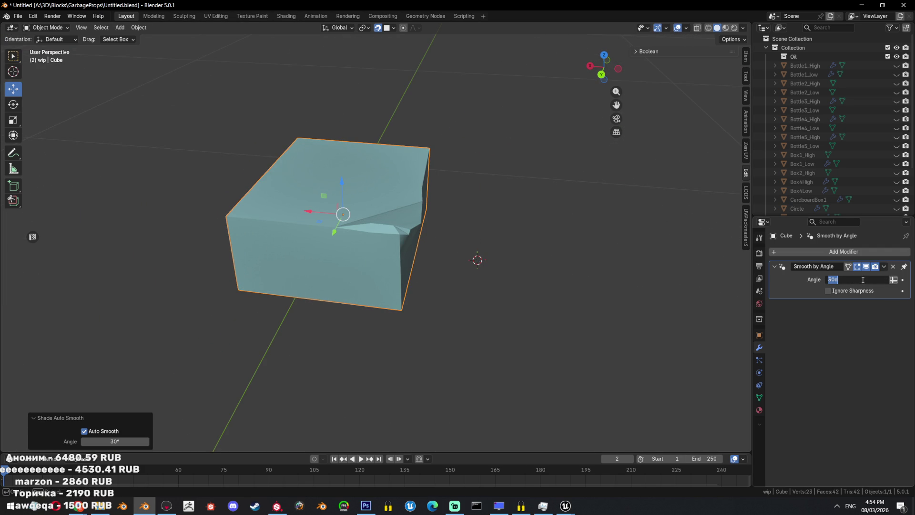
pyautogui.write('89')
pyautogui.press('Return')
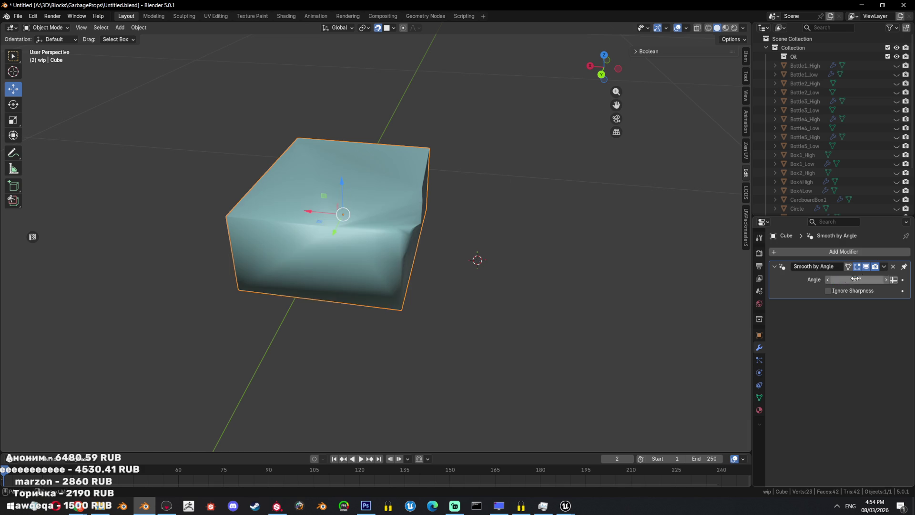
pyautogui.scroll(2, 456, 285)
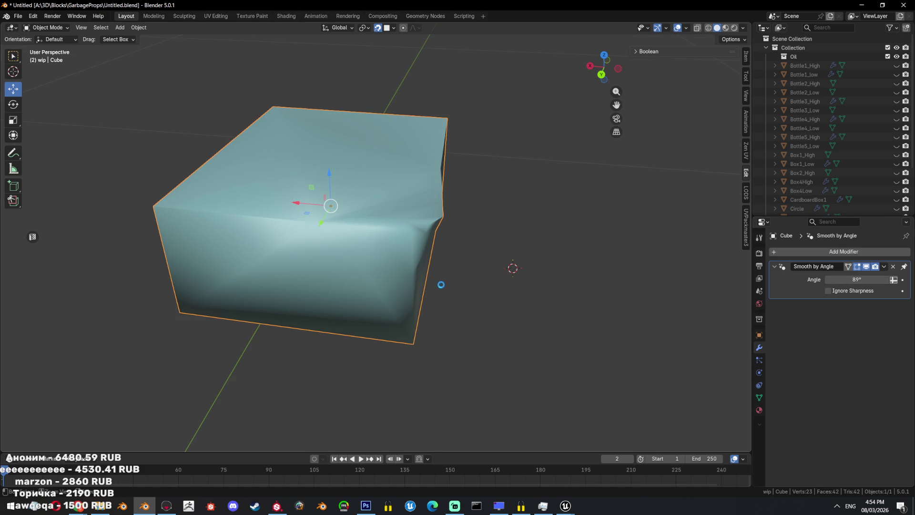
# - Select a shortest-path run of border edges and mark them as seams
pyautogui.press('Tab')
pyautogui.click(195, 283)
pyautogui.moveTo(196, 283)
pyautogui.mouseDown(button='middle')
pyautogui.moveTo(342, 321)
pyautogui.moveTo(408, 311)
pyautogui.moveTo(393, 285)
pyautogui.mouseUp(button='middle')
pyautogui.keyDown('shift'); pyautogui.click(407, 311); pyautogui.keyUp('shift')
pyautogui.keyDown('shift'); pyautogui.click(339, 329); pyautogui.keyUp('shift')
pyautogui.moveTo(338, 329)
pyautogui.mouseDown(button='middle')
pyautogui.moveTo(426, 233)
pyautogui.moveTo(320, 269)
pyautogui.mouseUp(button='middle')
pyautogui.keyDown('ctrl'); pyautogui.click(272, 306); pyautogui.keyUp('ctrl')
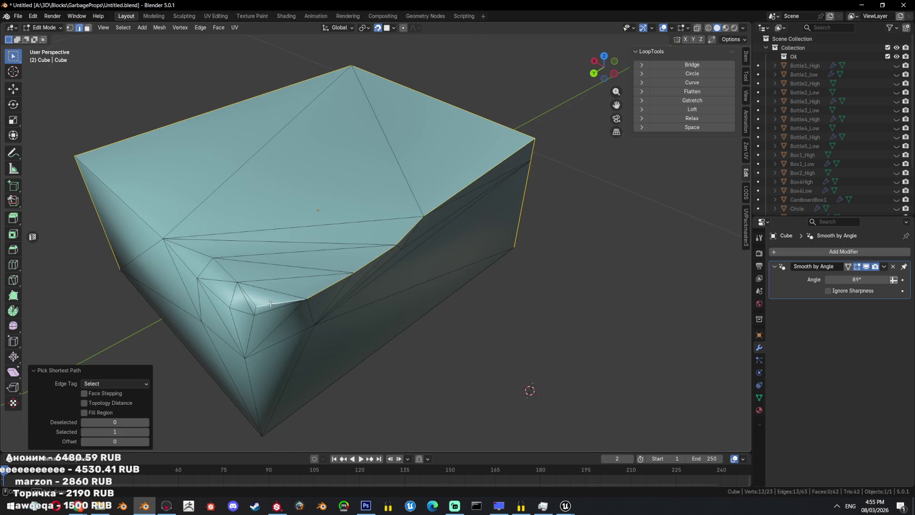
pyautogui.moveTo(272, 306); pyautogui.dragTo(418, 259, button='middle')
pyautogui.hotkey('ctrl', 'e')
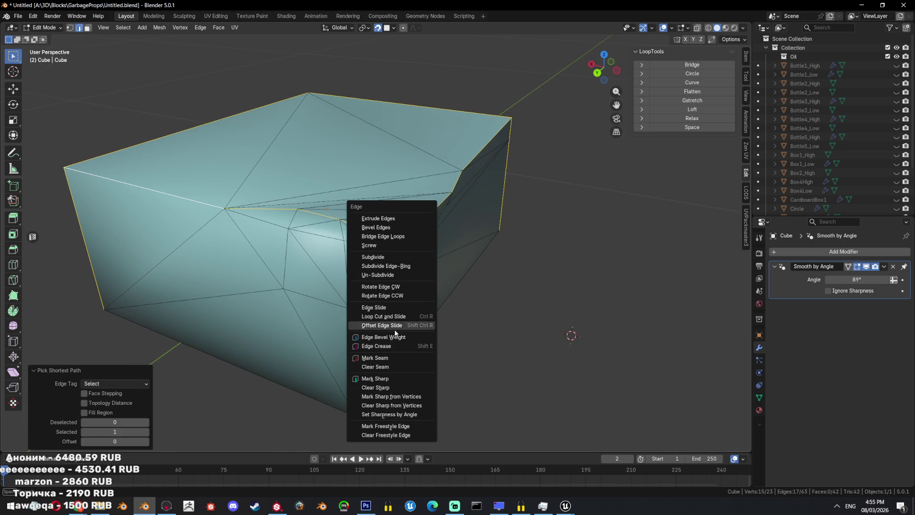
pyautogui.click(385, 358)
# - Mark the two bottom edges as seams too
pyautogui.hotkey('ctrl', 'e')
pyautogui.moveTo(374, 394); pyautogui.dragTo(329, 191, button='middle')
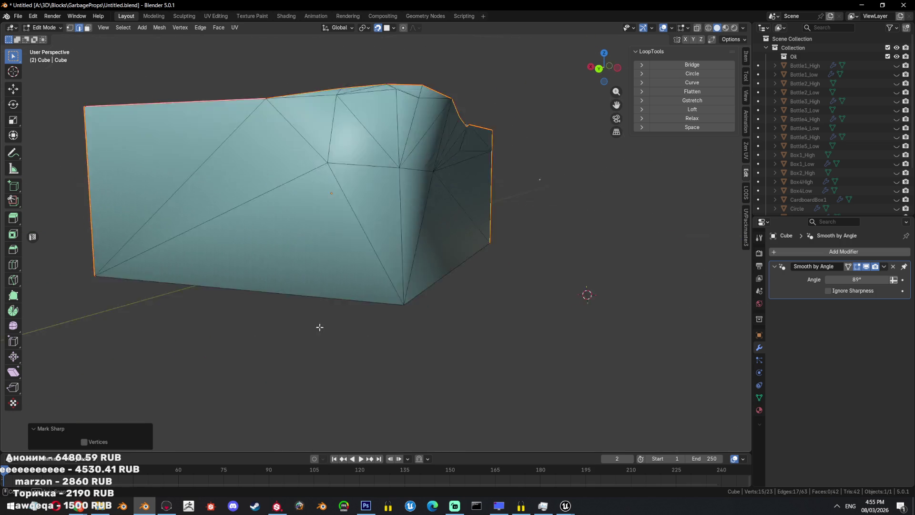
pyautogui.keyDown('ctrl'); pyautogui.click(501, 247); pyautogui.keyUp('ctrl')
pyautogui.hotkey('ctrl', 'e')
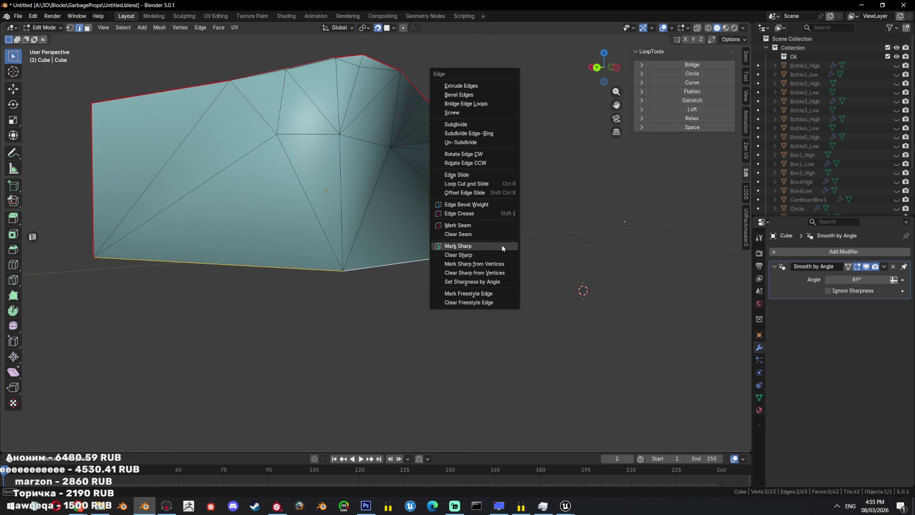
pyautogui.click(480, 195)
# - Select the vertical corner edge path and mark it sharp
pyautogui.moveTo(479, 195)
pyautogui.mouseDown(button='middle')
pyautogui.moveTo(333, 277)
pyautogui.moveTo(425, 278)
pyautogui.moveTo(365, 291)
pyautogui.mouseUp(button='middle')
pyautogui.click(365, 291)
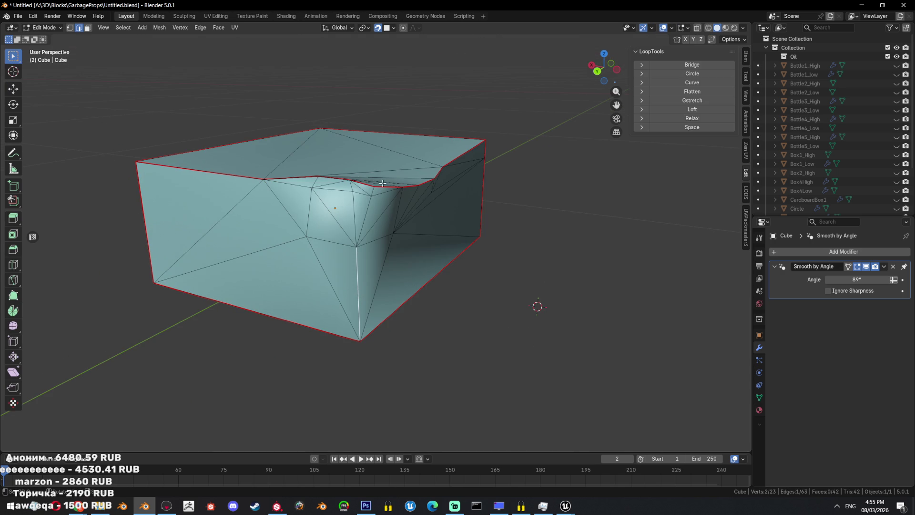
pyautogui.keyDown('ctrl'); pyautogui.click(353, 186); pyautogui.keyUp('ctrl')
pyautogui.hotkey('ctrl', 'e')
pyautogui.click(465, 228)
pyautogui.hotkey('ctrl', 'e')
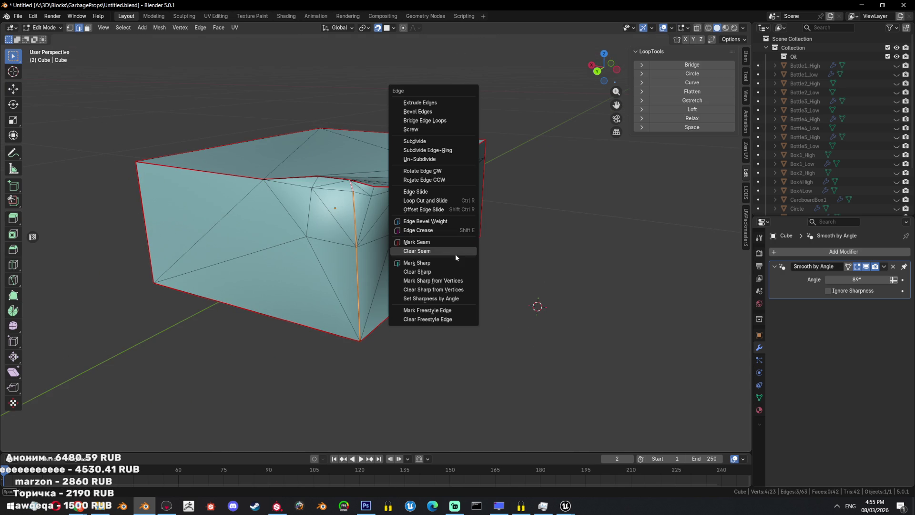
pyautogui.click(459, 262)
# - Preview the shading, then apply an Edge-menu operation to the selected edge
pyautogui.press('Tab')
pyautogui.scroll(-3, 396, 290)
pyautogui.press('Tab')
pyautogui.scroll(4, 397, 290)
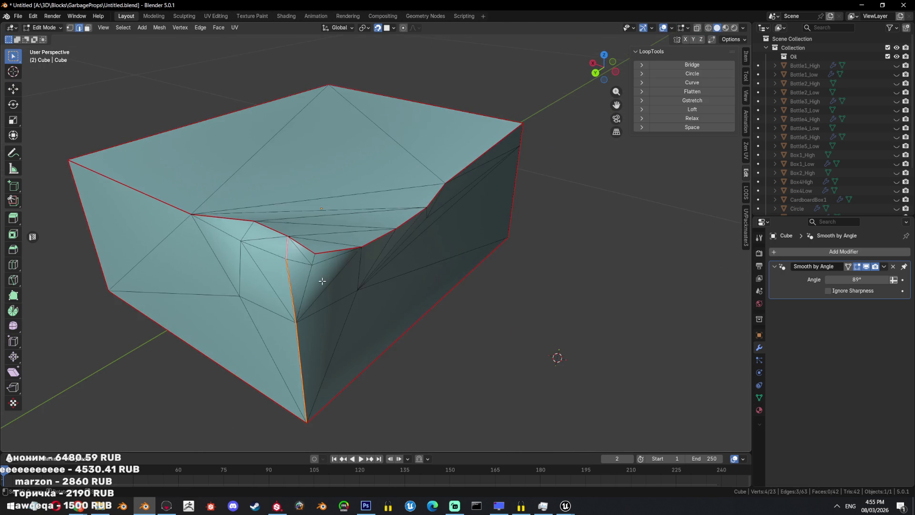
pyautogui.moveTo(305, 257); pyautogui.dragTo(305, 245, button='middle')
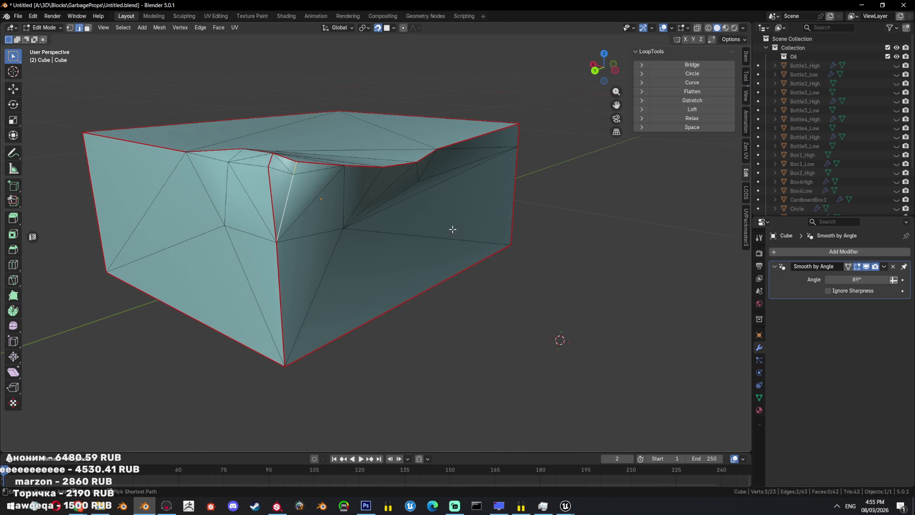
pyautogui.hotkey('ctrl', 'e')
pyautogui.hotkey('ctrl', 'e')
pyautogui.click(430, 205)
pyautogui.press('Tab')
pyautogui.moveTo(404, 308); pyautogui.dragTo(474, 255, button='middle')
pyautogui.scroll(3, 474, 256)
# - Apply Edge-menu operations to two edges near the dent, checking shading between
pyautogui.press('Tab')
pyautogui.click(479, 283)
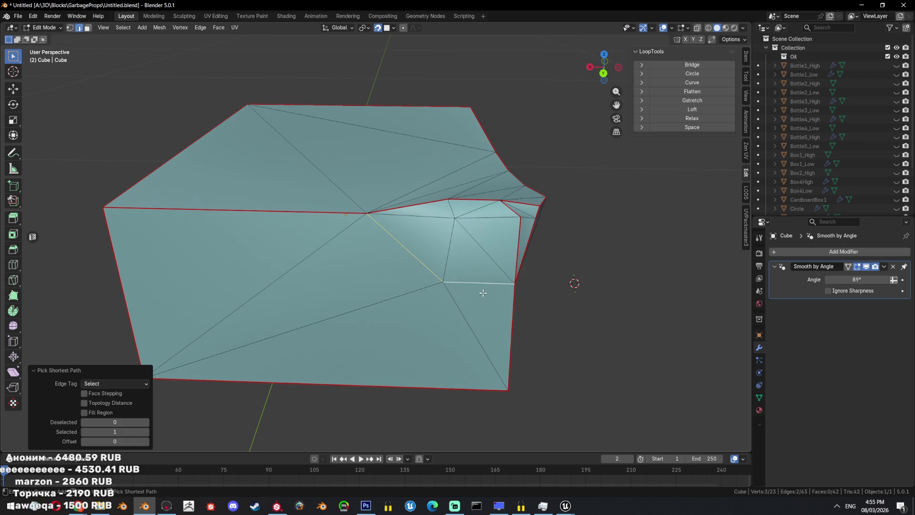
pyautogui.hotkey('ctrl', 'e')
pyautogui.click(462, 324)
pyautogui.press('Tab')
pyautogui.moveTo(462, 324); pyautogui.dragTo(446, 311, button='middle')
pyautogui.press('Tab')
pyautogui.click(274, 217)
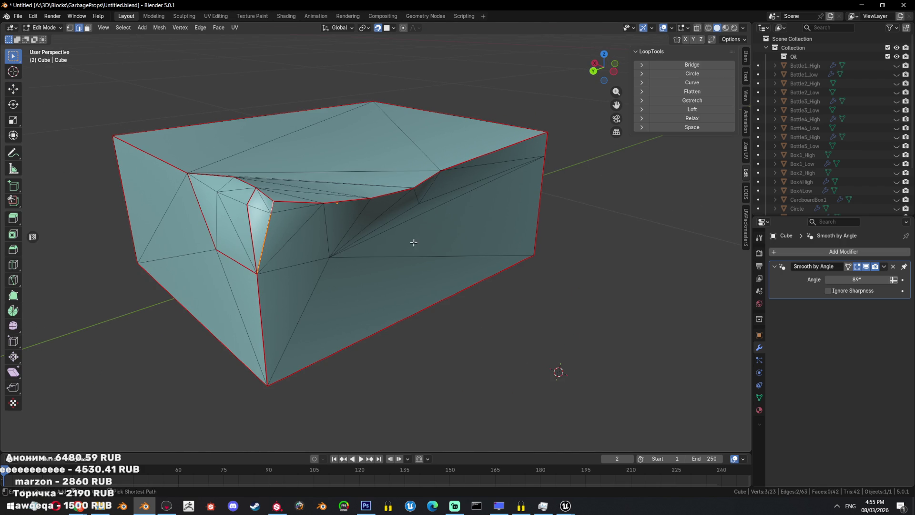
pyautogui.hotkey('ctrl', 'e')
pyautogui.click(392, 216)
pyautogui.press('Tab')
pyautogui.scroll(-3, 296, 281)
# - Mark the remaining selected edges as sharp
pyautogui.moveTo(328, 289)
pyautogui.mouseDown(button='middle')
pyautogui.moveTo(285, 311)
pyautogui.moveTo(442, 212)
pyautogui.mouseUp(button='middle')
pyautogui.press('Tab')
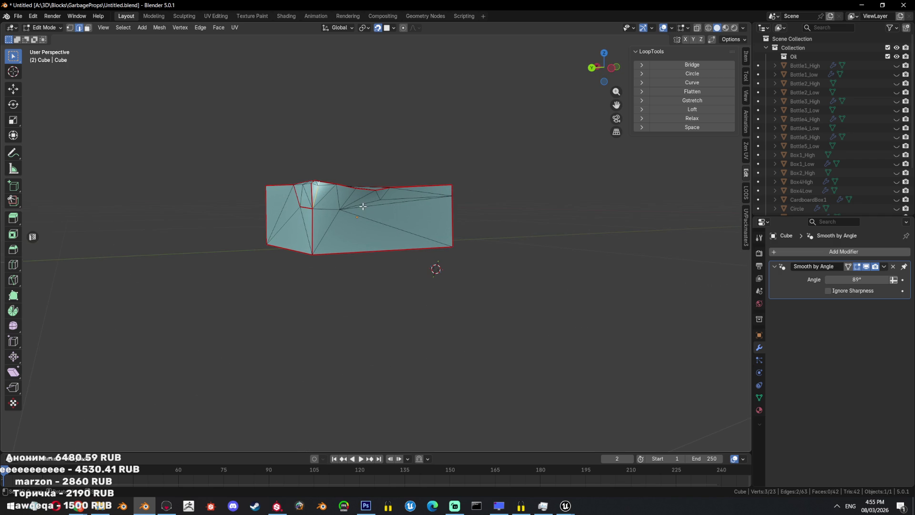
pyautogui.moveTo(365, 206); pyautogui.dragTo(400, 224, button='middle')
pyautogui.press('Tab')
pyautogui.scroll(2, 434, 235)
pyautogui.press('Tab')
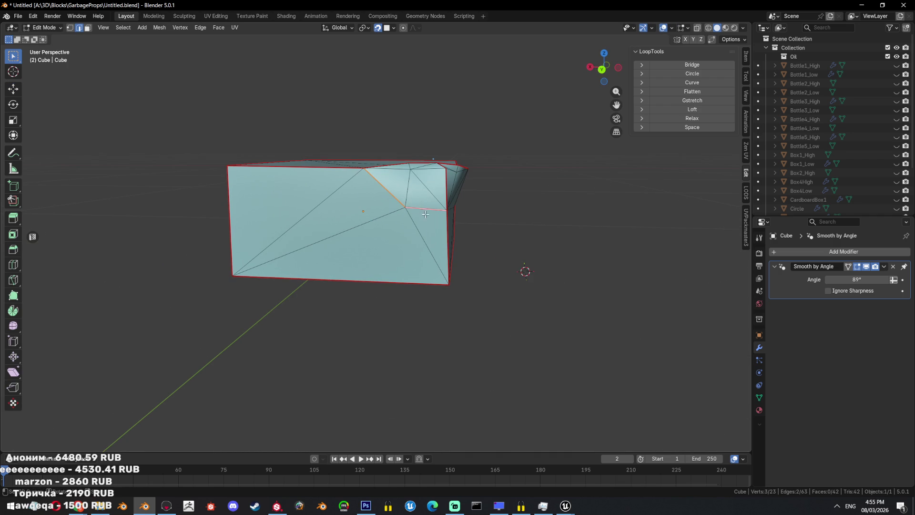
pyautogui.hotkey('ctrl', 'e')
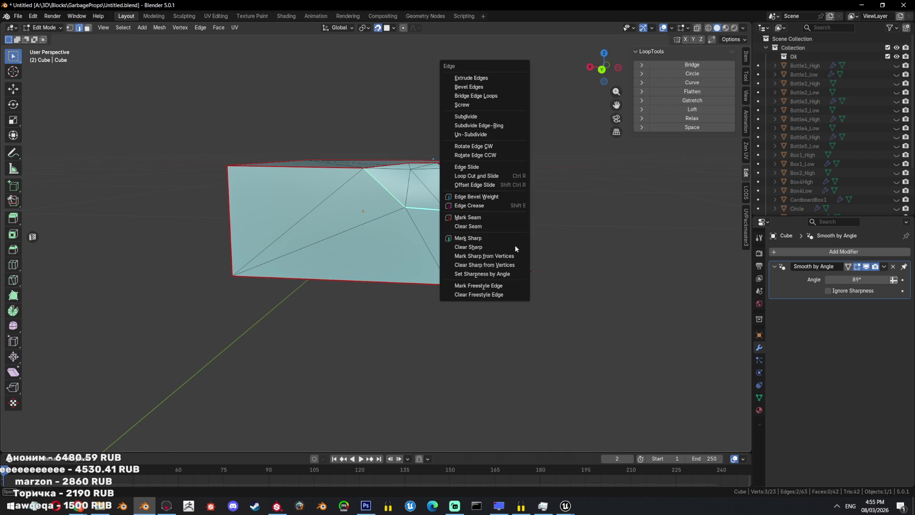
pyautogui.click(515, 240)
pyautogui.hotkey('ctrl', 'e')
pyautogui.press('Escape')
# - Dissolve the box's front faces into a single face
pyautogui.press('Tab')
pyautogui.press('Tab')
pyautogui.press('3')
pyautogui.click(310, 210)
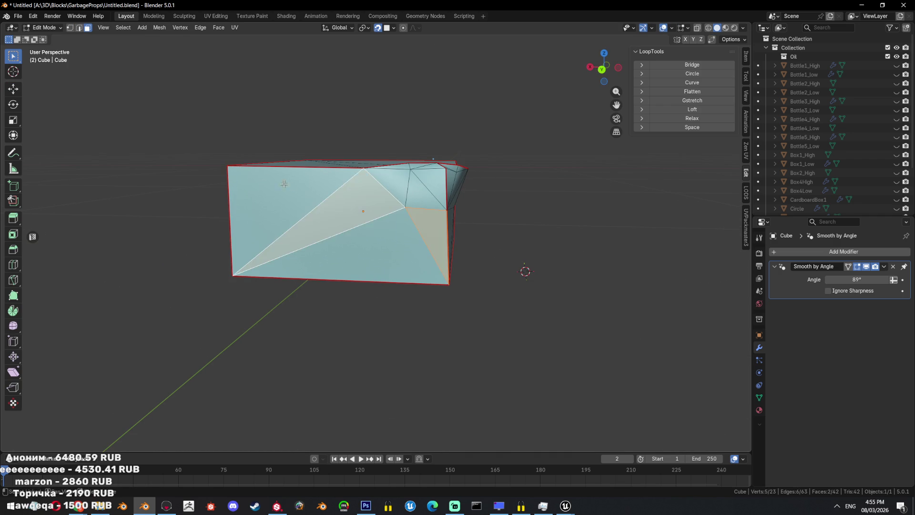
pyautogui.keyDown('shift'); pyautogui.click(436, 259); pyautogui.keyUp('shift')
pyautogui.hotkey('ctrl', 'x')
pyautogui.press('Tab')
pyautogui.moveTo(436, 259); pyautogui.dragTo(434, 261, button='middle')
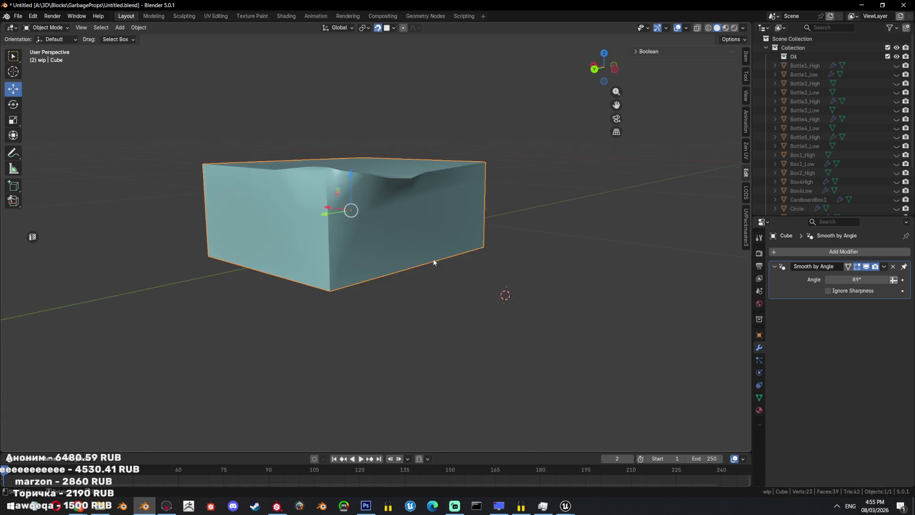
# - Select the cage's lower front faces and check them in Object Mode
pyautogui.press('Tab')
pyautogui.click(433, 219)
pyautogui.moveTo(504, 293)
pyautogui.mouseDown(button='middle')
pyautogui.moveTo(542, 280)
pyautogui.moveTo(510, 299)
pyautogui.mouseUp(button='middle')
pyautogui.press('Tab')
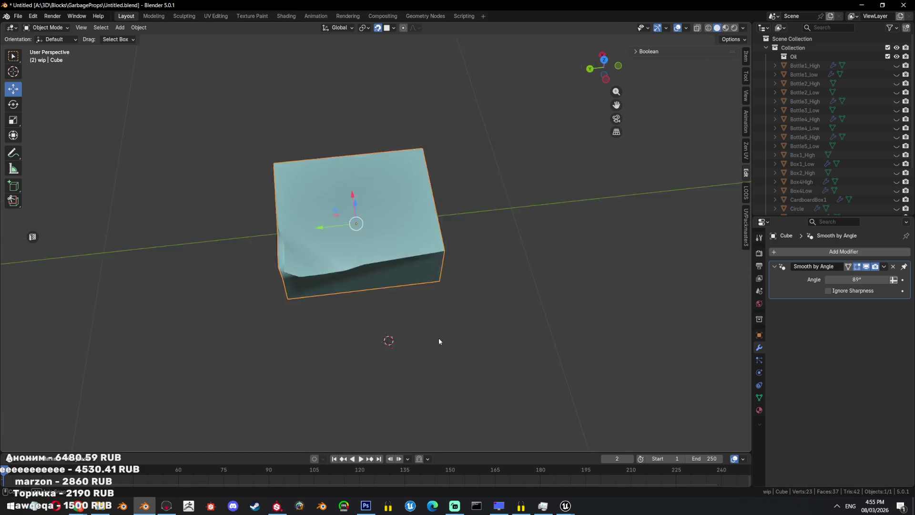
pyautogui.press('Tab')
pyautogui.scroll(3, 422, 290)
pyautogui.press('Tab')
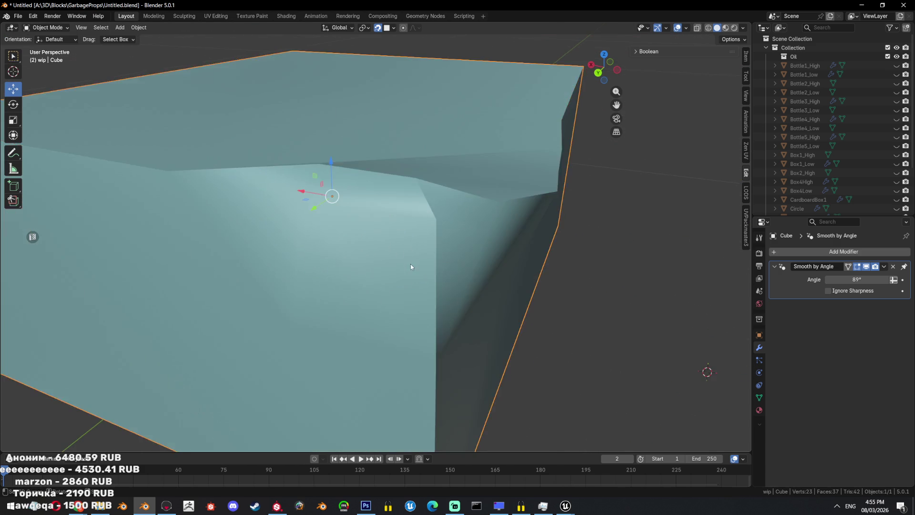
pyautogui.scroll(5, 413, 276)
pyautogui.scroll(-8, 412, 293)
# - Triangulate the selected faces with Ctrl+T
pyautogui.moveTo(458, 321)
pyautogui.mouseDown(button='middle')
pyautogui.moveTo(428, 306)
pyautogui.moveTo(420, 286)
pyautogui.mouseUp(button='middle')
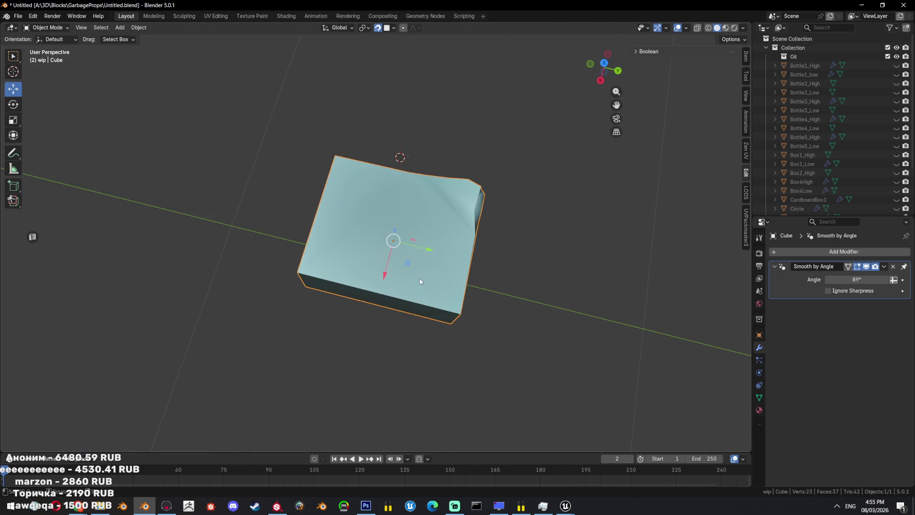
pyautogui.press('Tab')
pyautogui.click(445, 215)
pyautogui.hotkey('ctrl', 't')
pyautogui.moveTo(532, 262)
pyautogui.mouseDown(button='middle')
pyautogui.moveTo(515, 290)
pyautogui.moveTo(561, 328)
pyautogui.moveTo(543, 300)
pyautogui.moveTo(460, 302)
pyautogui.moveTo(478, 277)
pyautogui.mouseUp(button='middle')
pyautogui.press('Tab')
pyautogui.press('Tab')
pyautogui.press('Tab')
pyautogui.scroll(-4, 786, 121)
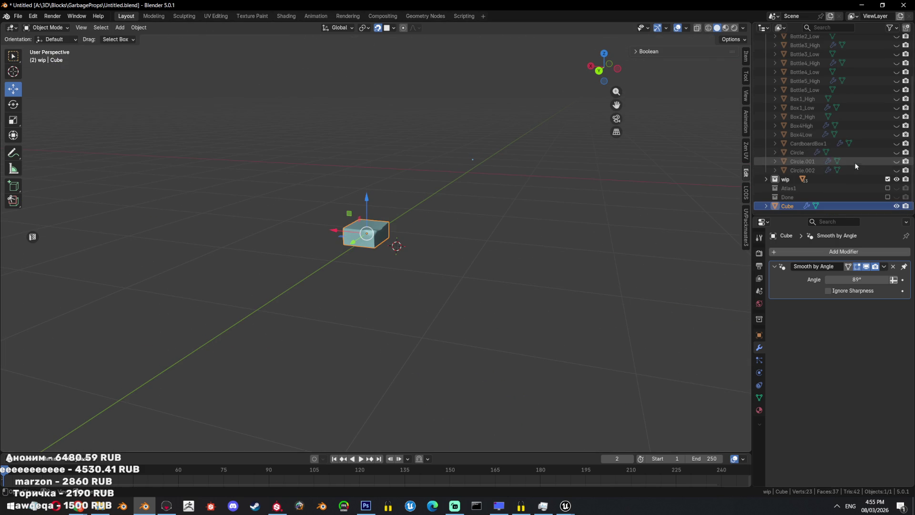
# - Unhide Box2_High, rename Cube to Box2_Low in the props collection, and reveal all objects
pyautogui.click(897, 117)
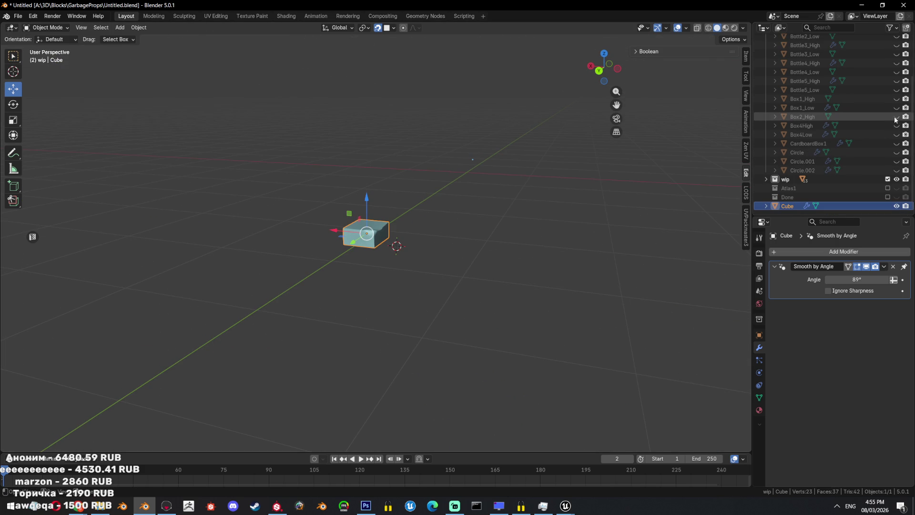
pyautogui.doubleClick(810, 116)
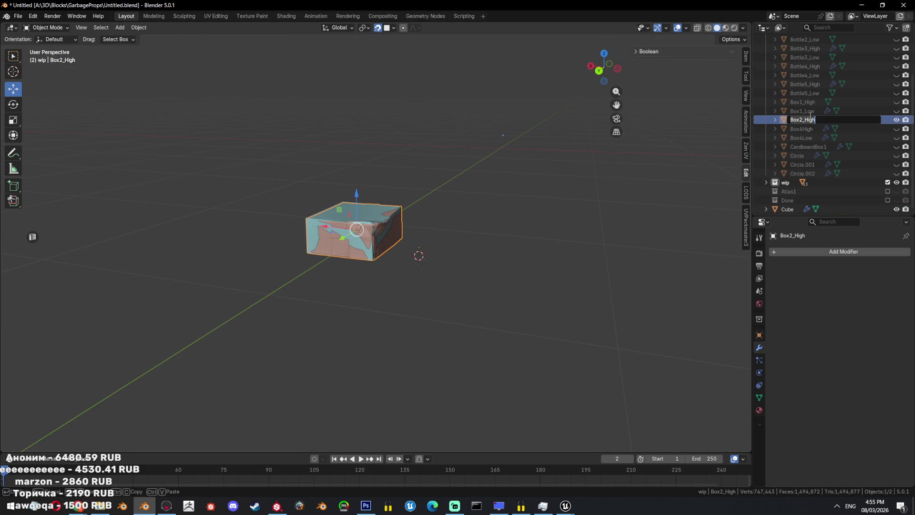
pyautogui.click(788, 197)
pyautogui.keyDown('ctrl'); pyautogui.click(791, 206); pyautogui.keyUp('ctrl')
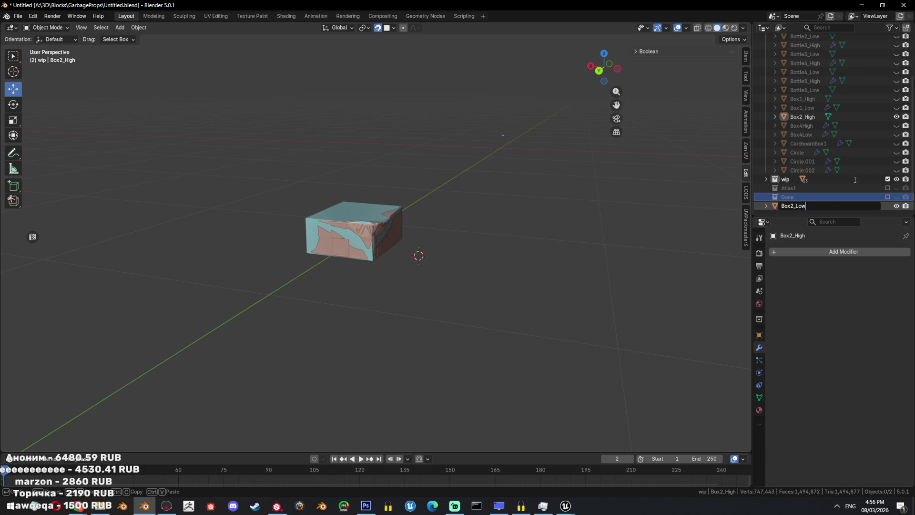
pyautogui.press('Return')
pyautogui.moveTo(798, 206); pyautogui.dragTo(833, 138)
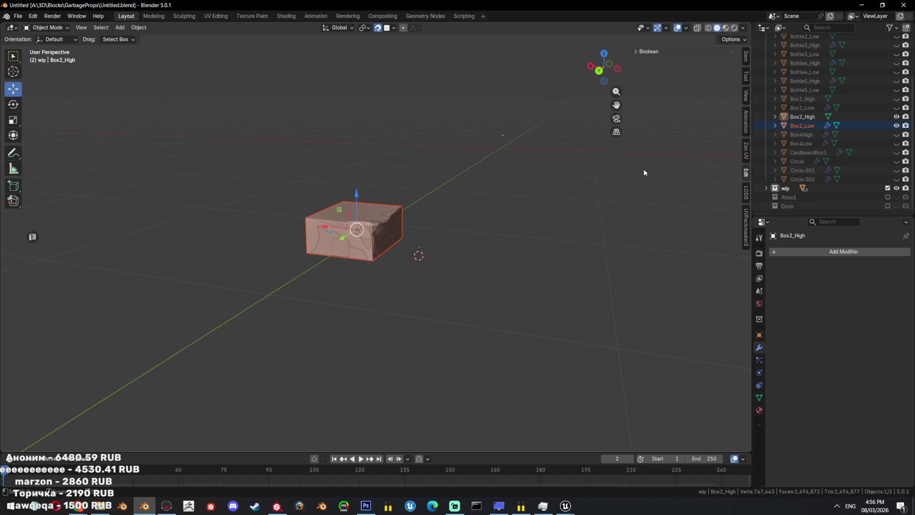
pyautogui.hotkey('alt', 'h')
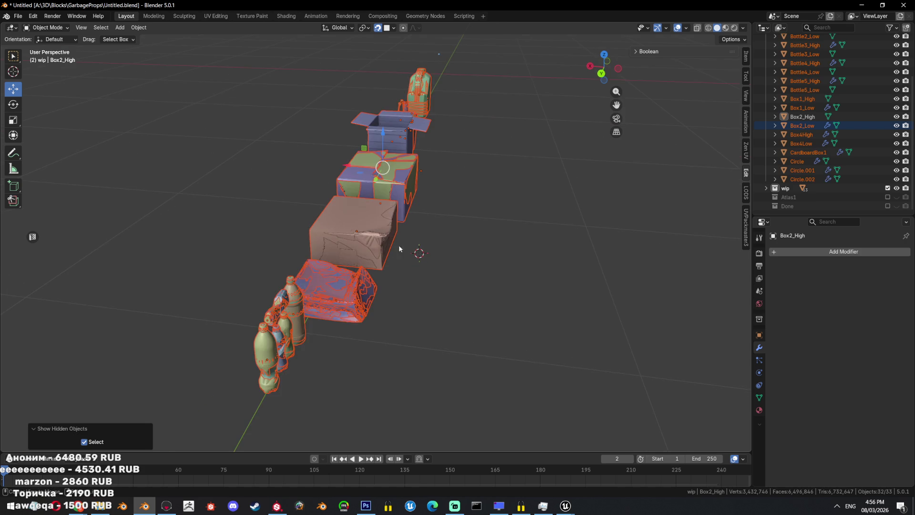
# - Select and frame Box4High, then rename it to Box3_High
pyautogui.click(317, 286)
pyautogui.press('KP_Decimal')
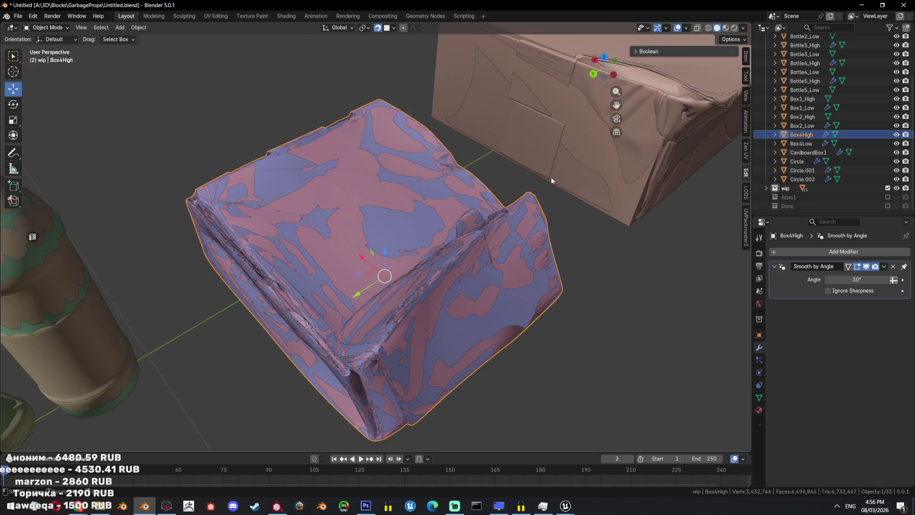
pyautogui.scroll(-3, 427, 321)
pyautogui.scroll(-5, 428, 320)
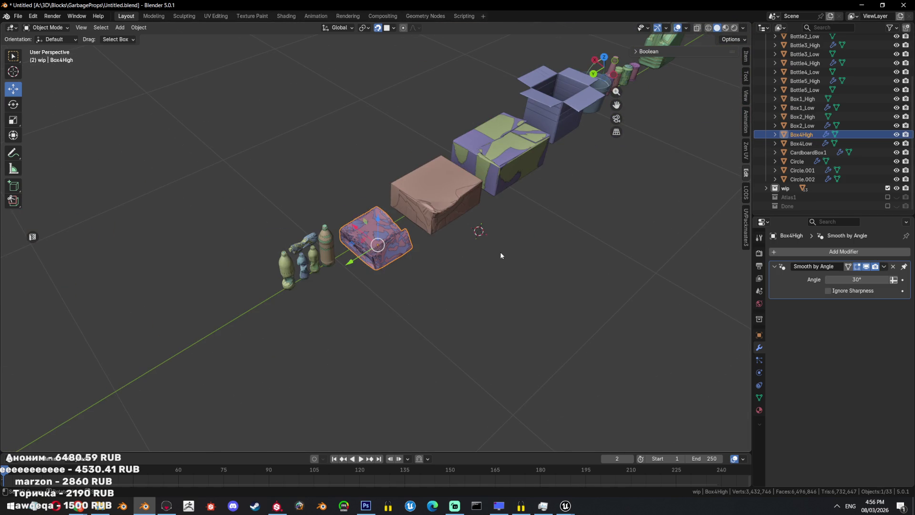
pyautogui.moveTo(448, 311); pyautogui.dragTo(525, 236, button='middle')
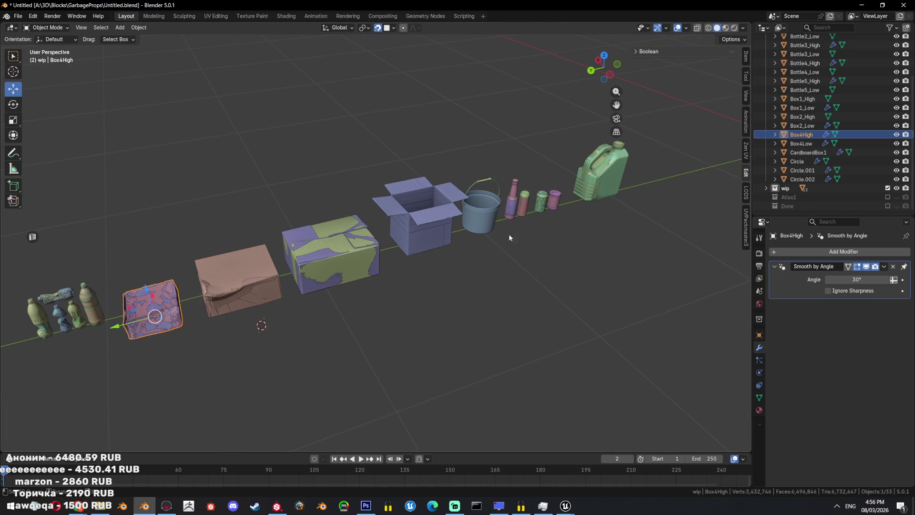
pyautogui.press('KP_Decimal')
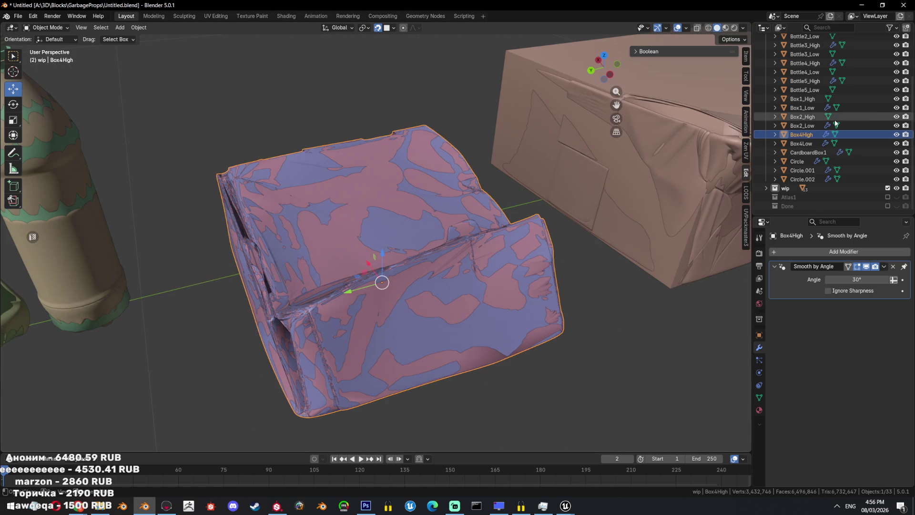
pyautogui.press('F2')
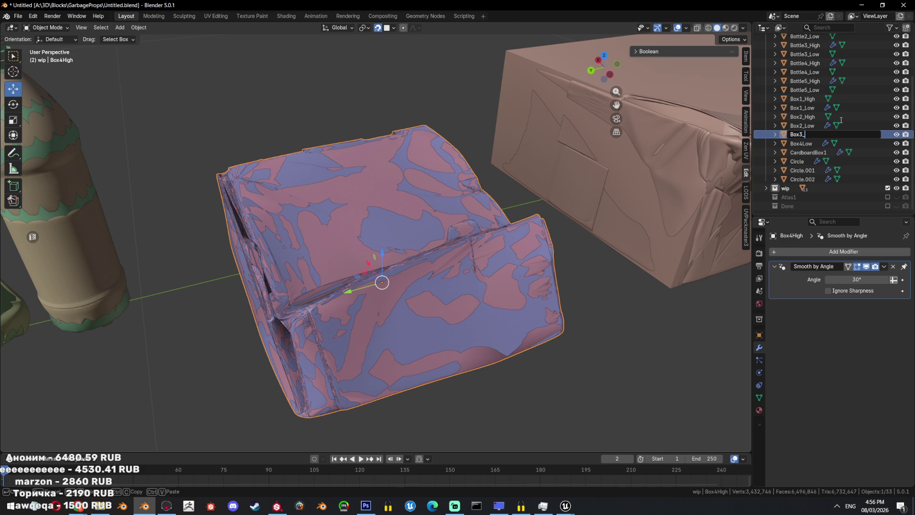
pyautogui.write('gh')
pyautogui.press('Return')
# - Isolate the object, then select Box4Low and rename it to Box3_Low
pyautogui.moveTo(461, 305)
pyautogui.mouseDown(button='middle')
pyautogui.moveTo(521, 228)
pyautogui.moveTo(457, 259)
pyautogui.mouseUp(button='middle')
pyautogui.hotkey('shift', 'h')
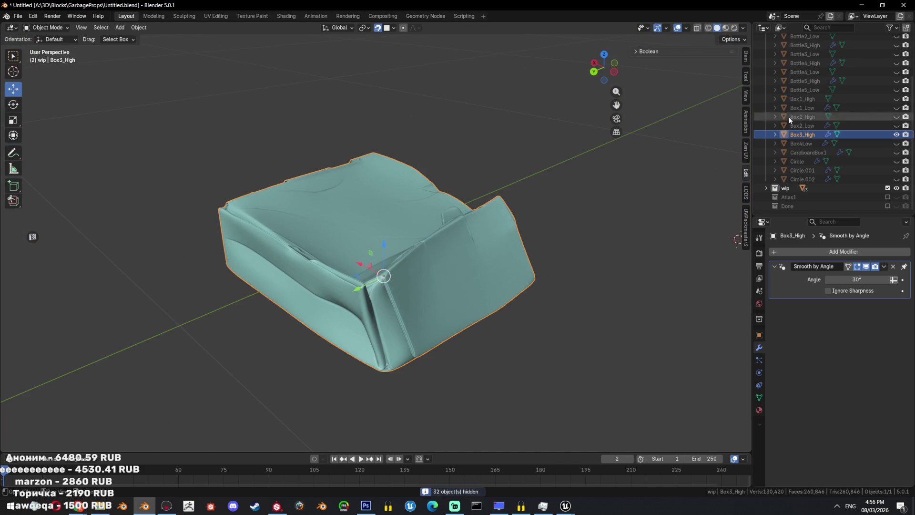
pyautogui.click(800, 144)
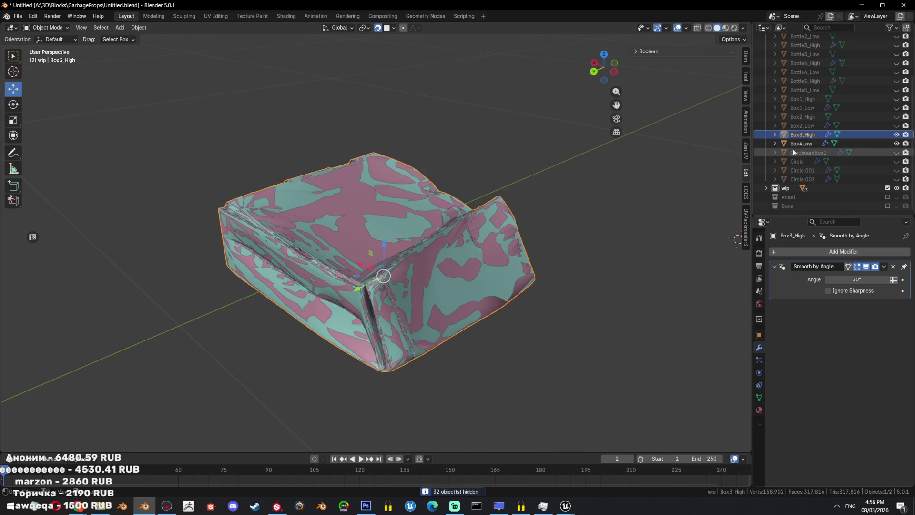
pyautogui.press('F2')
pyautogui.write('B')
pyautogui.press('BackSpace')
pyautogui.press('BackSpace')
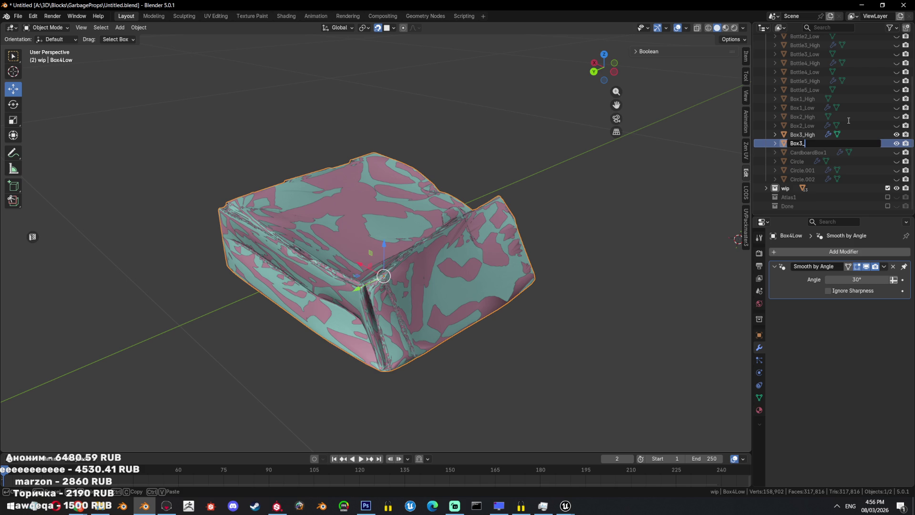
pyautogui.write('ow')
pyautogui.press('Return')
# - Isolate Box3_Low and switch the viewport to wireframe display
pyautogui.hotkey('shift', 'h')
pyautogui.moveTo(429, 205); pyautogui.dragTo(479, 227, button='middle')
pyautogui.scroll(3, 540, 291)
pyautogui.hotkey('shift', 'z')
pyautogui.hotkey('shift', 'z')
pyautogui.scroll(-3, 499, 233)
pyautogui.scroll(3, 500, 233)
# - Enter Edit Mode on Box3_Low and frame a vertex on its seam in vertex select mode
pyautogui.press('Tab')
pyautogui.scroll(-2, 455, 208)
pyautogui.scroll(4, 456, 208)
pyautogui.scroll(2, 425, 201)
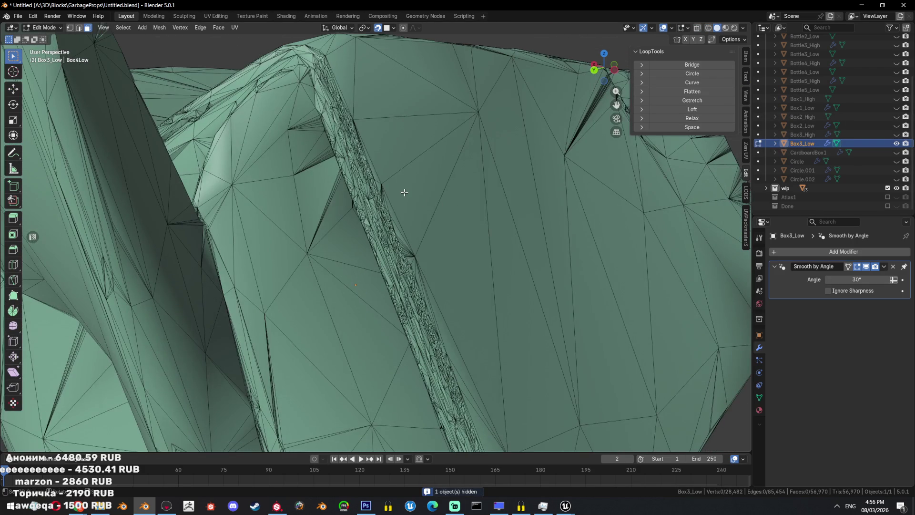
pyautogui.scroll(-5, 404, 192)
pyautogui.press('Tab')
pyautogui.press('Tab')
pyautogui.scroll(5, 467, 214)
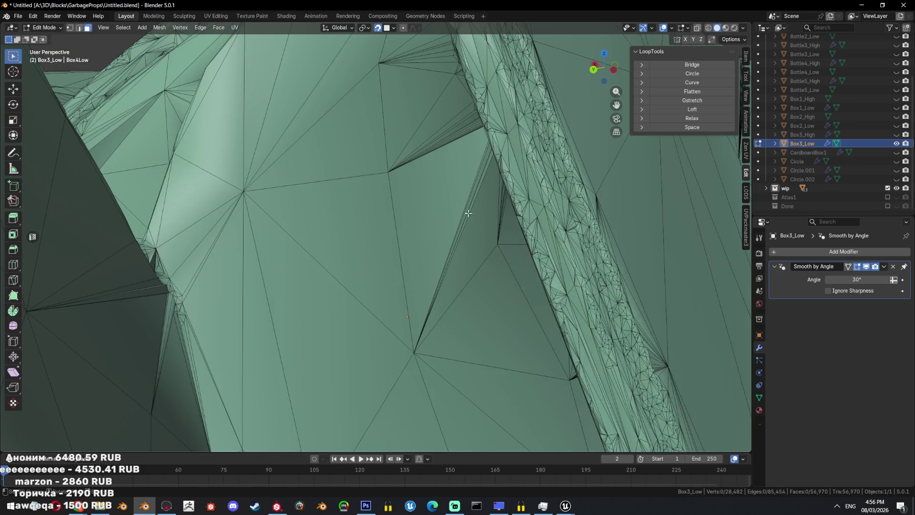
pyautogui.scroll(-5, 467, 214)
pyautogui.press('1')
pyautogui.click(421, 196)
pyautogui.press('KP_Decimal')
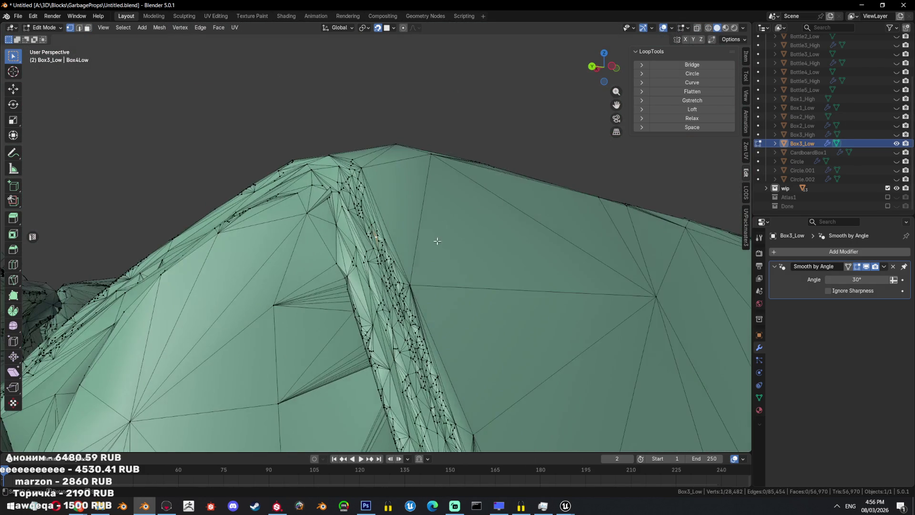
pyautogui.scroll(-4, 436, 236)
pyautogui.scroll(4, 422, 205)
pyautogui.scroll(3, 414, 190)
# - Inspect Box3_Low's seam band and underside, return to Object Mode, and unhide Box3_High
pyautogui.moveTo(414, 190)
pyautogui.mouseDown(button='middle')
pyautogui.moveTo(423, 215)
pyautogui.moveTo(544, 273)
pyautogui.moveTo(404, 222)
pyautogui.mouseUp(button='middle')
pyautogui.scroll(-4, 404, 222)
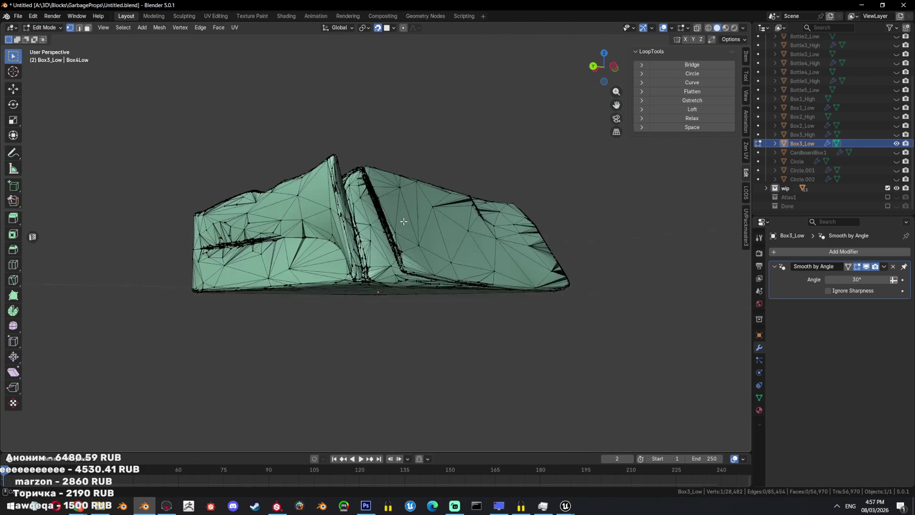
pyautogui.moveTo(403, 222); pyautogui.dragTo(425, 151, button='middle')
pyautogui.moveTo(476, 259)
pyautogui.mouseDown(button='middle')
pyautogui.moveTo(479, 244)
pyautogui.moveTo(429, 253)
pyautogui.moveTo(409, 244)
pyautogui.mouseUp(button='middle')
pyautogui.scroll(3, 479, 244)
pyautogui.scroll(3, 419, 259)
pyautogui.press('Tab')
pyautogui.scroll(-5, 420, 259)
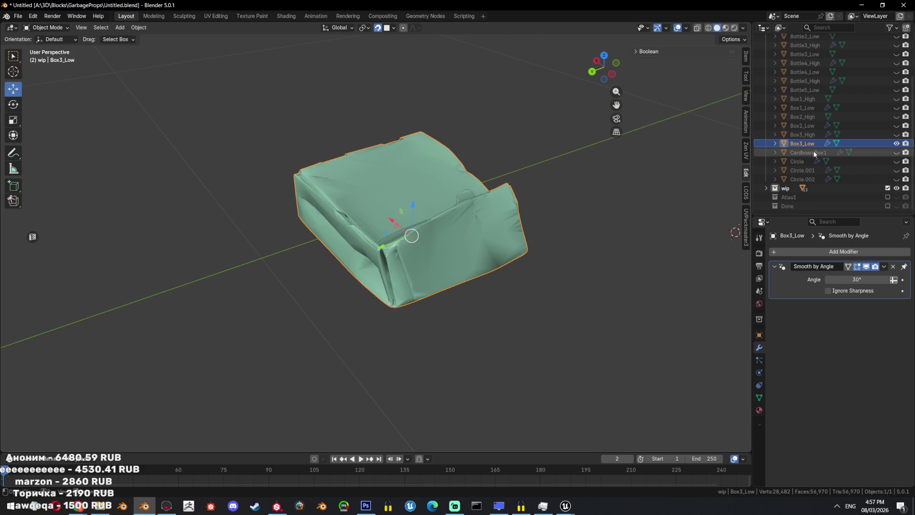
pyautogui.click(897, 134)
# - Hide Box3_High and wrap the whole Box3_Low mesh in a Convex Hull in Edit Mode
pyautogui.scroll(1, 484, 116)
pyautogui.hotkey('shift', 'h')
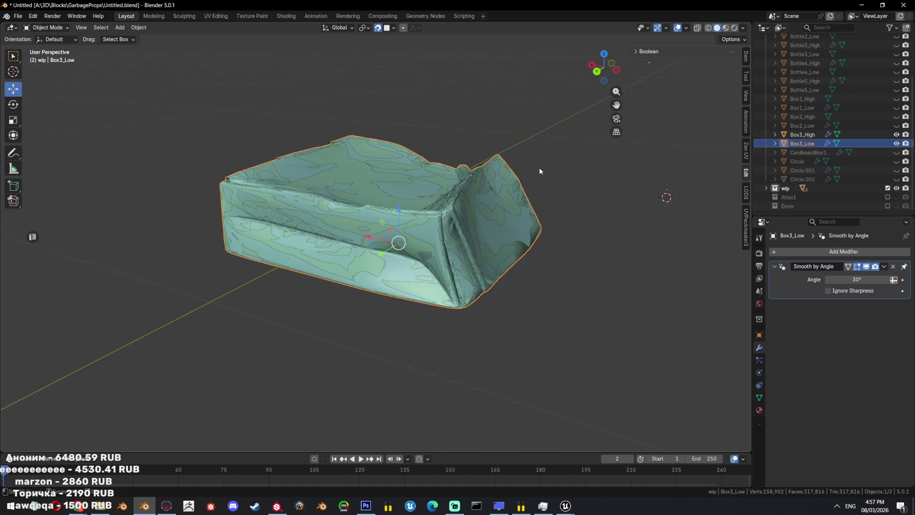
pyautogui.moveTo(548, 148)
pyautogui.mouseDown(button='middle')
pyautogui.moveTo(429, 222)
pyautogui.moveTo(493, 186)
pyautogui.moveTo(452, 198)
pyautogui.mouseUp(button='middle')
pyautogui.press('Tab')
pyautogui.press('Tab')
pyautogui.press('Tab')
pyautogui.press('a')
pyautogui.press('F3')
pyautogui.press('Return')
pyautogui.hotkey('ctrl', 'z')
pyautogui.scroll(-3, 523, 186)
pyautogui.hotkey('ctrl', 'shift', 'z')
pyautogui.moveTo(522, 186)
pyautogui.mouseDown(button='middle')
pyautogui.moveTo(560, 194)
pyautogui.moveTo(434, 290)
pyautogui.moveTo(453, 253)
pyautogui.mouseUp(button='middle')
pyautogui.scroll(2, 434, 289)
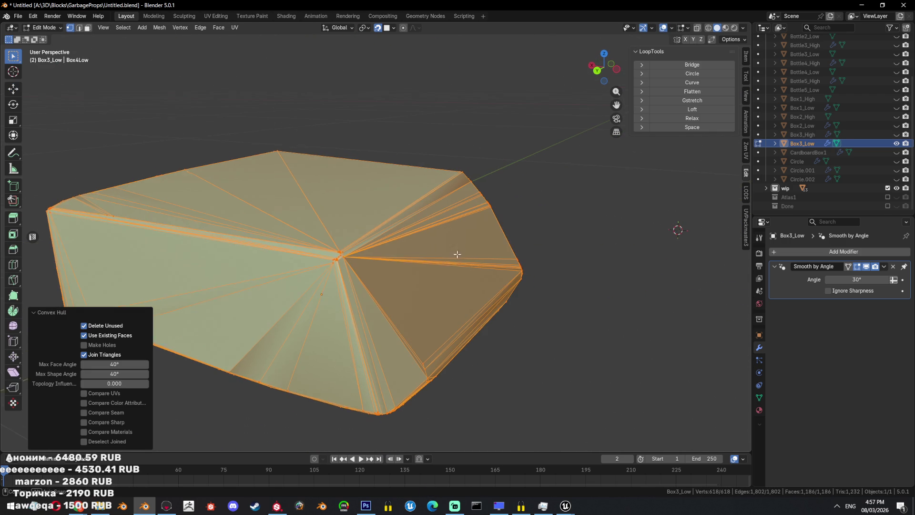
# - Run Merge by Distance on the hull with the distance lowered to 0.0701 m
pyautogui.press('F3')
pyautogui.write('dis')
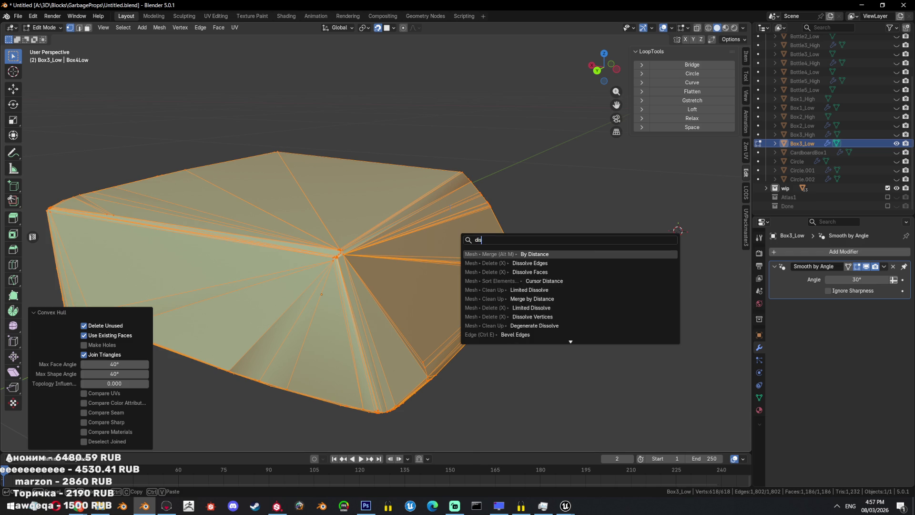
pyautogui.press('Return')
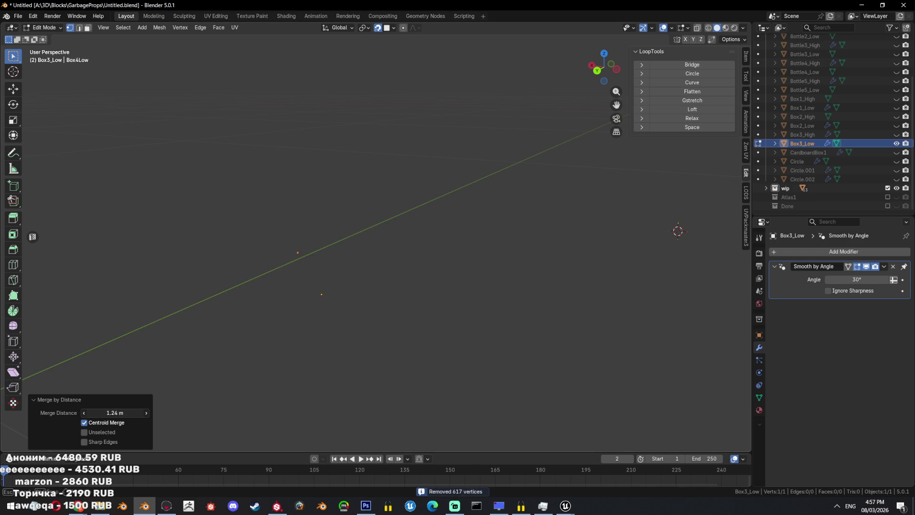
pyautogui.moveTo(114, 413); pyautogui.dragTo(86, 413)
pyautogui.moveTo(410, 362)
pyautogui.mouseDown(button='middle')
pyautogui.moveTo(482, 370)
pyautogui.moveTo(477, 354)
pyautogui.mouseUp(button='middle')
# - Apply Limited Dissolve with Max Angle lowered below 95.5°, then return to Object Mode
pyautogui.press('x')
pyautogui.click(547, 355)
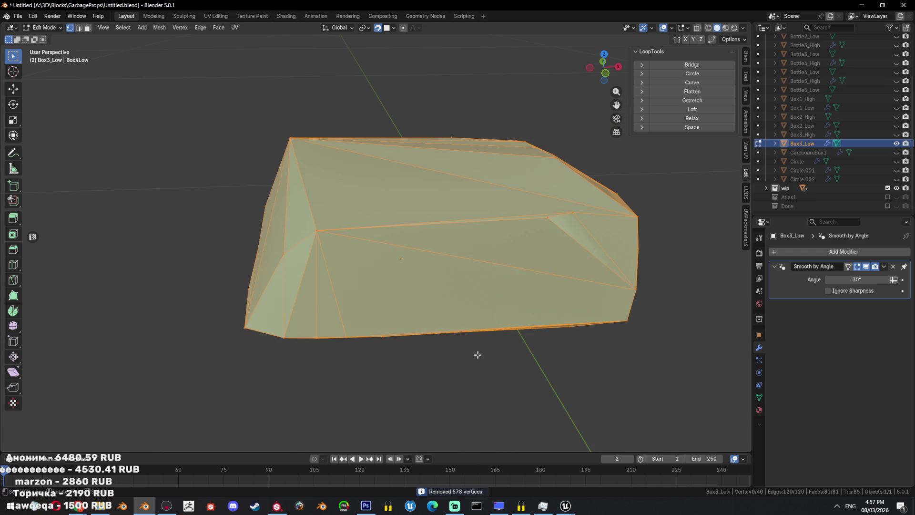
pyautogui.click(114, 406)
pyautogui.moveTo(126, 386); pyautogui.dragTo(102, 386)
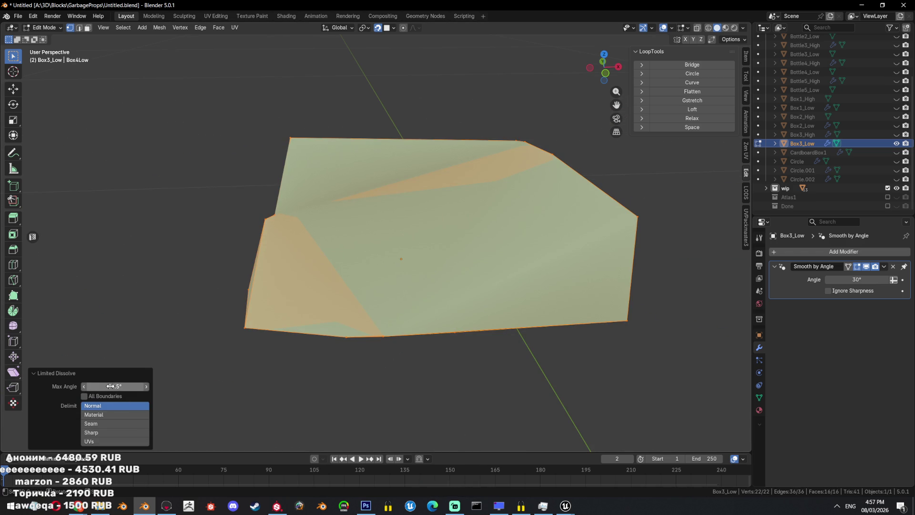
pyautogui.moveTo(101, 386); pyautogui.dragTo(77, 386)
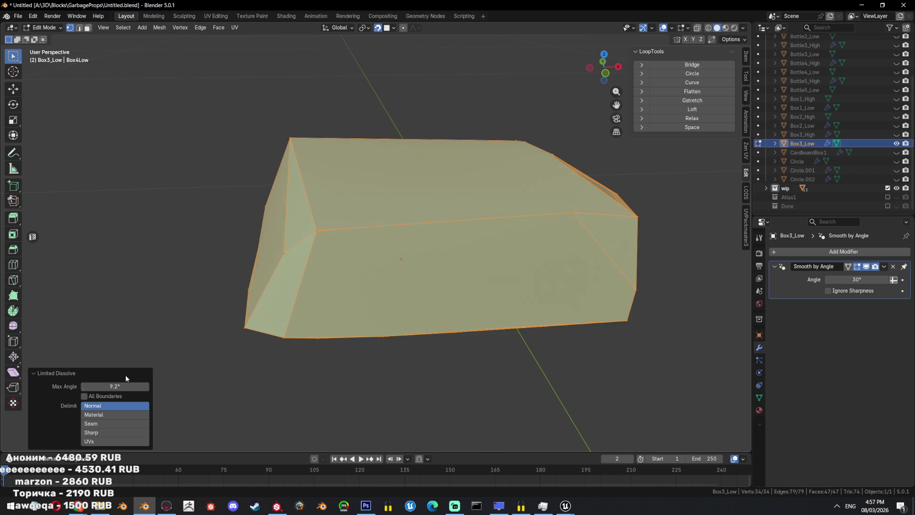
pyautogui.moveTo(334, 333)
pyautogui.mouseDown(button='middle')
pyautogui.moveTo(477, 291)
pyautogui.moveTo(293, 280)
pyautogui.moveTo(502, 257)
pyautogui.mouseUp(button='middle')
pyautogui.press('Tab')
pyautogui.scroll(-5, 487, 284)
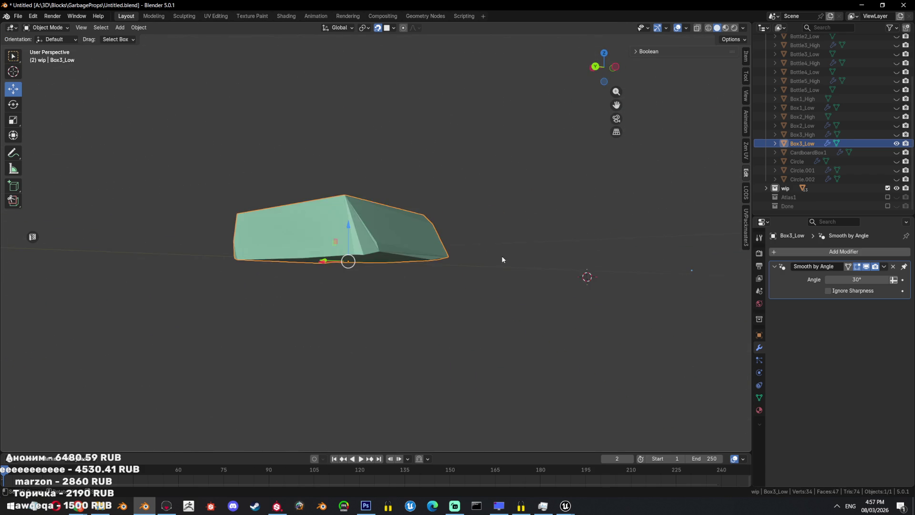
pyautogui.scroll(3, 428, 294)
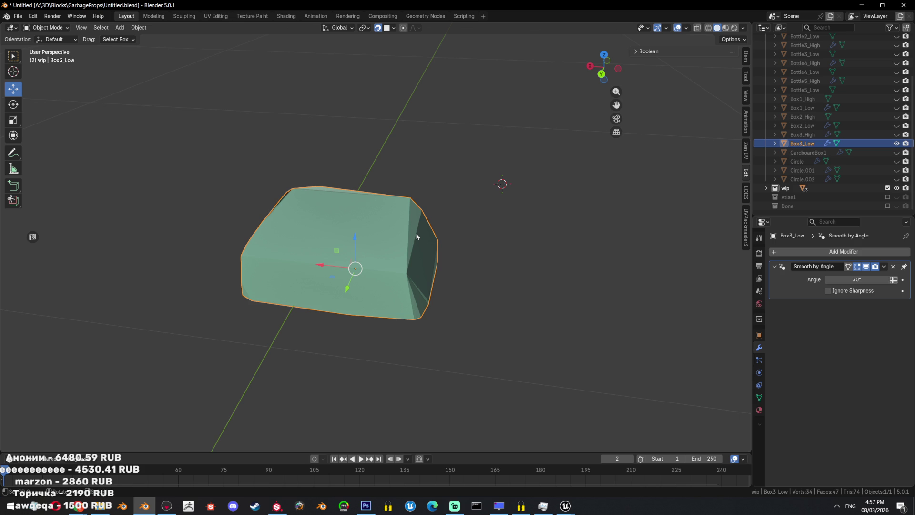
# - Unhide Box3_High, delete Box3_Low, and add a new plane reduced to a single vertex
pyautogui.click(897, 134)
pyautogui.press('Delete')
pyautogui.hotkey('shift', 'a')
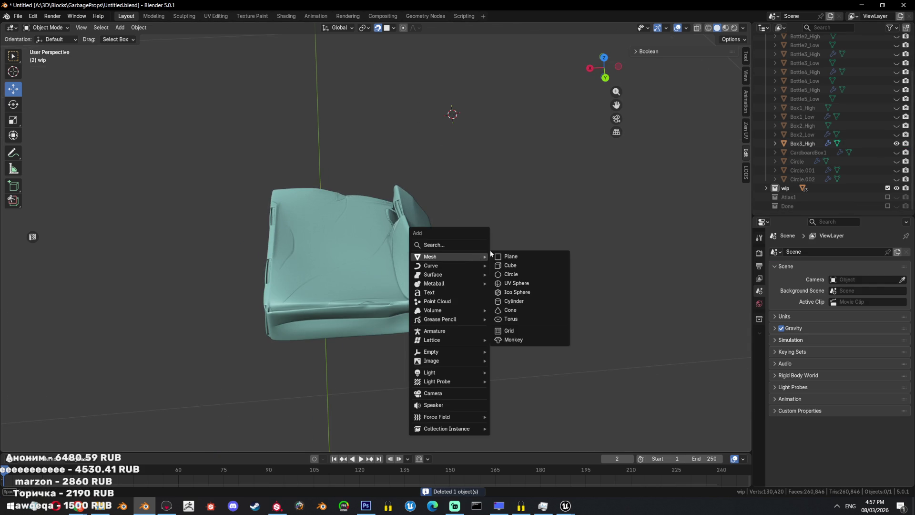
pyautogui.click(499, 258)
pyautogui.press('Tab')
pyautogui.scroll(-5, 373, 286)
pyautogui.scroll(-3, 372, 286)
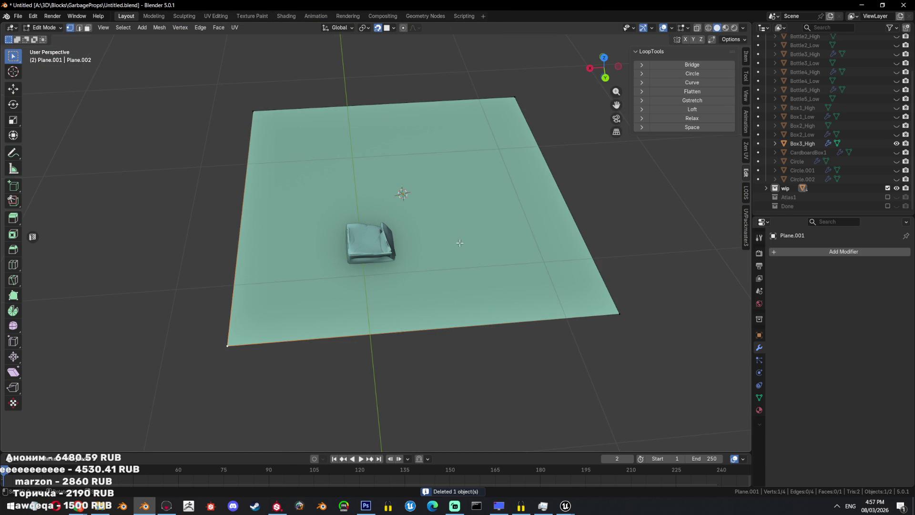
pyautogui.hotkey('ctrl', 'q')
pyautogui.press('Escape')
pyautogui.press('x')
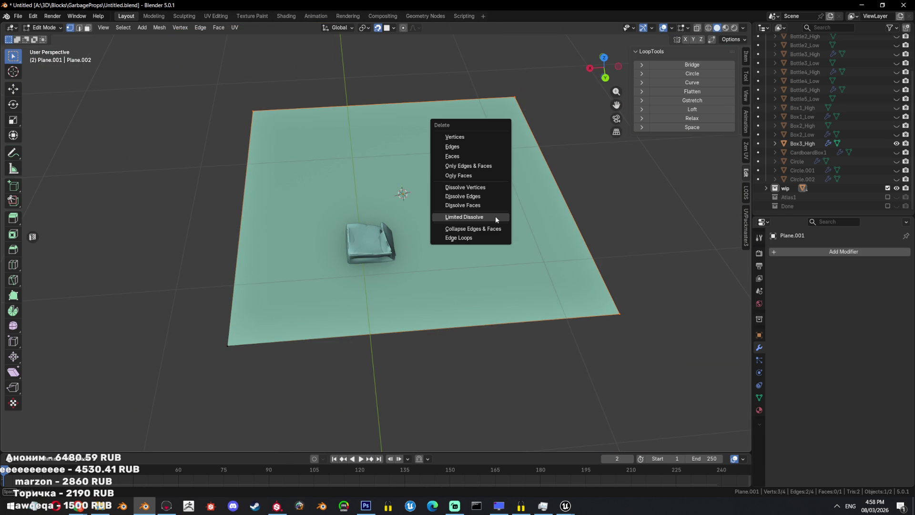
pyautogui.click(488, 204)
# - Move the lone vertex onto Box3_High's edge
pyautogui.scroll(7, 496, 280)
pyautogui.moveTo(497, 279); pyautogui.dragTo(482, 292, button='middle')
pyautogui.press('g')
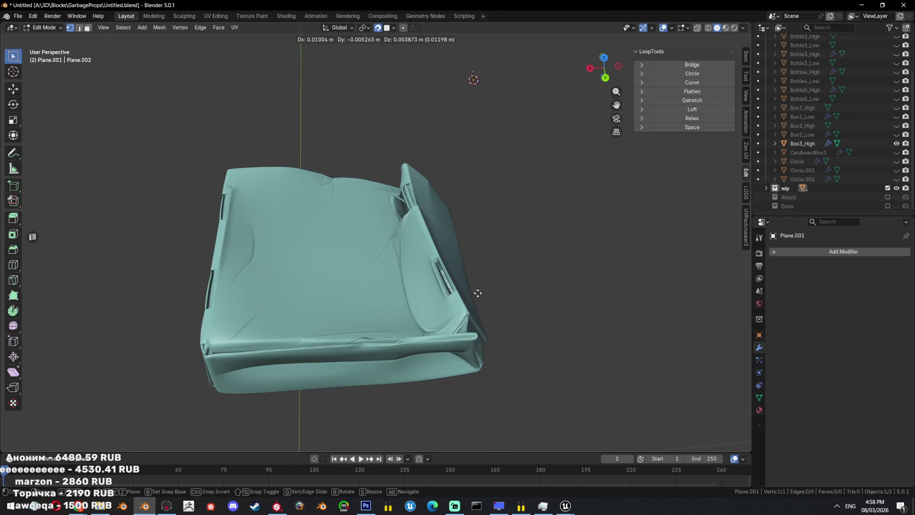
pyautogui.click(539, 294)
pyautogui.scroll(5, 539, 294)
pyautogui.scroll(3, 518, 291)
pyautogui.scroll(-5, 519, 291)
pyautogui.moveTo(407, 257)
pyautogui.mouseDown(button='middle')
pyautogui.moveTo(407, 249)
pyautogui.moveTo(332, 294)
pyautogui.moveTo(393, 217)
pyautogui.mouseUp(button='middle')
pyautogui.press('g')
pyautogui.click(406, 249)
# - Extrude four vertices along Box3_High's top edge
pyautogui.press('e')
pyautogui.click(392, 217)
pyautogui.press('e')
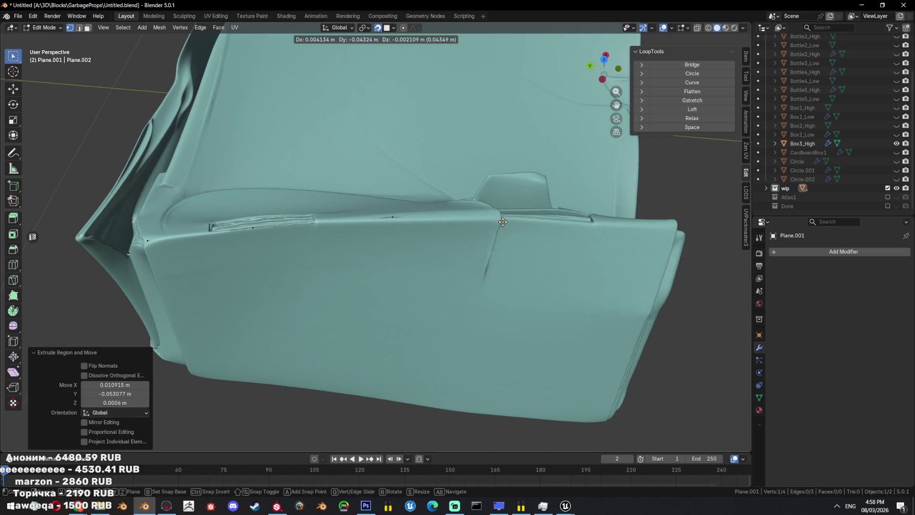
pyautogui.click(500, 219)
pyautogui.press('e')
pyautogui.click(602, 226)
pyautogui.press('e')
pyautogui.click(674, 228)
pyautogui.scroll(-4, 673, 228)
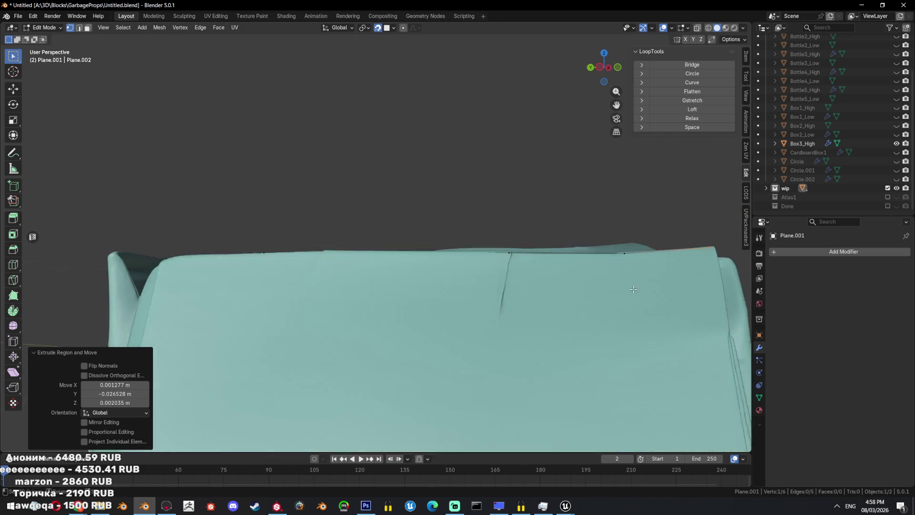
pyautogui.moveTo(673, 228); pyautogui.dragTo(494, 288, button='middle')
# - Extrude five more vertices continuing around the box's side and bottom edges
pyautogui.press('e')
pyautogui.click(493, 288)
pyautogui.press('e')
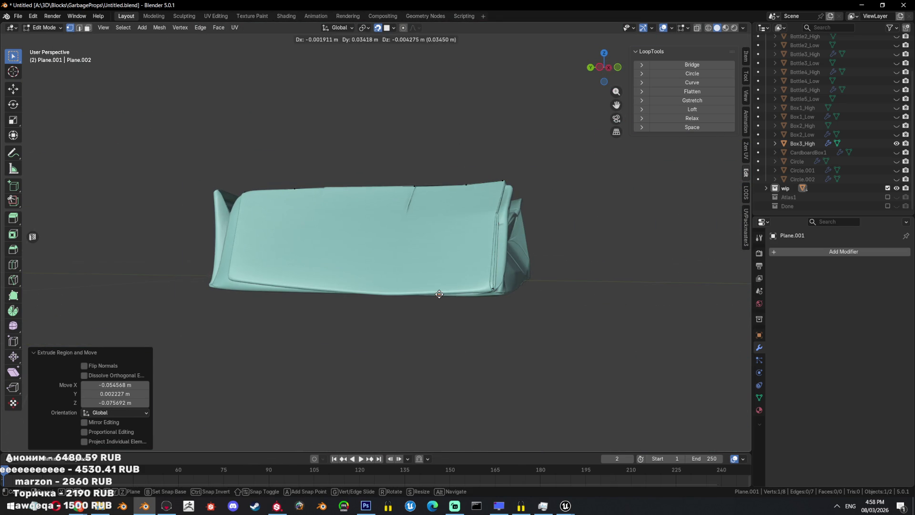
pyautogui.click(439, 293)
pyautogui.press('e')
pyautogui.click(385, 295)
pyautogui.moveTo(384, 295); pyautogui.dragTo(422, 277, button='middle')
pyautogui.press('e')
pyautogui.click(380, 272)
pyautogui.press('e')
pyautogui.click(307, 275)
# - Extrude the final vertices to finish the 14-vertex line along Box3_High's rim
pyautogui.moveTo(307, 274); pyautogui.dragTo(396, 285, button='middle')
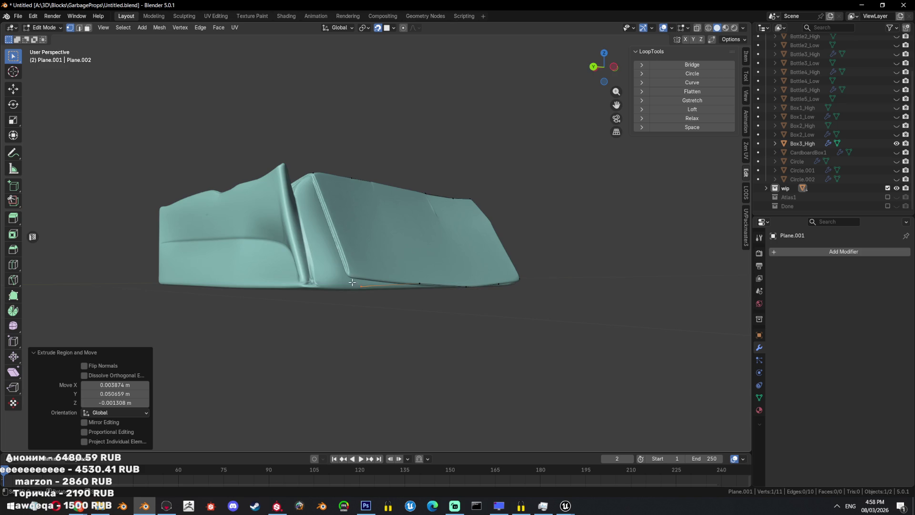
pyautogui.press('e')
pyautogui.click(396, 285)
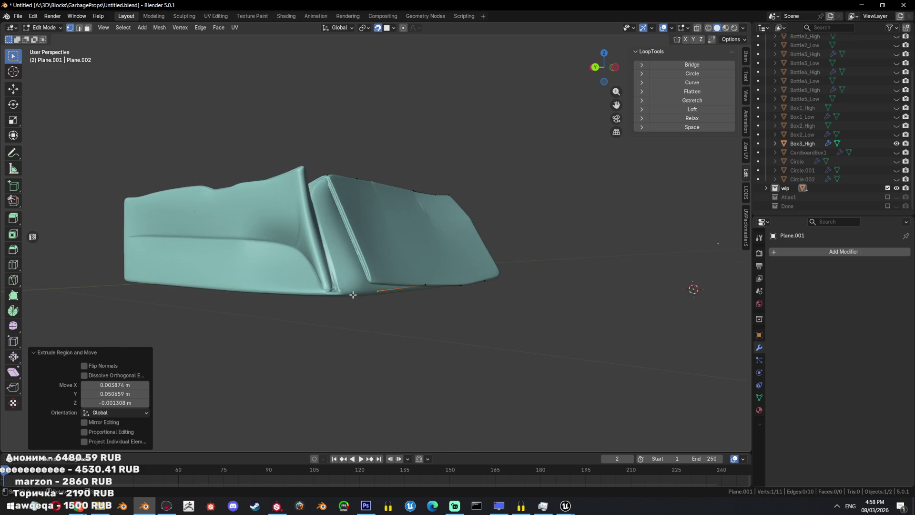
pyautogui.press('e')
pyautogui.keyDown('alt'); pyautogui.moveTo(353, 292); pyautogui.dragTo(302, 286, button='middle'); pyautogui.keyUp('alt')
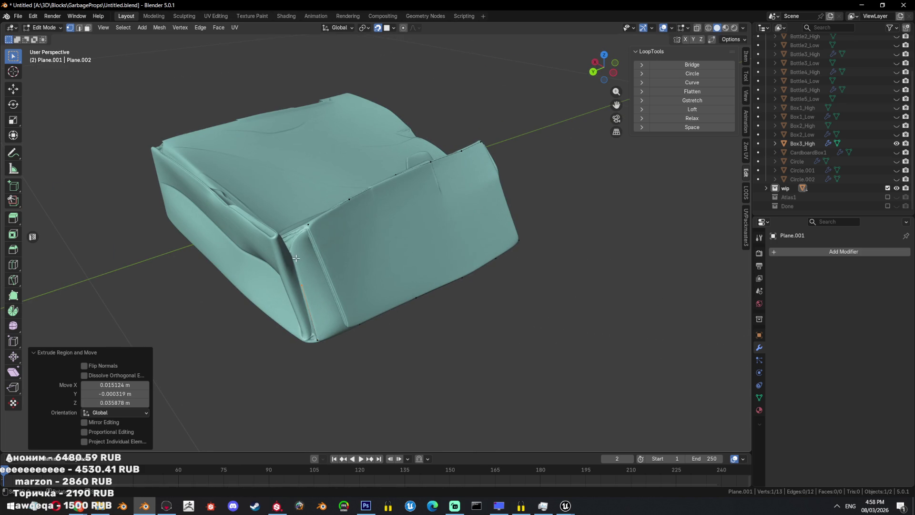
pyautogui.click(389, 275)
pyautogui.scroll(-2, 473, 307)
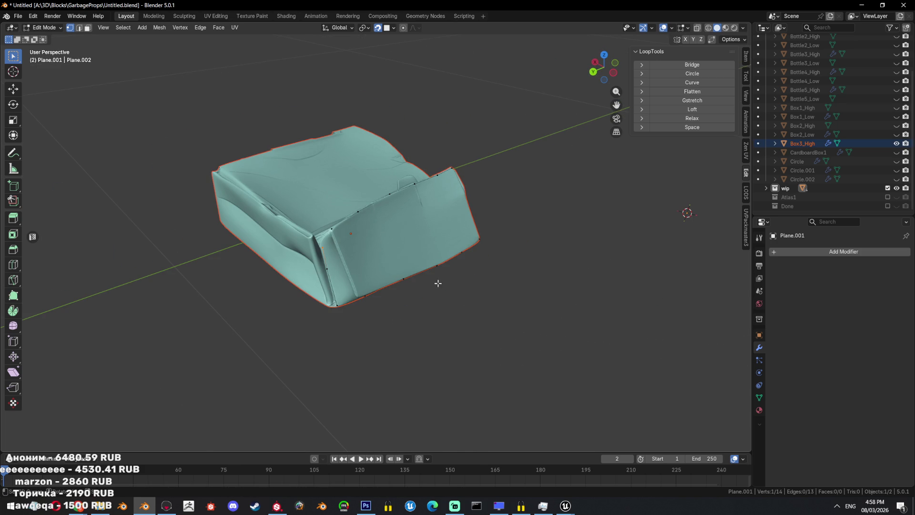
pyautogui.hotkey('ctrl', 'z')
pyautogui.scroll(1, 413, 276)
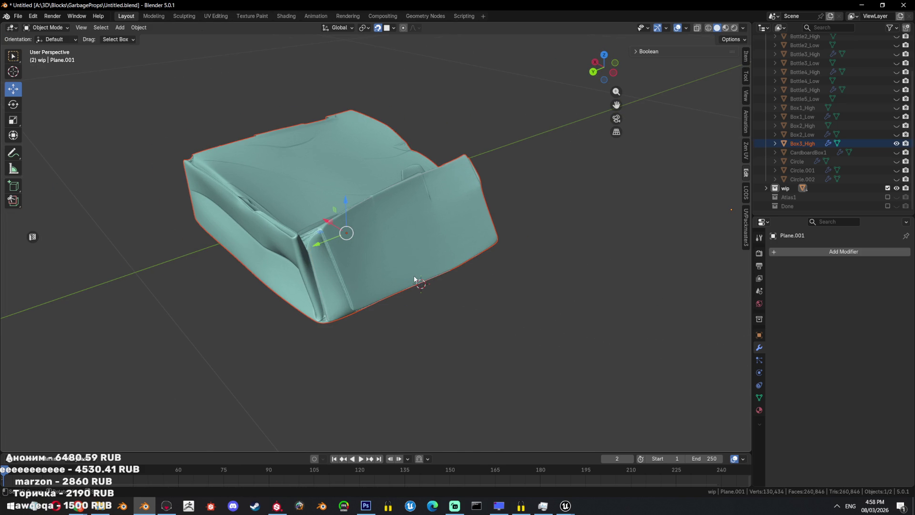
# - Inspect Box3_High and Plane.001 in see-through mode, then return to solid display
pyautogui.hotkey('alt', 'z')
pyautogui.click(404, 294)
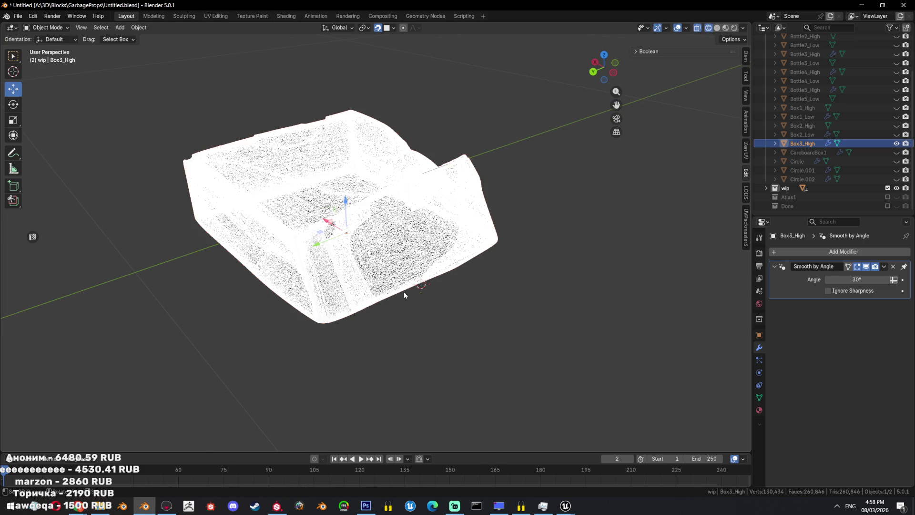
pyautogui.click(405, 291)
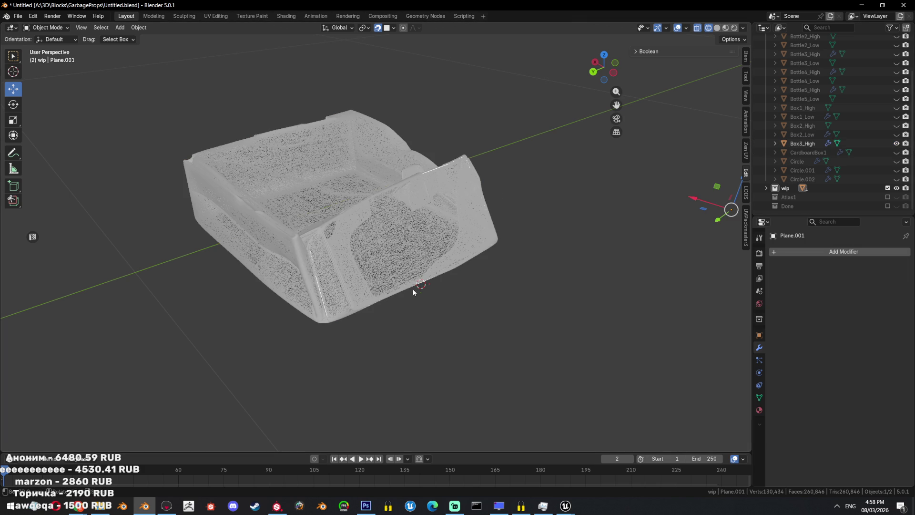
pyautogui.click(411, 290)
pyautogui.hotkey('alt', 'z')
pyautogui.moveTo(411, 290); pyautogui.dragTo(398, 272, button='middle')
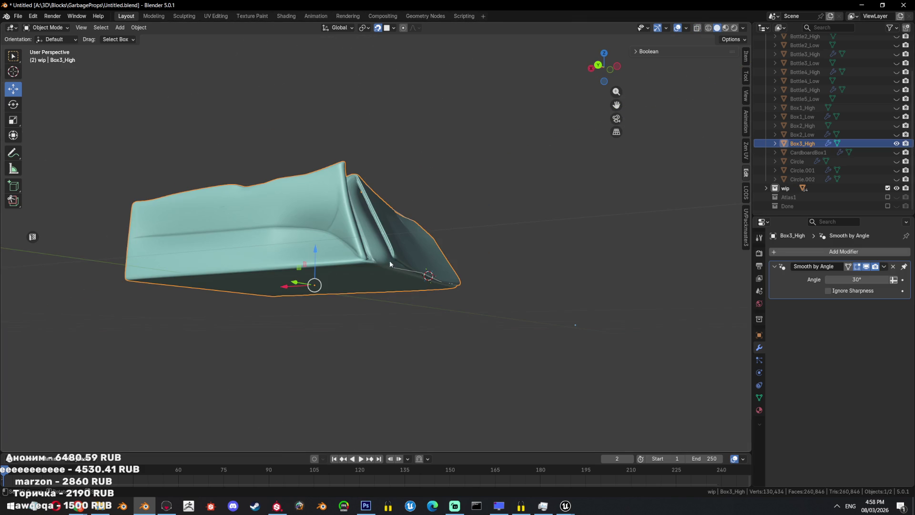
# - Move Plane.001 from the wip collection into the upper collection in the outliner
pyautogui.click(767, 188)
pyautogui.scroll(-4, 805, 171)
pyautogui.click(803, 143)
pyautogui.moveTo(803, 143); pyautogui.dragTo(803, 107)
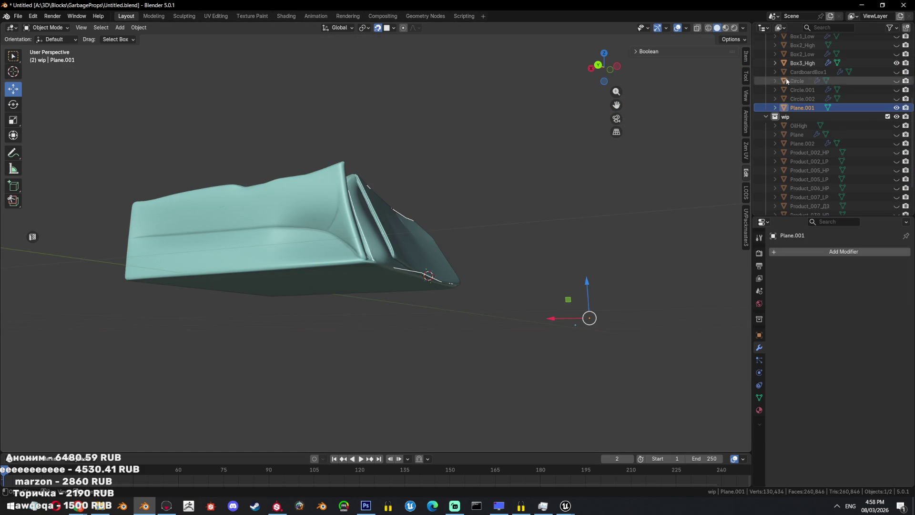
pyautogui.moveTo(548, 229); pyautogui.dragTo(490, 243, button='middle')
pyautogui.scroll(3, 490, 243)
# - Edit Plane.001's mesh in see-through mode and reposition a cage vertex over the box
pyautogui.press('Tab')
pyautogui.moveTo(415, 315)
pyautogui.mouseDown(button='middle')
pyautogui.moveTo(394, 326)
pyautogui.moveTo(375, 266)
pyautogui.moveTo(357, 264)
pyautogui.mouseUp(button='middle')
pyautogui.hotkey('alt', 'z')
pyautogui.hotkey('alt', 'z')
pyautogui.hotkey('alt', 'a')
pyautogui.hotkey('alt', 'z')
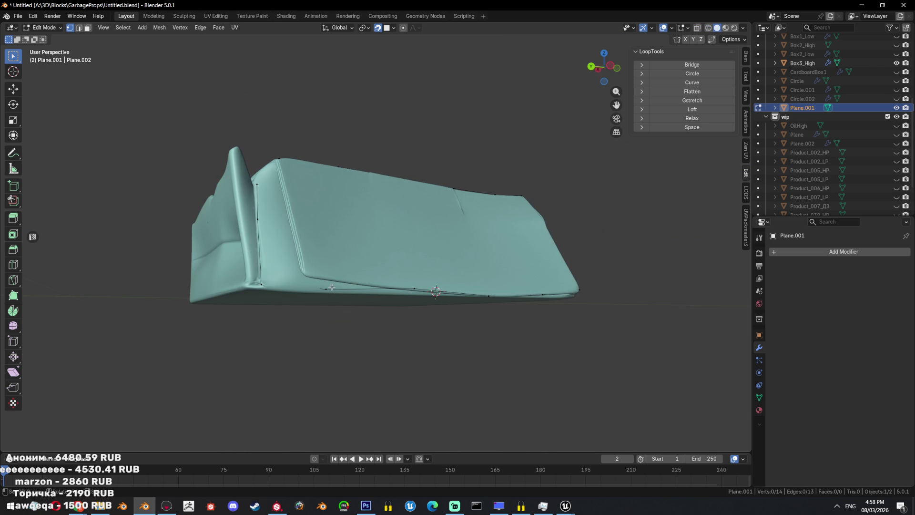
pyautogui.press('g')
pyautogui.click(310, 275)
# - Select the corner vertex and flap faces, then triangulate them
pyautogui.moveTo(310, 275); pyautogui.dragTo(329, 248, button='middle')
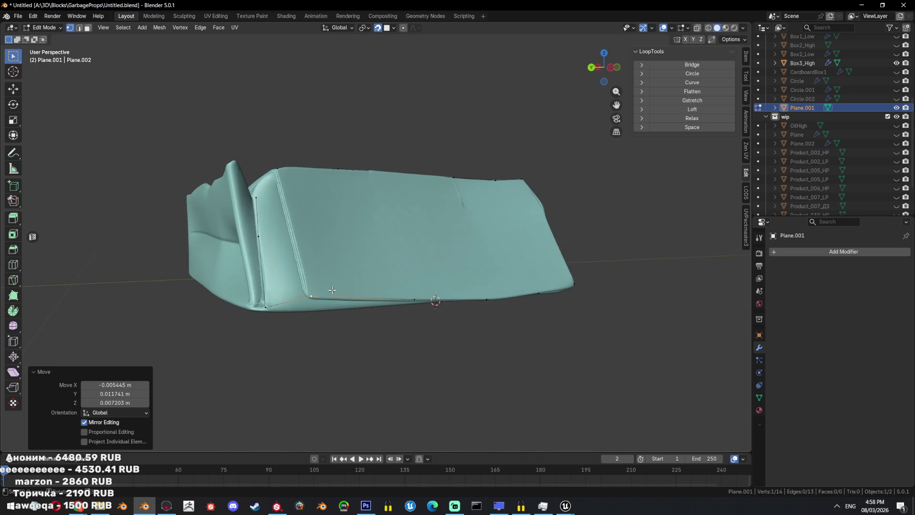
pyautogui.click(307, 220)
pyautogui.keyDown('ctrl'); pyautogui.click(362, 345); pyautogui.keyUp('ctrl')
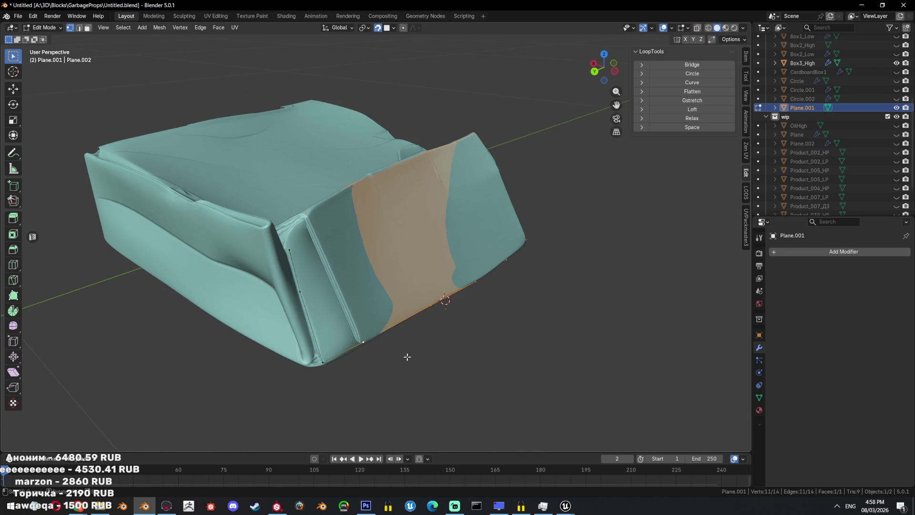
pyautogui.hotkey('ctrl', 't')
# - Fill a new face across a selected vertex path and triangulate it
pyautogui.moveTo(433, 348); pyautogui.dragTo(321, 240, button='middle')
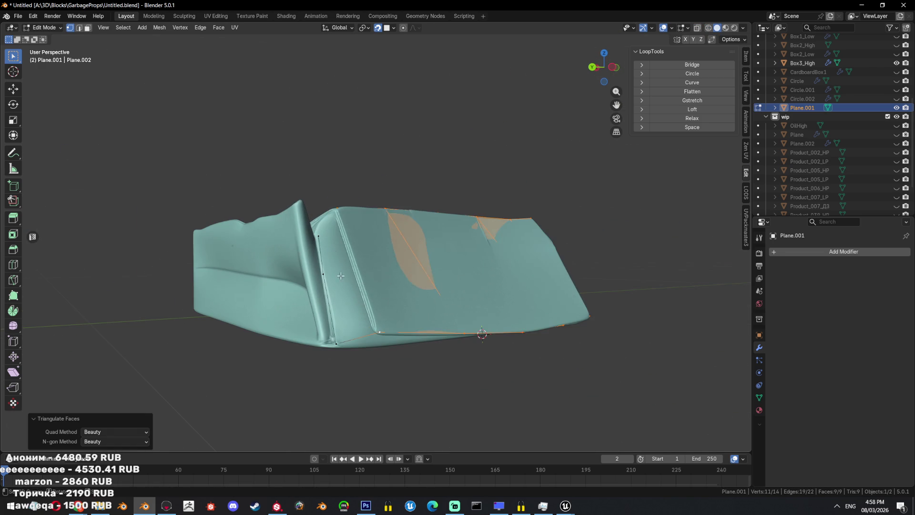
pyautogui.click(320, 240)
pyautogui.keyDown('ctrl'); pyautogui.click(333, 343); pyautogui.keyUp('ctrl')
pyautogui.moveTo(334, 343)
pyautogui.mouseDown(button='middle')
pyautogui.moveTo(354, 262)
pyautogui.moveTo(391, 285)
pyautogui.moveTo(349, 285)
pyautogui.mouseUp(button='middle')
pyautogui.press('f')
pyautogui.hotkey('ctrl', 't')
# - Extrude a new vertex onto the box edge, select the whole cage, and save the file
pyautogui.click(296, 268)
pyautogui.press('e')
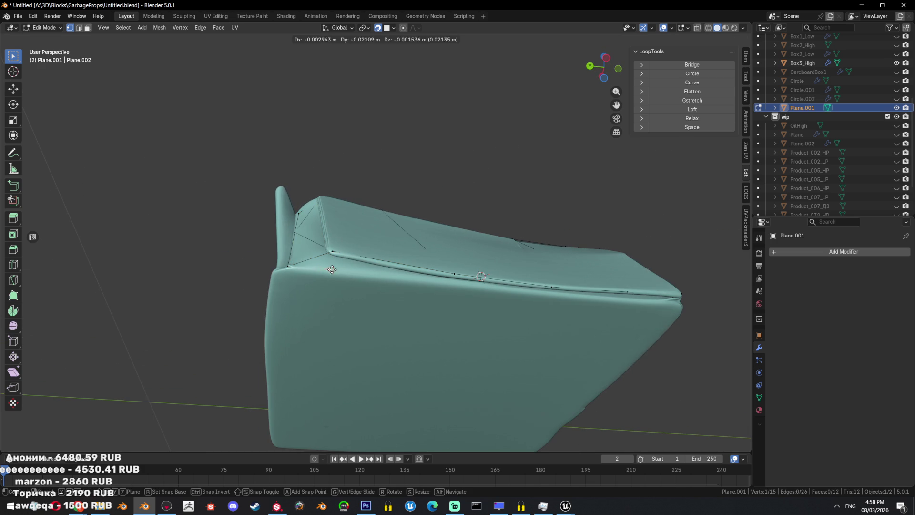
pyautogui.click(340, 270)
pyautogui.press('a')
pyautogui.moveTo(453, 270)
pyautogui.mouseDown(button='middle')
pyautogui.moveTo(413, 297)
pyautogui.moveTo(442, 289)
pyautogui.mouseUp(button='middle')
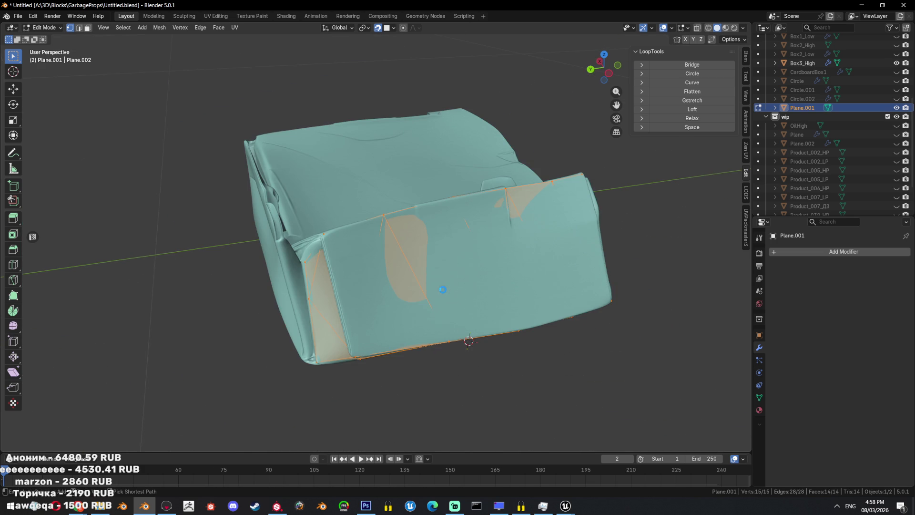
pyautogui.hotkey('ctrl', 's')
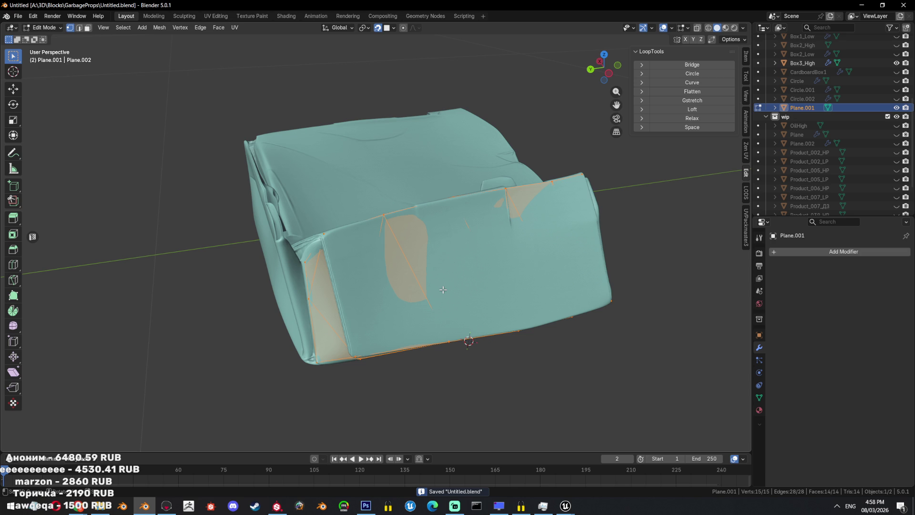